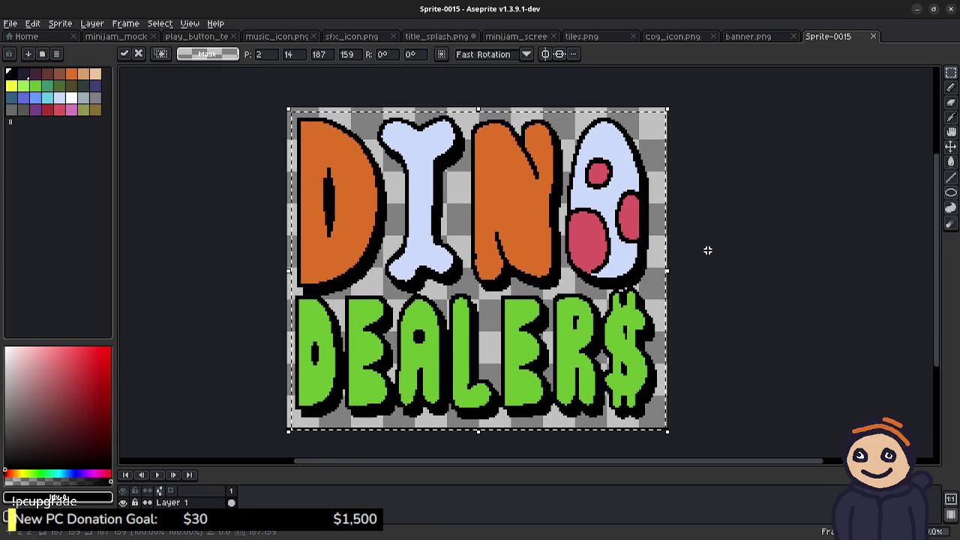
- Nudge the Dino Dealers logo one pixel right and commit the move
{"action": "key", "text": "Right"}
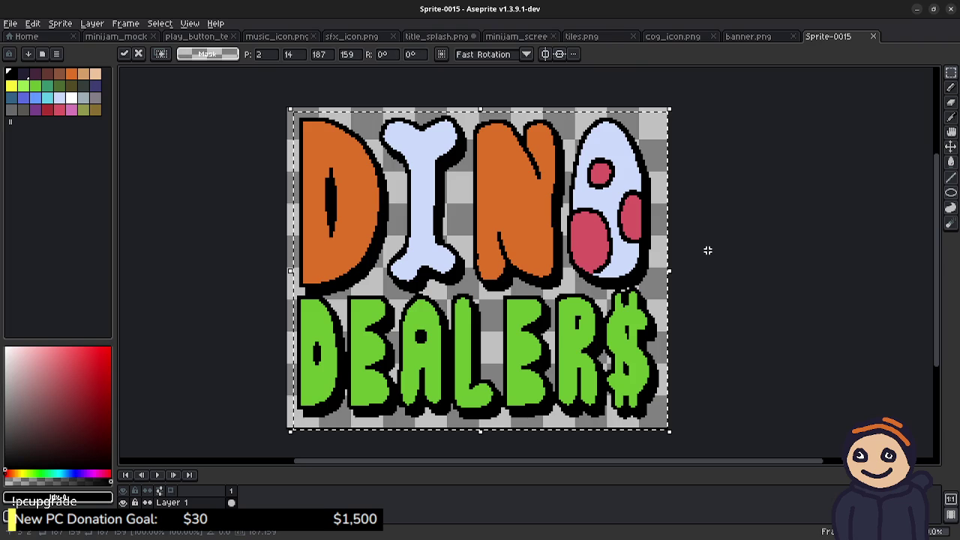
{"action": "key", "text": "ctrl+d"}
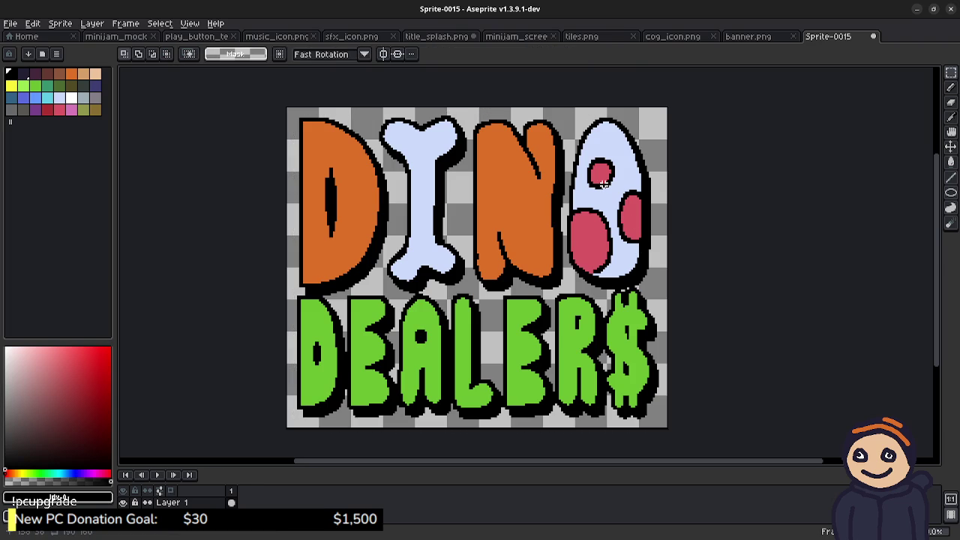
{"action": "key", "text": "ctrl+s"}
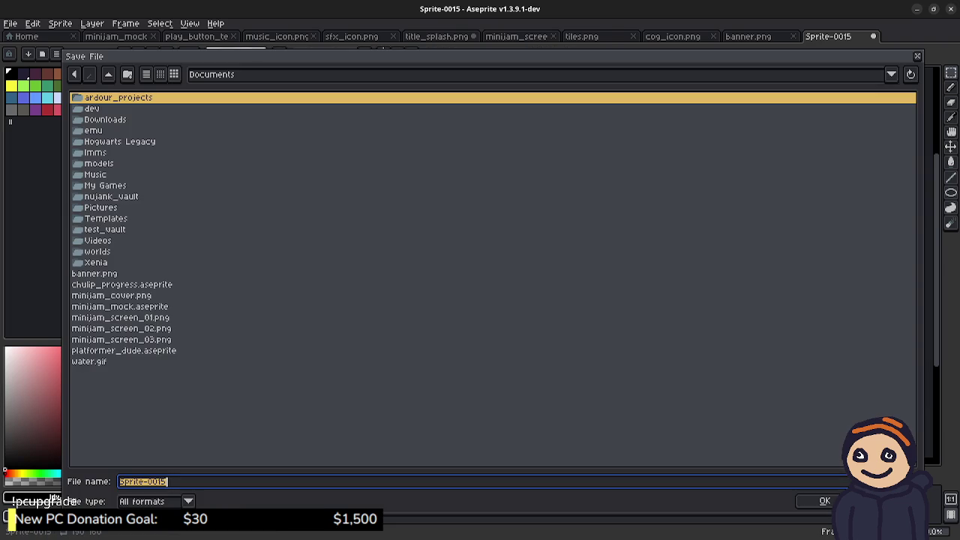
{"action": "double_click", "coordinate": [92, 109]}
{"action": "double_click", "coordinate": [95, 120]}
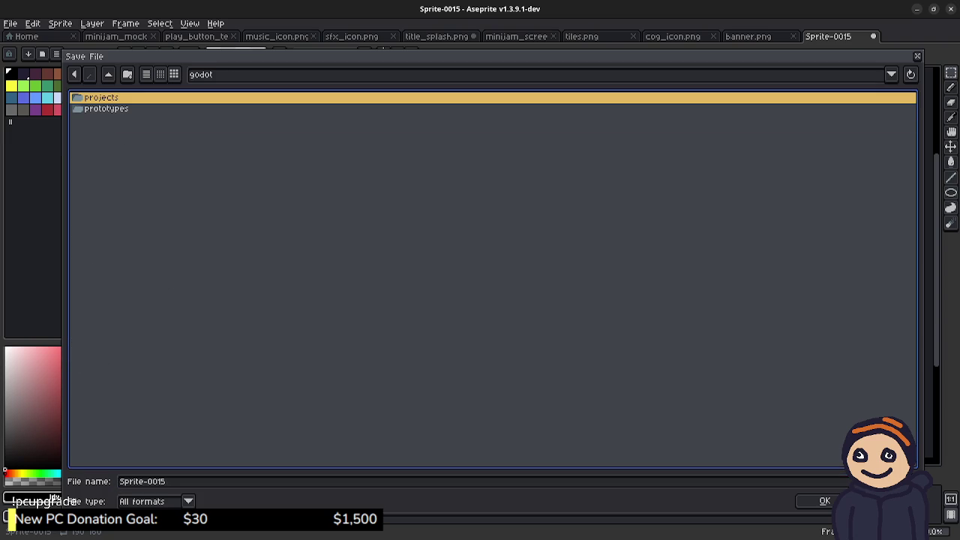
{"action": "key", "text": "Return"}
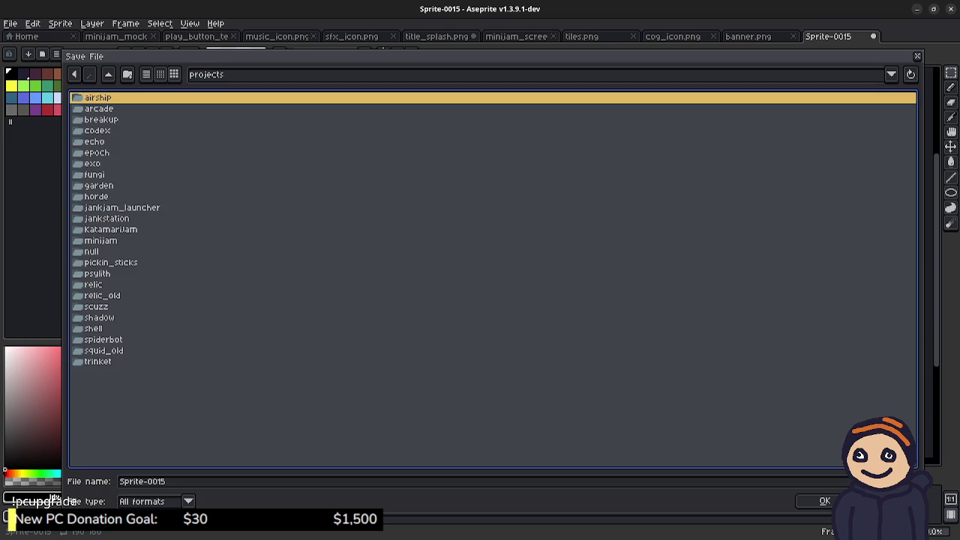
{"action": "double_click", "coordinate": [101, 240]}
{"action": "key", "text": "Down"}
{"action": "key", "text": "Return"}
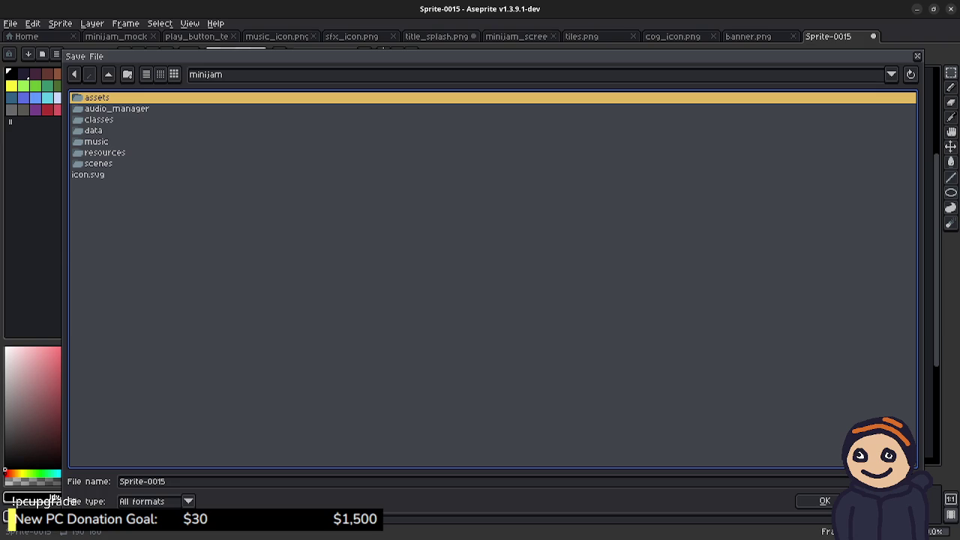
{"action": "key", "text": "Return"}
{"action": "key", "text": "Tab"}
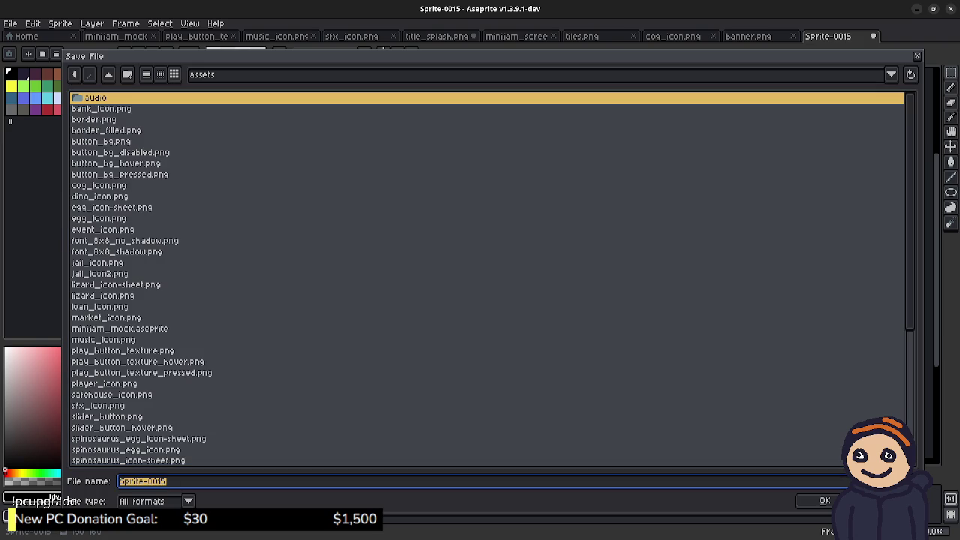
{"action": "key", "text": "Escape"}
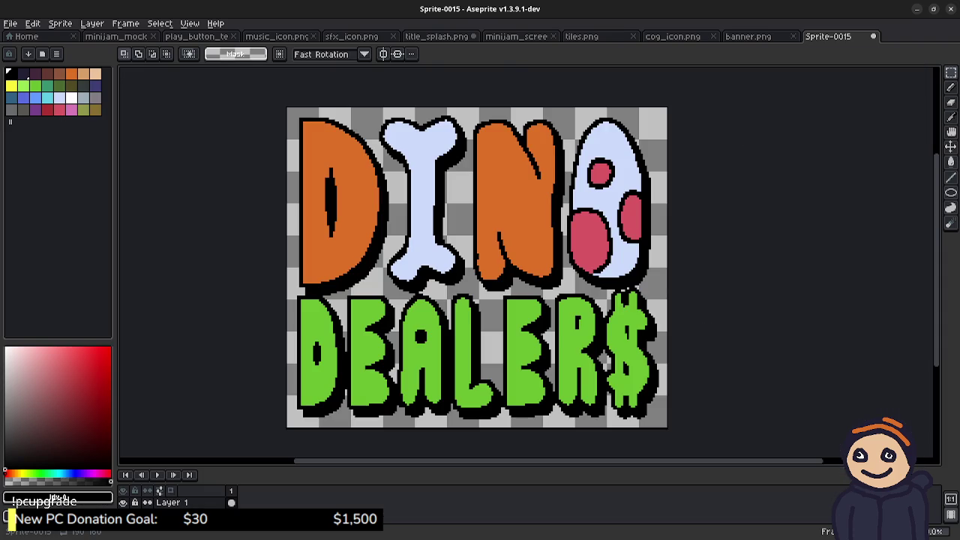
{"action": "key", "text": "ctrl+s"}
{"action": "key", "text": "Escape"}
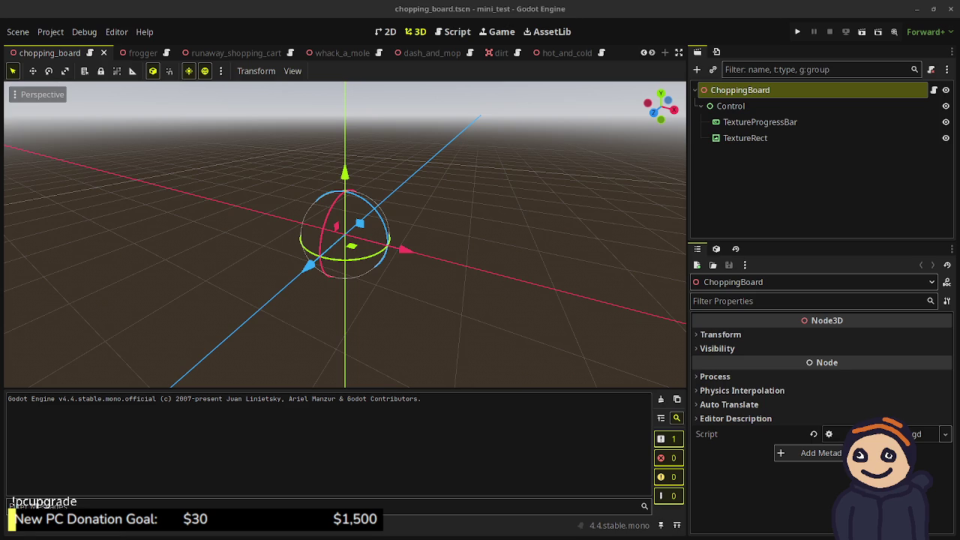
- Bring up the minijam Godot editor and view the title_menu scene in 2D
{"action": "key", "text": "super"}
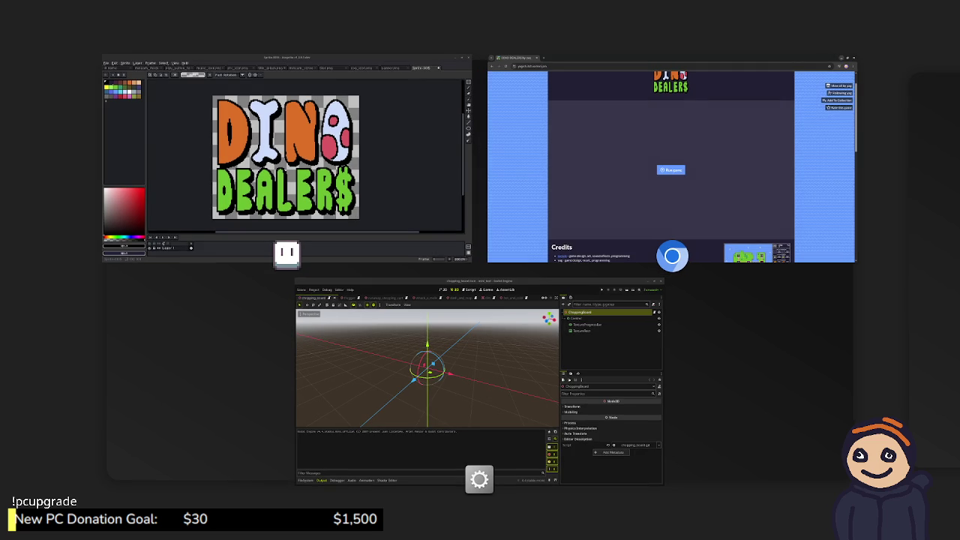
{"action": "key", "text": "Return"}
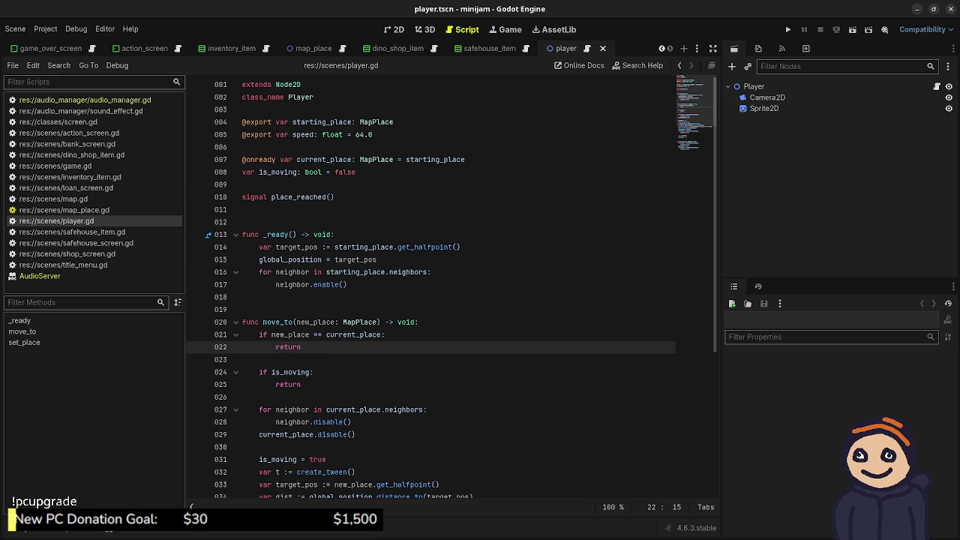
{"action": "left_click", "coordinate": [385, 335]}
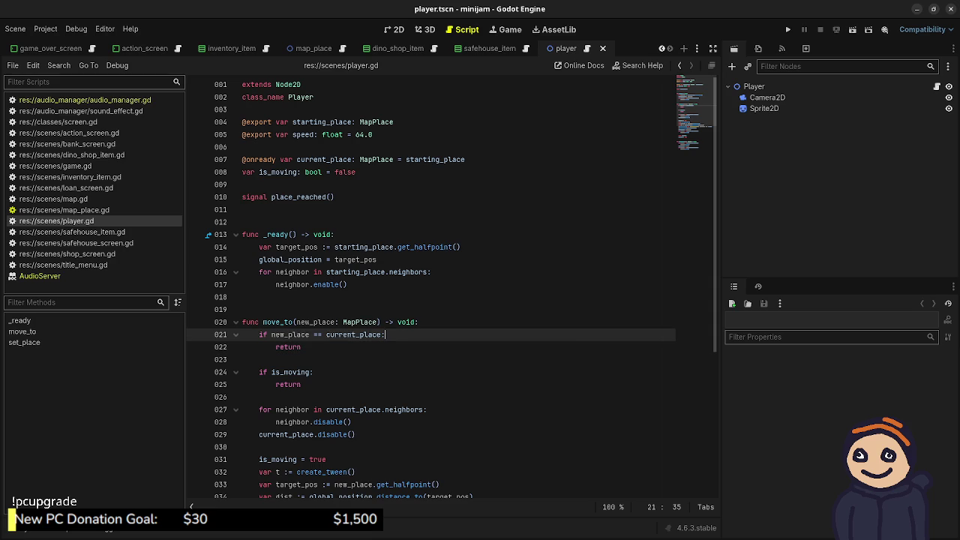
{"action": "scroll", "coordinate": [215, 48], "scroll_direction": "up", "scroll_amount": 3}
{"action": "left_click", "coordinate": [146, 48]}
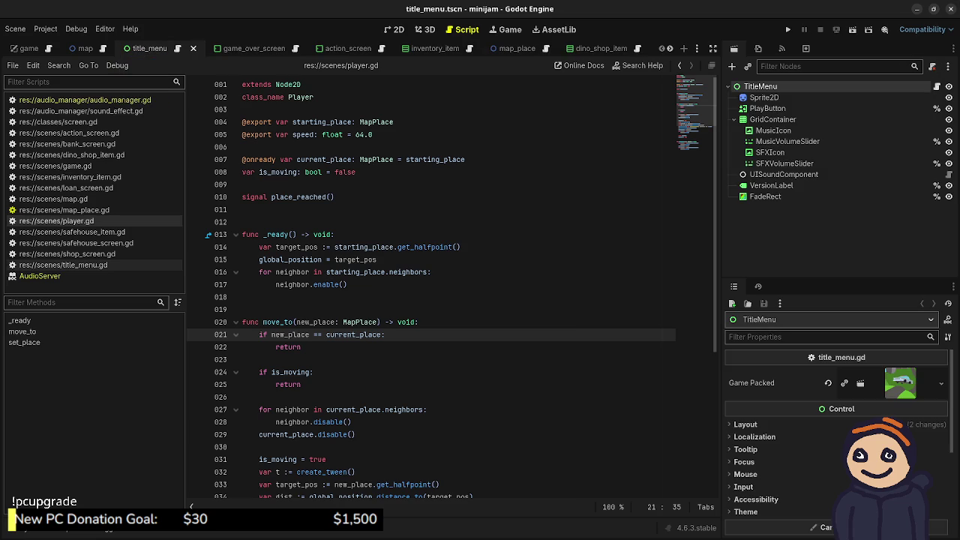
{"action": "left_click", "coordinate": [420, 30]}
{"action": "left_click", "coordinate": [395, 29]}
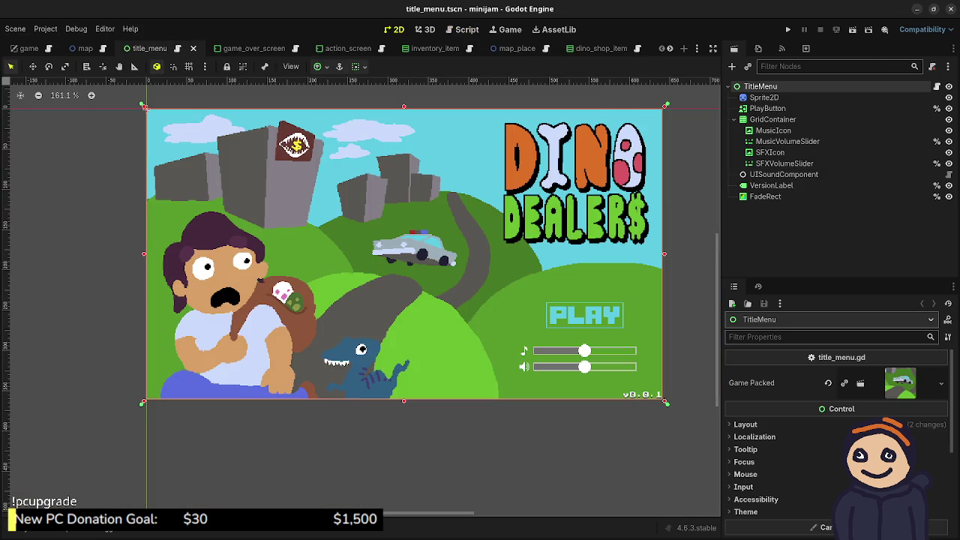
{"action": "key", "text": "alt+Tab"}
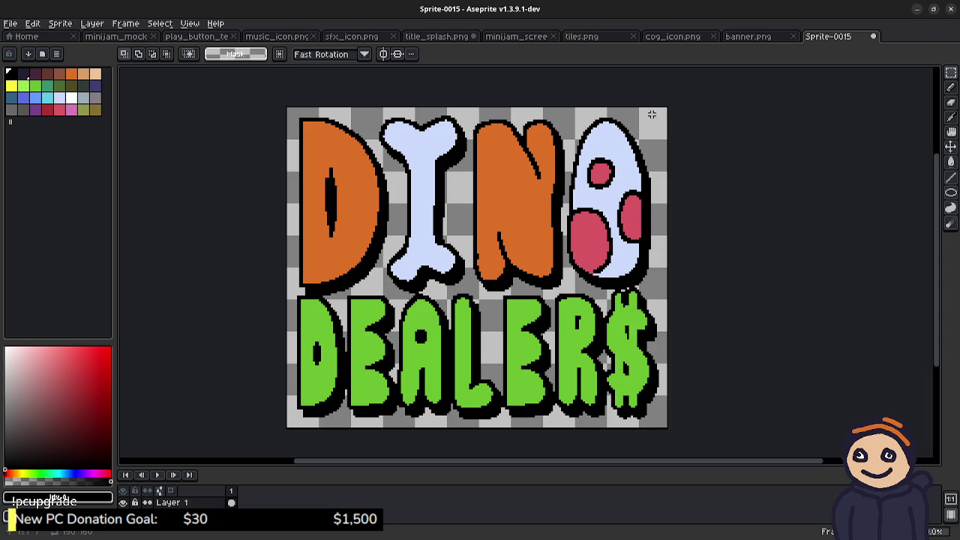
- Undo the pasted logo on title_splash.png and save it, accepting the PNG layers warning
{"action": "left_click", "coordinate": [436, 36]}
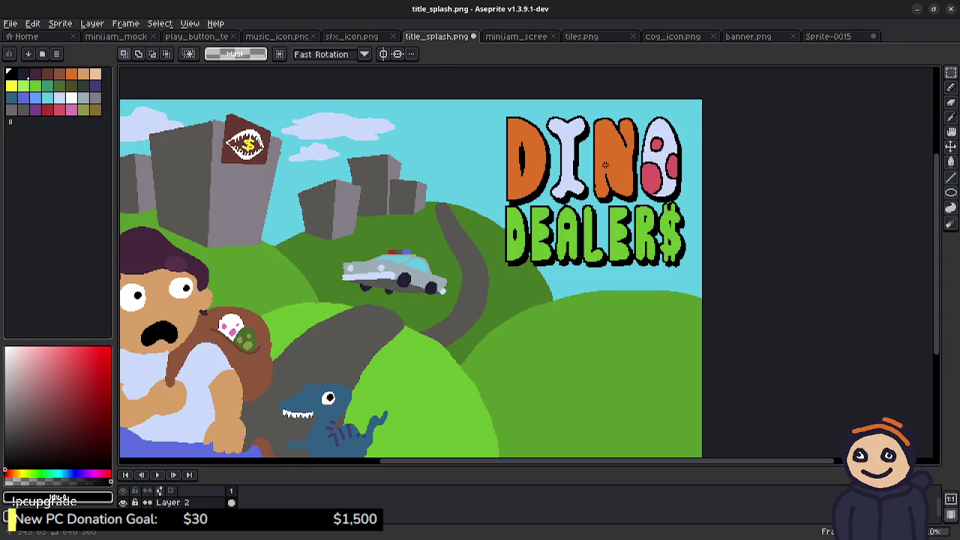
{"action": "key", "text": "Delete"}
{"action": "scroll", "coordinate": [412, 270], "scroll_direction": "down", "scroll_amount": 1}
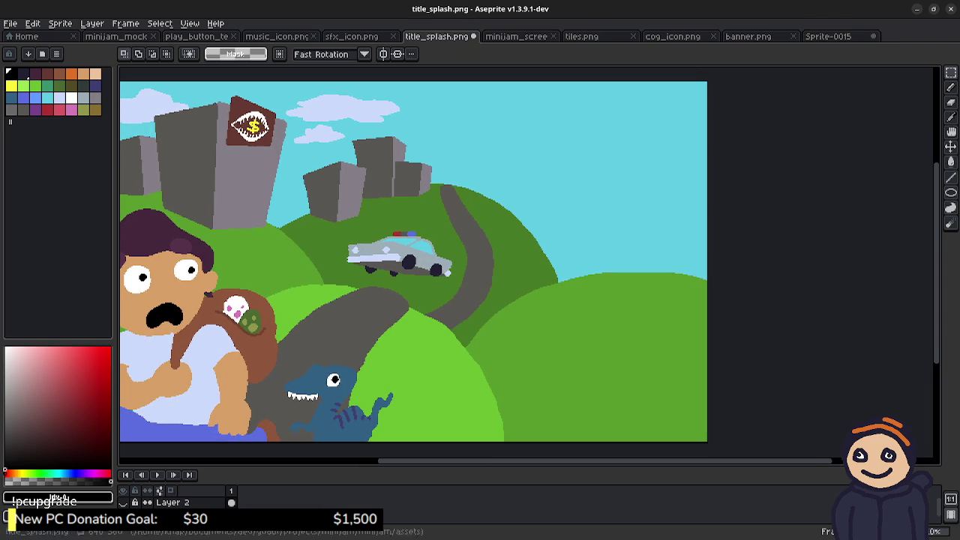
{"action": "left_click_drag", "start_coordinate": [417, 248], "coordinate": [442, 255]}
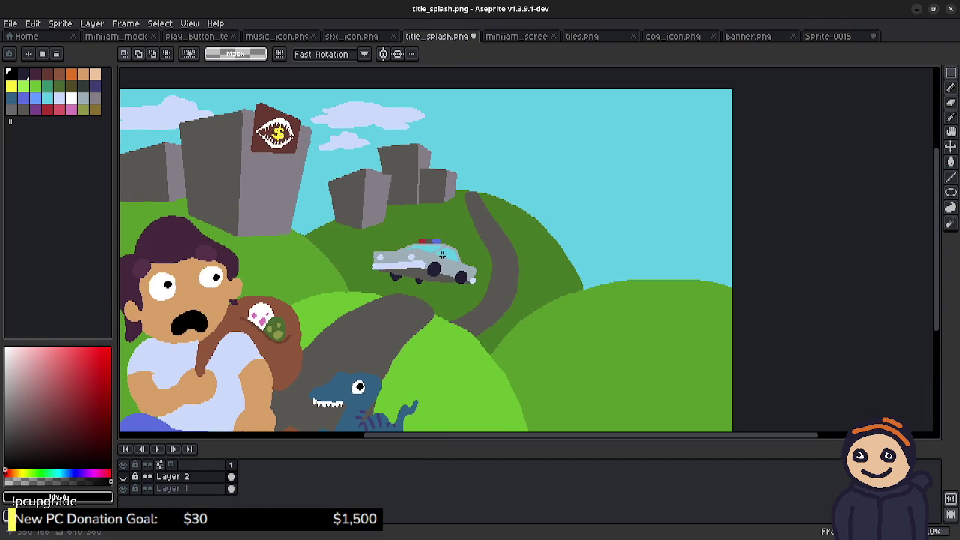
{"action": "key", "text": "ctrl+s"}
{"action": "left_click", "coordinate": [441, 335]}
{"action": "key", "text": "alt+Tab"}
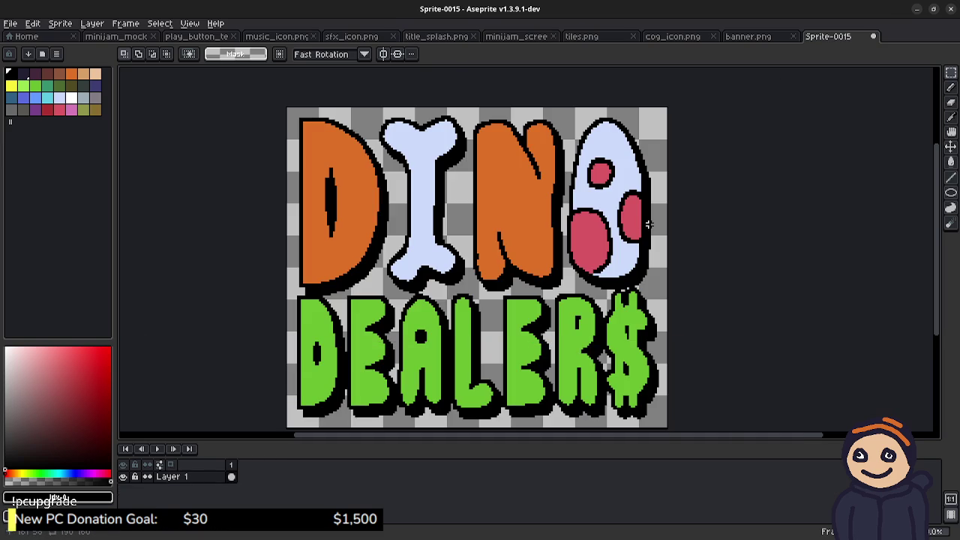
- Navigate the save dialog to the dev/godot/projects/minijam/minijam/assets folder
{"action": "key", "text": "ctrl+s"}
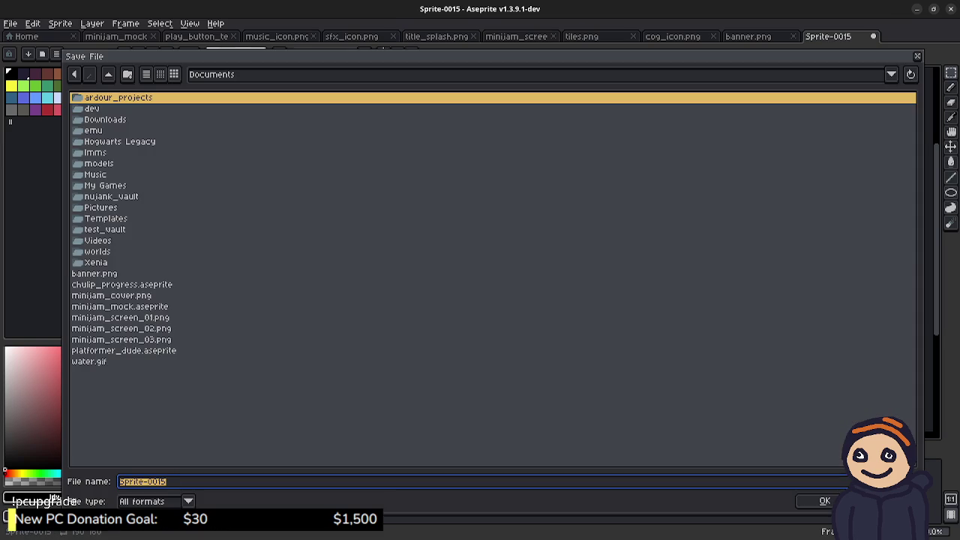
{"action": "double_click", "coordinate": [91, 109]}
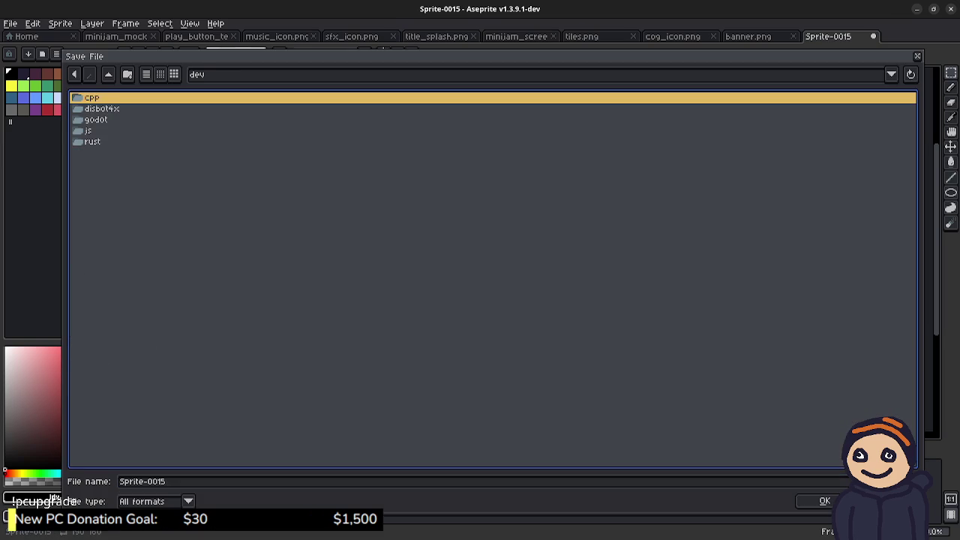
{"action": "double_click", "coordinate": [95, 120]}
{"action": "key", "text": "Return"}
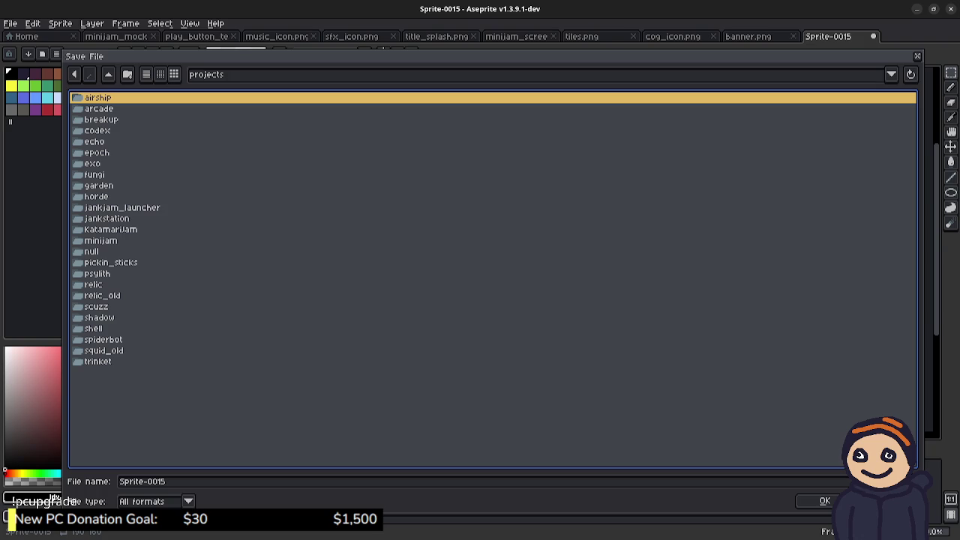
{"action": "key", "text": "m"}
{"action": "key", "text": "Return"}
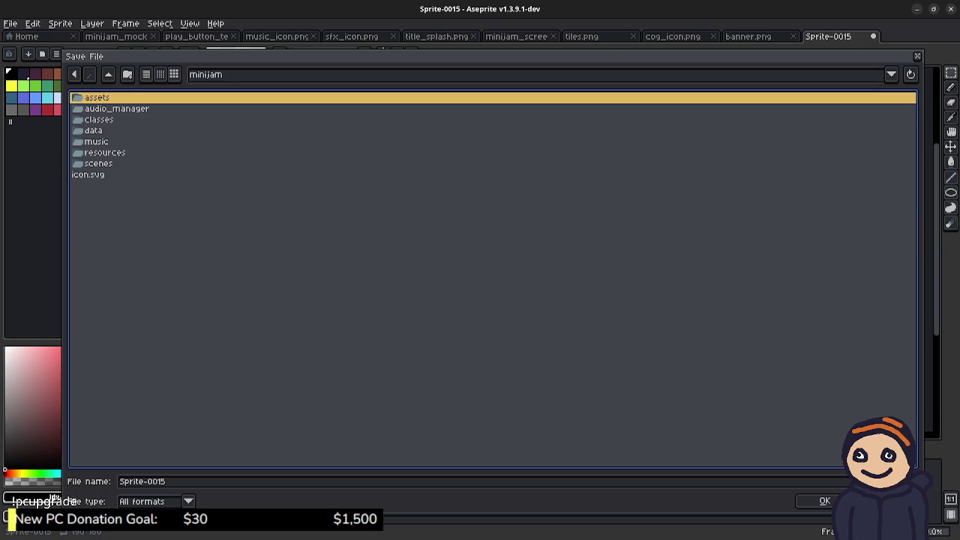
{"action": "key", "text": "Return"}
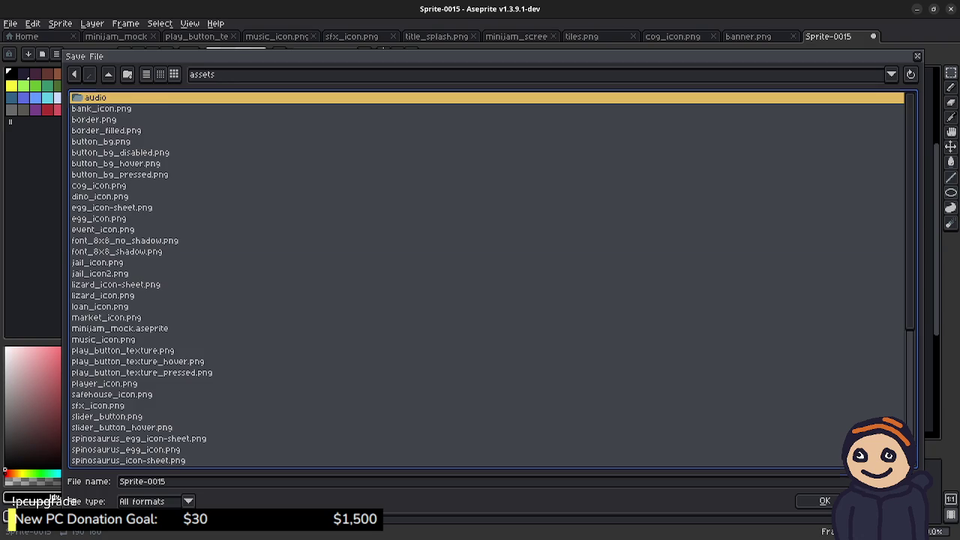
- Name the file dino_dealers_title.png and save it
{"action": "key", "text": "Tab"}
{"action": "type", "text": "dino_dealers."}
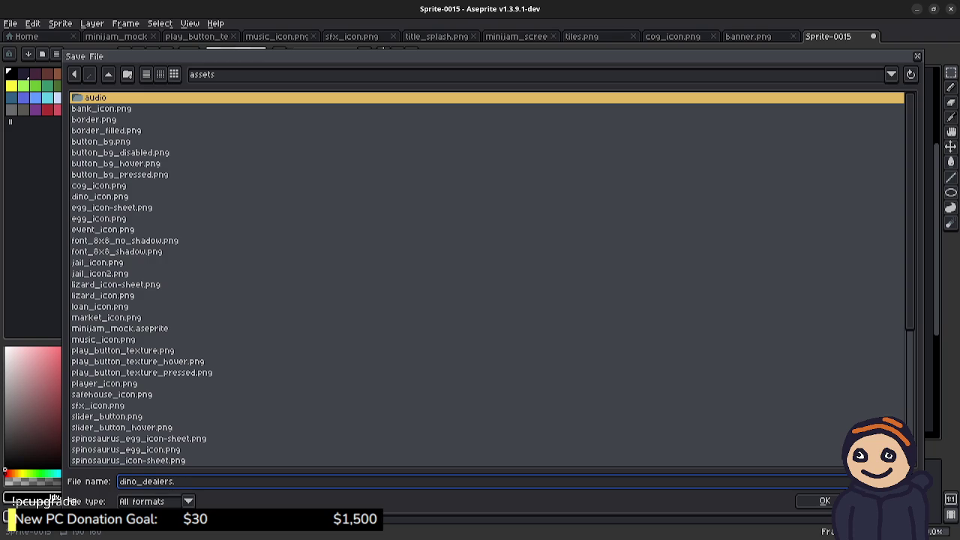
{"action": "key", "text": "BackSpace"}
{"action": "type", "text": "_"}
{"action": "key", "text": "BackSpace"}
{"action": "type", "text": "s_title.png"}
{"action": "key", "text": "Return"}
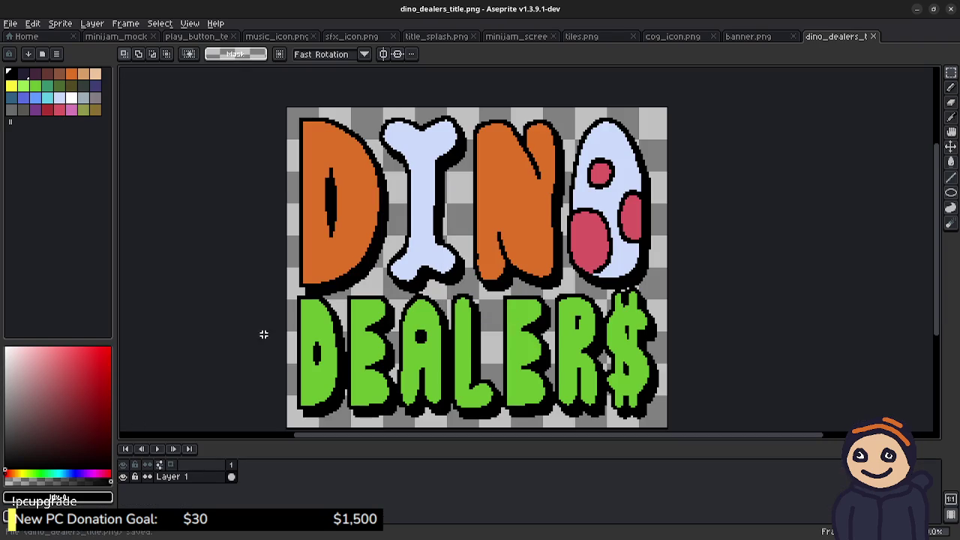
- Switch back to the minijam Godot editor showing title_menu.tscn
{"action": "key", "text": "alt+Tab"}
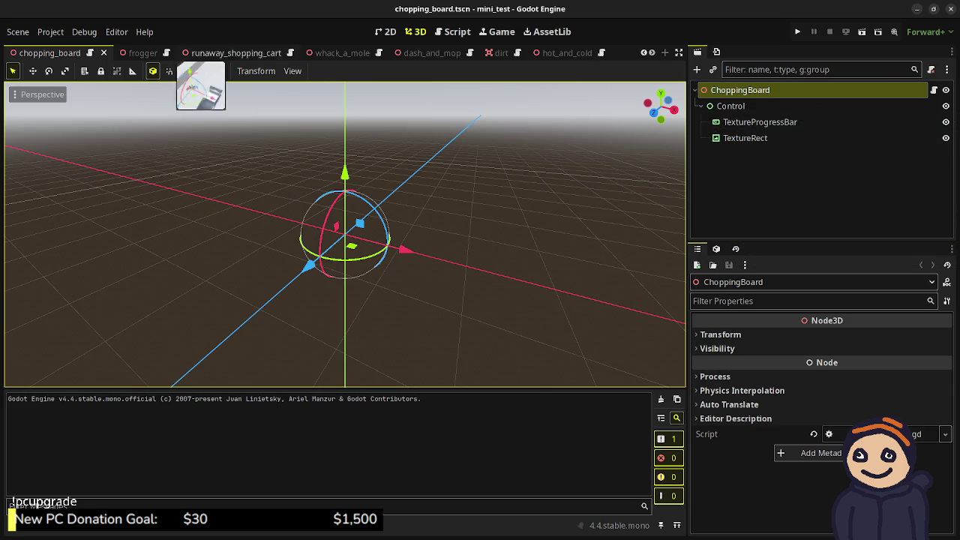
{"action": "key", "text": "alt+Tab"}
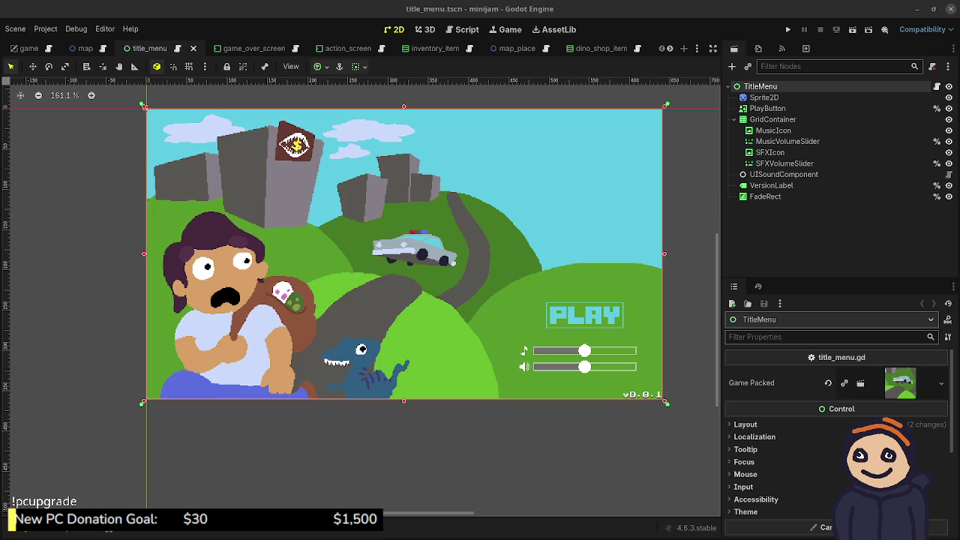
- Close the minijam Godot editor window
{"action": "left_click", "coordinate": [951, 9]}
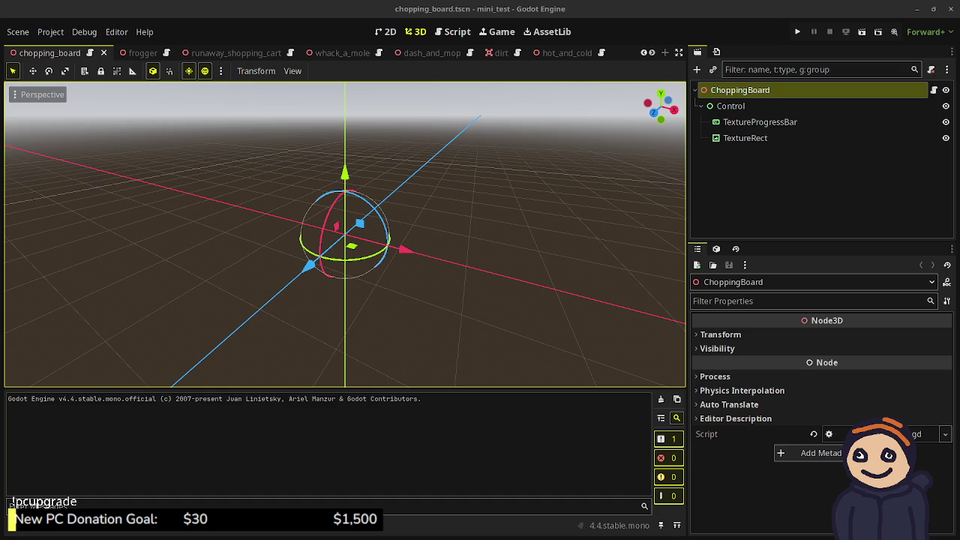
- Bring the mini_test Godot editor forward and run the project
{"action": "key", "text": "super"}
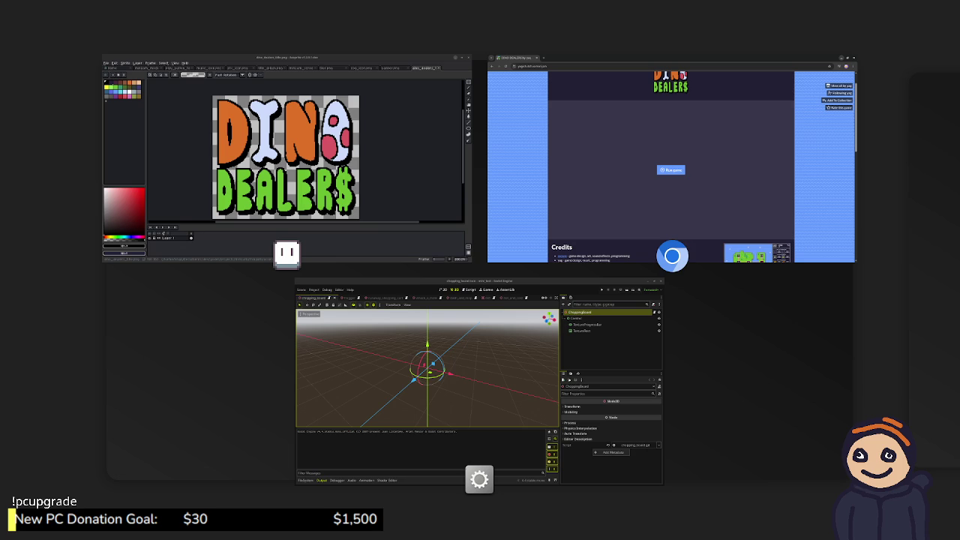
{"action": "key", "text": "super"}
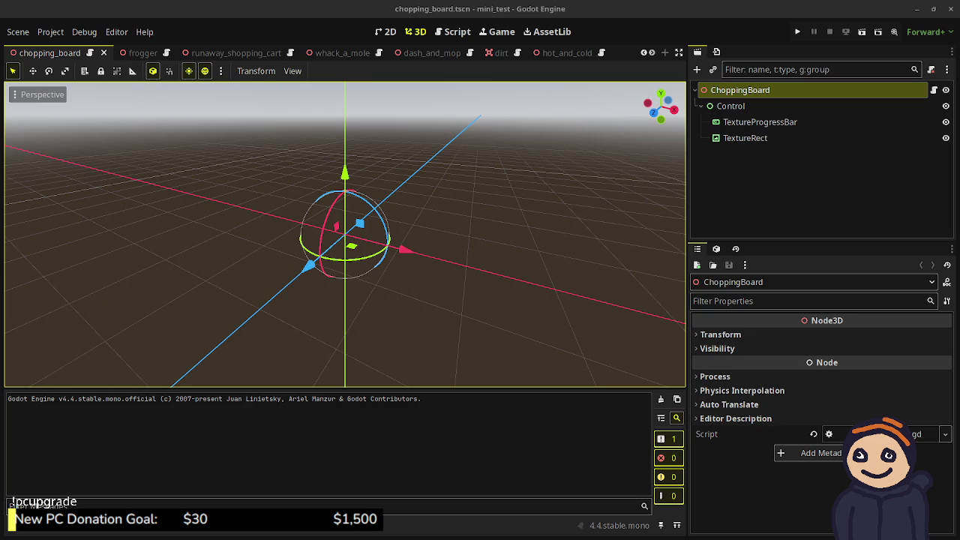
{"action": "key", "text": "F6"}
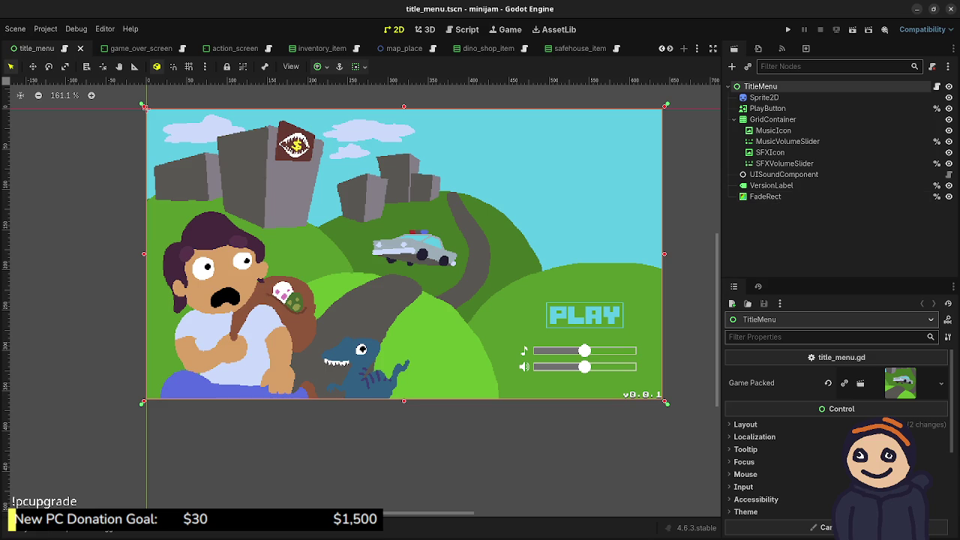
- Browse res://assets/ in the FileSystem panel, then select the TitleMenu node
{"action": "key", "text": "alt+f"}
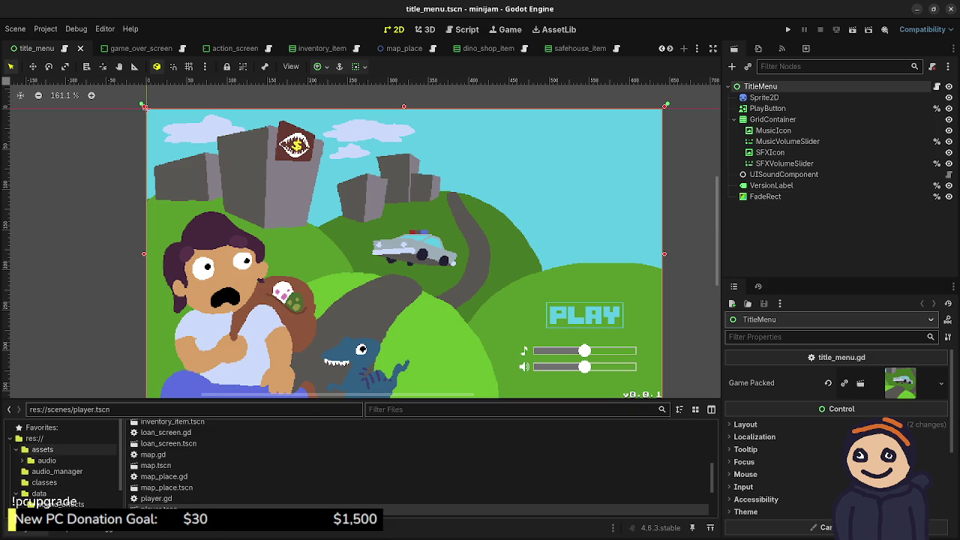
{"action": "left_click", "coordinate": [42, 449]}
{"action": "scroll", "coordinate": [420, 465], "scroll_direction": "down", "scroll_amount": 3}
{"action": "scroll", "coordinate": [420, 461], "scroll_direction": "down", "scroll_amount": 10}
{"action": "scroll", "coordinate": [420, 465], "scroll_direction": "up", "scroll_amount": 5}
{"action": "scroll", "coordinate": [195, 465], "scroll_direction": "up", "scroll_amount": 10}
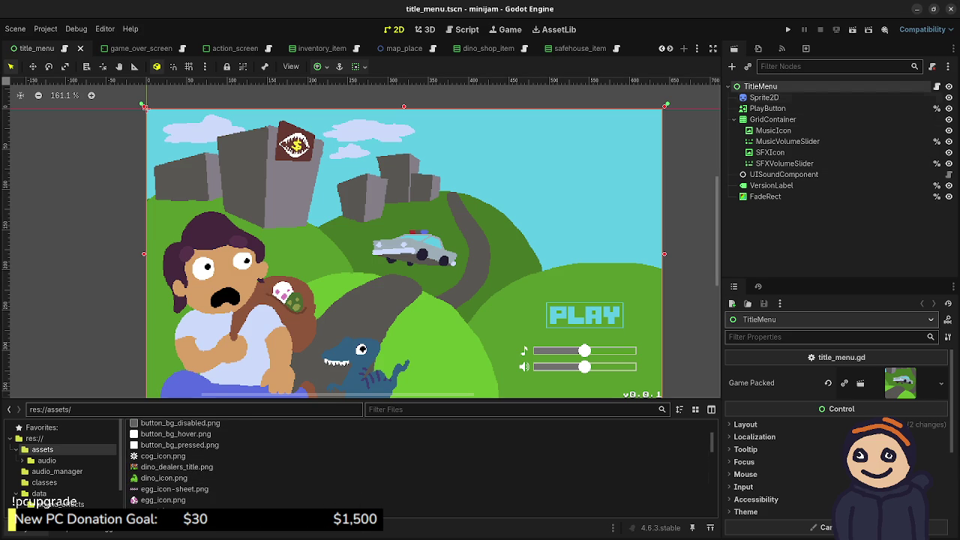
{"action": "left_click", "coordinate": [764, 97]}
{"action": "left_click", "coordinate": [761, 86]}
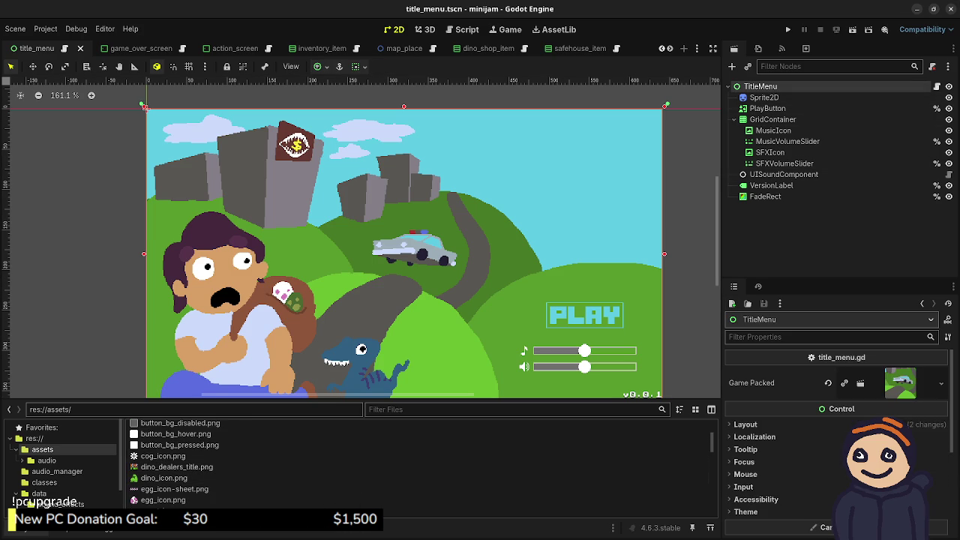
- Add a TextureRect under TitleMenu using dino_dealers_title.png as its texture
{"action": "key", "text": "ctrl+a"}
{"action": "type", "text": "texturer"}
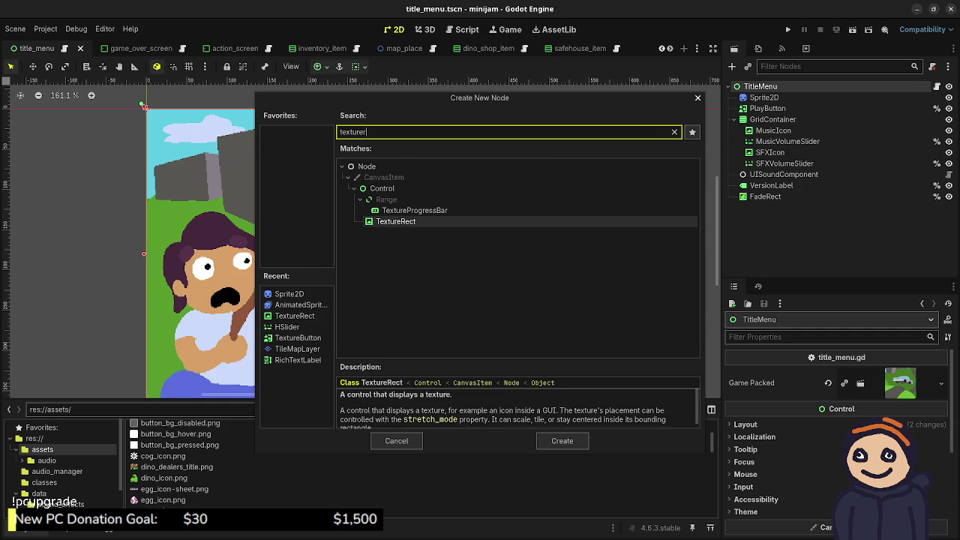
{"action": "key", "text": "Return"}
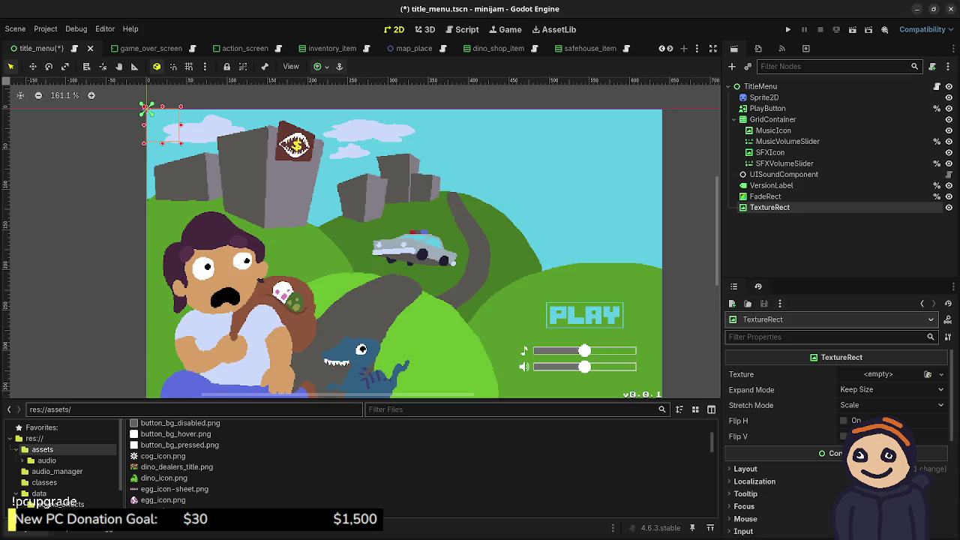
{"action": "mouse_move", "coordinate": [176, 467]}
{"action": "left_mouse_down"}
{"action": "mouse_move", "coordinate": [855, 375]}
{"action": "mouse_move", "coordinate": [868, 381]}
{"action": "mouse_move", "coordinate": [861, 383]}
{"action": "left_mouse_up"}
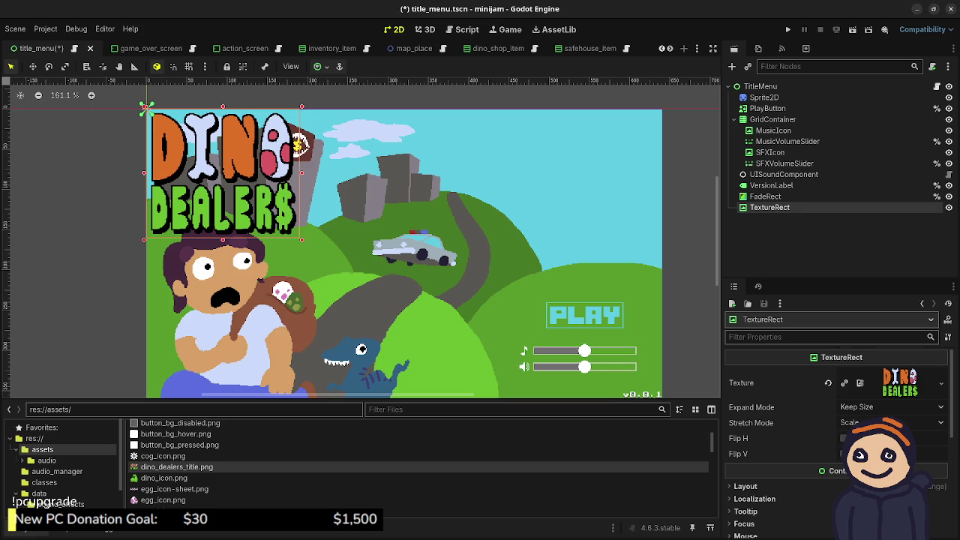
- Expand the TextureRect's Layout and Transform properties to reach the pivot offset
{"action": "scroll", "coordinate": [836, 435], "scroll_direction": "down", "scroll_amount": 4}
{"action": "left_click", "coordinate": [745, 333]}
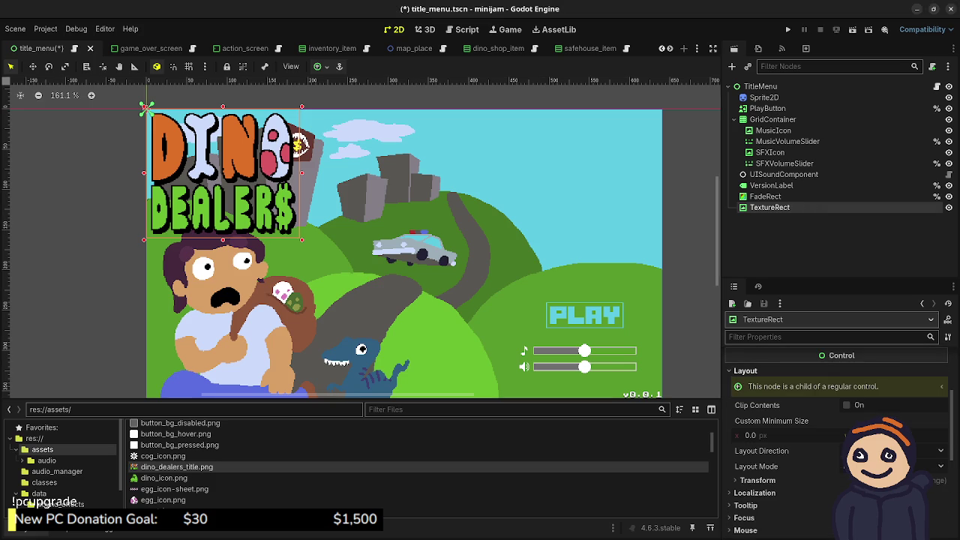
{"action": "left_click", "coordinate": [758, 480]}
{"action": "scroll", "coordinate": [825, 450], "scroll_direction": "down", "scroll_amount": 3}
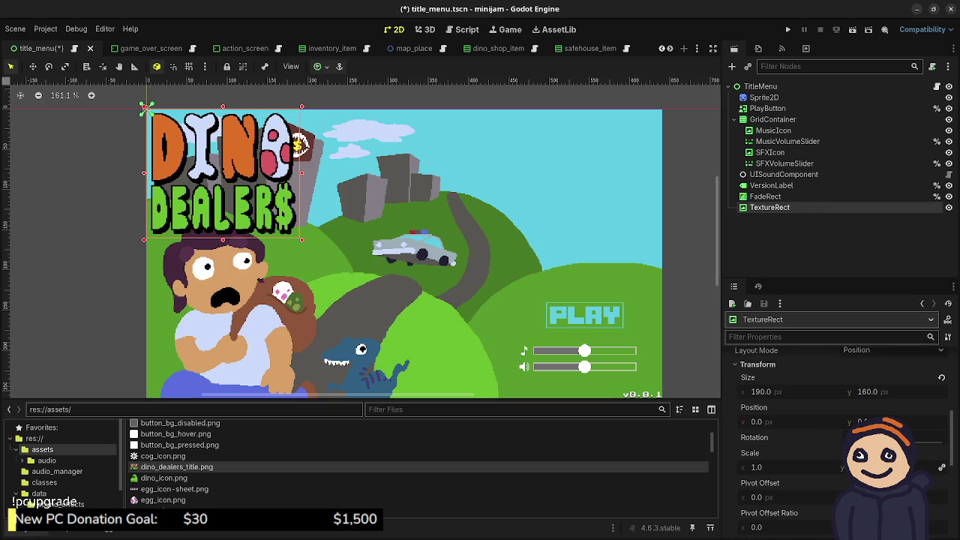
{"action": "scroll", "coordinate": [825, 450], "scroll_direction": "down", "scroll_amount": 1}
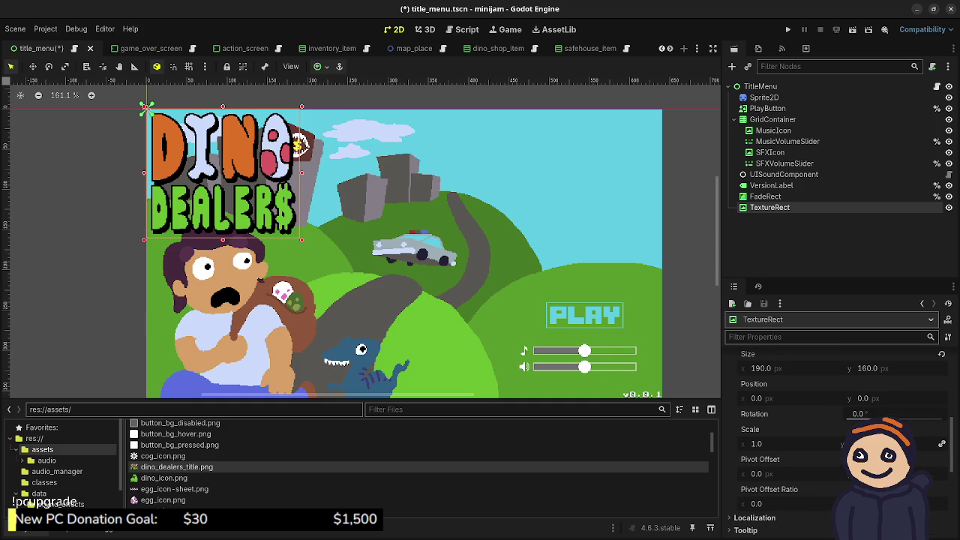
{"action": "left_click", "coordinate": [788, 473]}
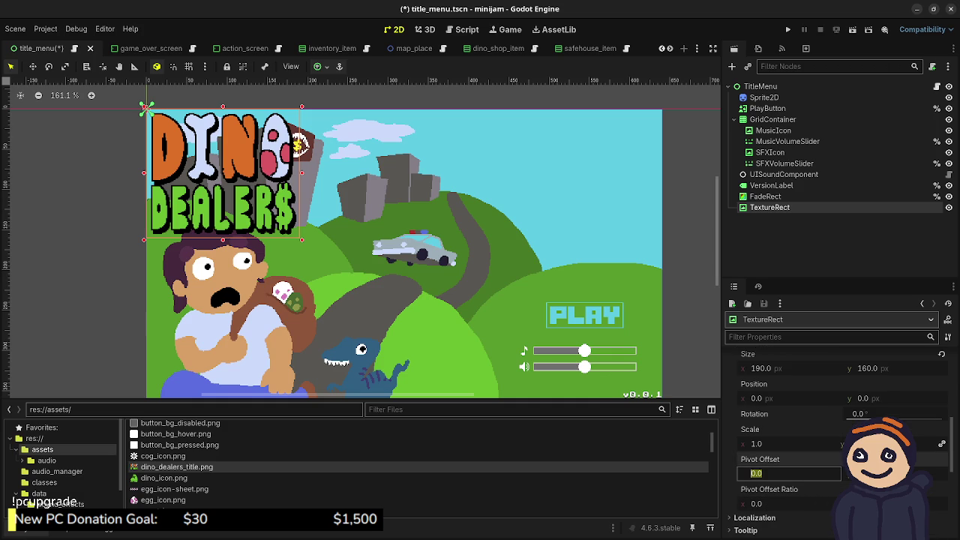
- Set pivot offset x to 95 and place the logo top-right at 432, 17 with 0 rotation
{"action": "type", "text": "95"}
{"action": "key", "text": "Return"}
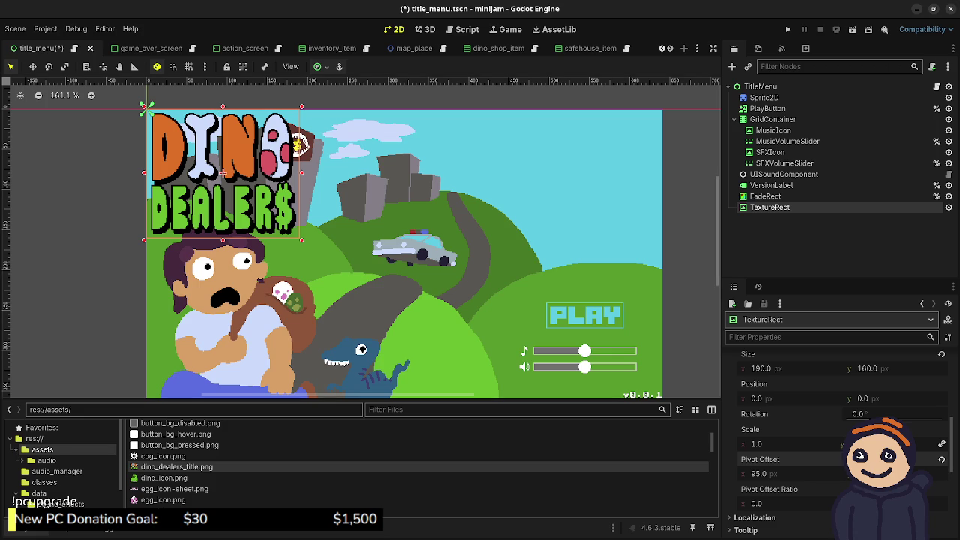
{"action": "mouse_move", "coordinate": [858, 414]}
{"action": "left_mouse_down"}
{"action": "mouse_move", "coordinate": [870, 414]}
{"action": "mouse_move", "coordinate": [844, 414]}
{"action": "mouse_move", "coordinate": [858, 414]}
{"action": "left_mouse_up"}
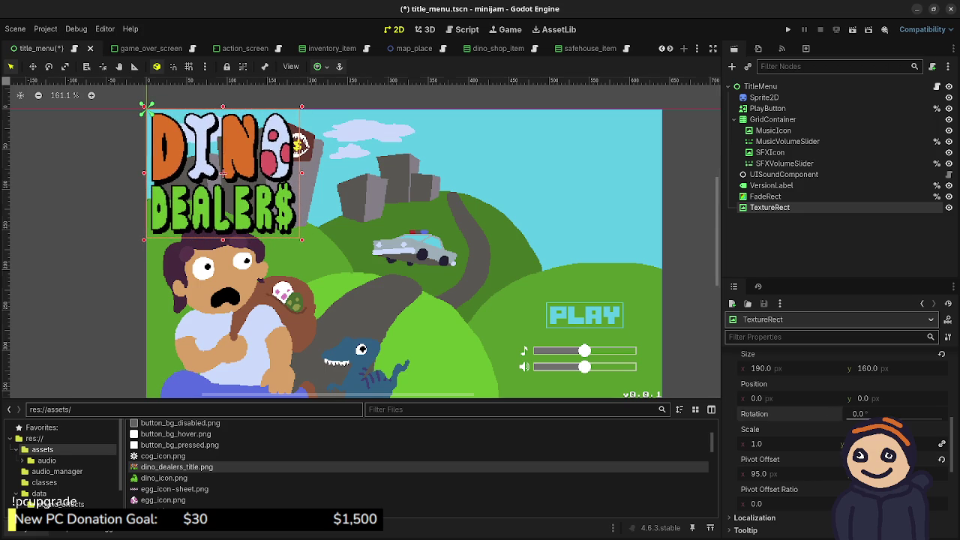
{"action": "mouse_move", "coordinate": [223, 172]}
{"action": "left_mouse_down"}
{"action": "mouse_move", "coordinate": [576, 192]}
{"action": "mouse_move", "coordinate": [570, 185]}
{"action": "left_mouse_up"}
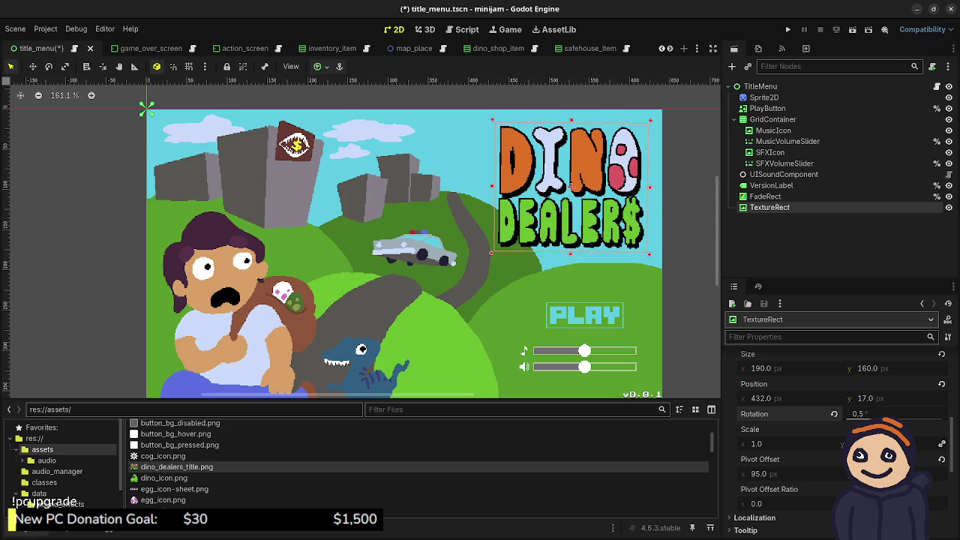
{"action": "left_click_drag", "start_coordinate": [859, 414], "coordinate": [895, 418]}
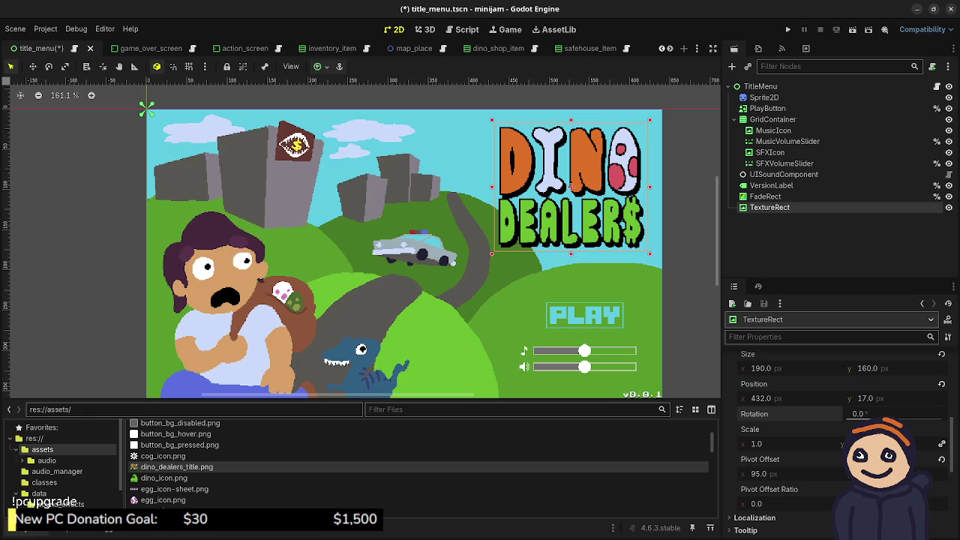
{"action": "key", "text": "F2"}
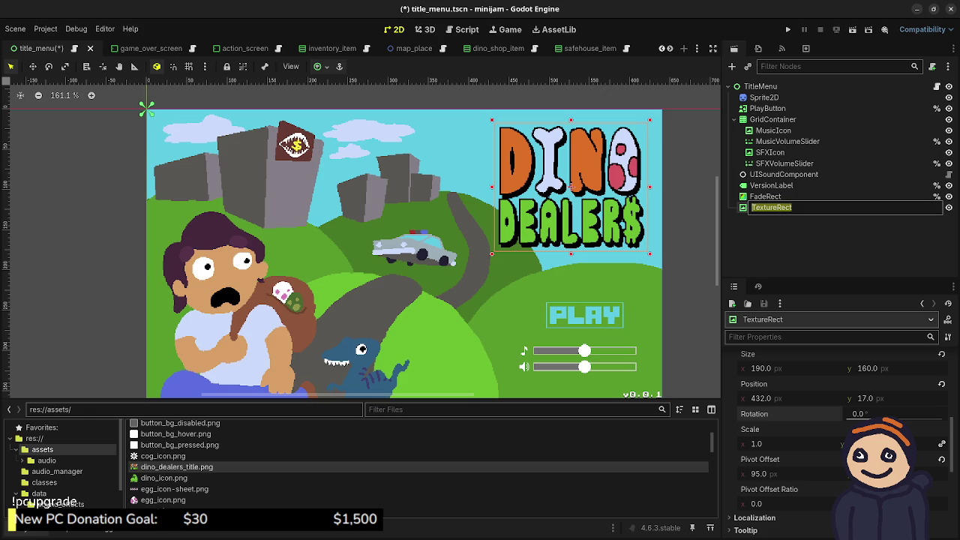
- Rename the TextureRect node to DinoDealersTitle
{"action": "type", "text": "T"}
{"action": "type", "text": "t"}
{"action": "key", "text": "BackSpace"}
{"action": "key", "text": "BackSpace"}
{"action": "key", "text": "BackSpace"}
{"action": "type", "text": "DinoDea"}
{"action": "type", "text": "lers"}
{"action": "type", "text": "Title"}
{"action": "key", "text": "Return"}
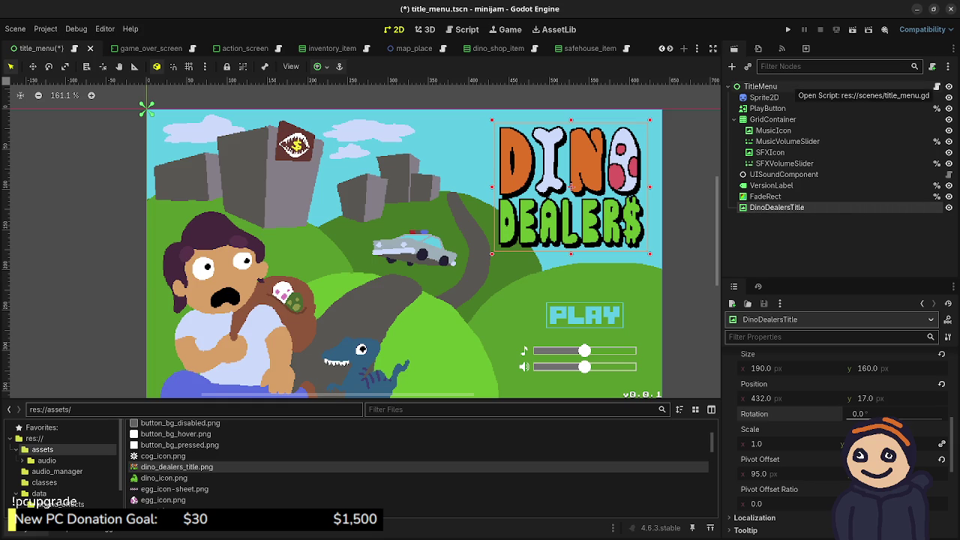
- Open the title_menu.gd script and go to the end of the version label line
{"action": "key", "text": "ctrl+F3"}
{"action": "scroll", "coordinate": [450, 225], "scroll_direction": "down", "scroll_amount": 5}
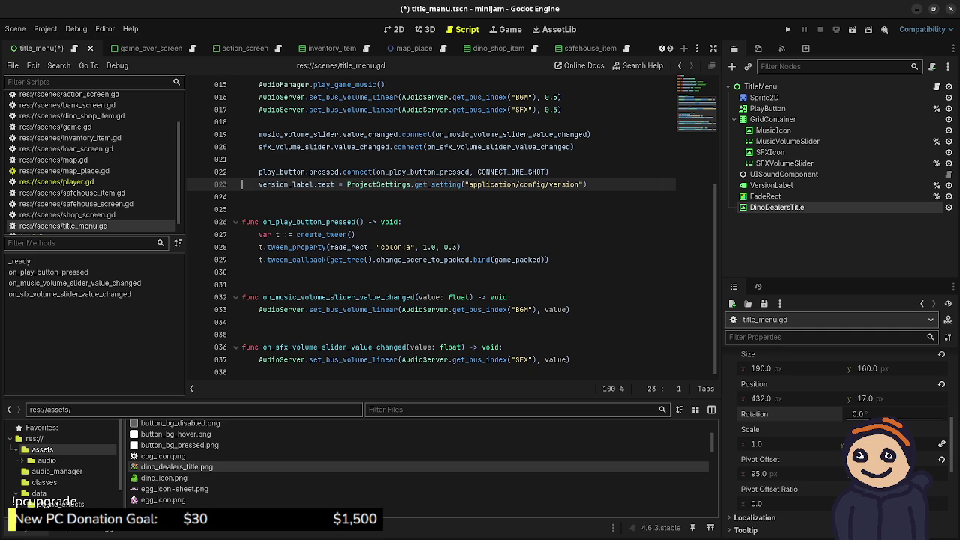
{"action": "scroll", "coordinate": [450, 225], "scroll_direction": "up", "scroll_amount": 4}
{"action": "scroll", "coordinate": [525, 285], "scroll_direction": "down", "scroll_amount": 1}
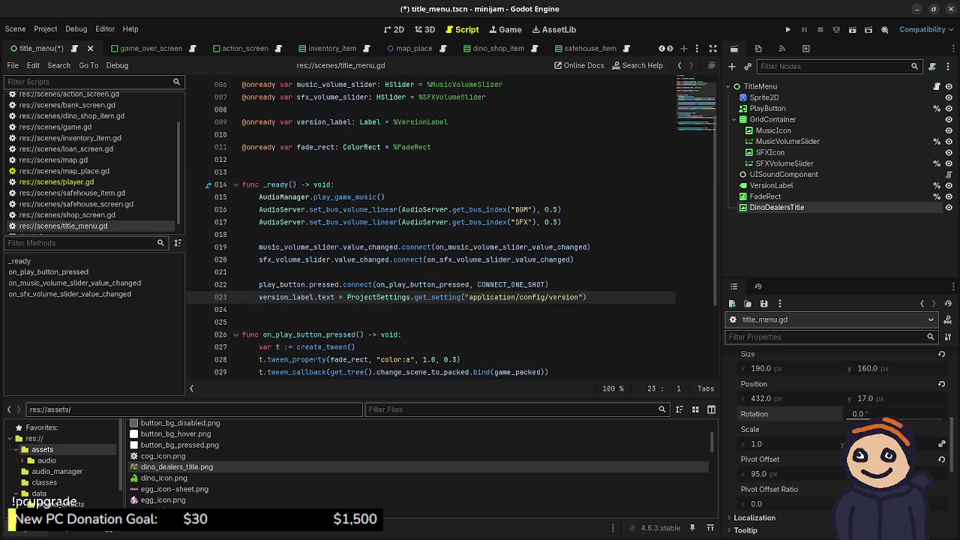
{"action": "left_click", "coordinate": [564, 259]}
{"action": "left_click", "coordinate": [586, 297]}
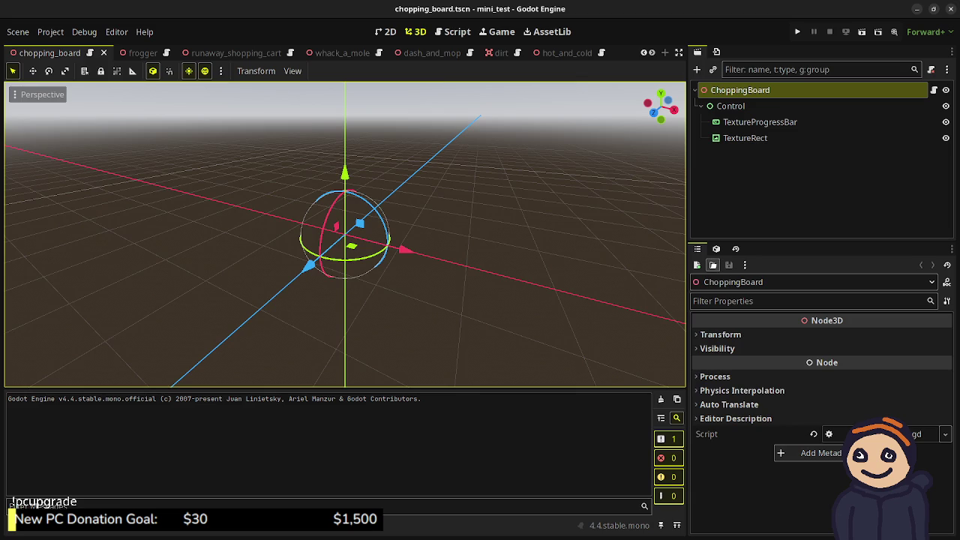
- Open the skydive scene in mini_test and bring up its script
{"action": "scroll", "coordinate": [312, 52], "scroll_direction": "down", "scroll_amount": 5}
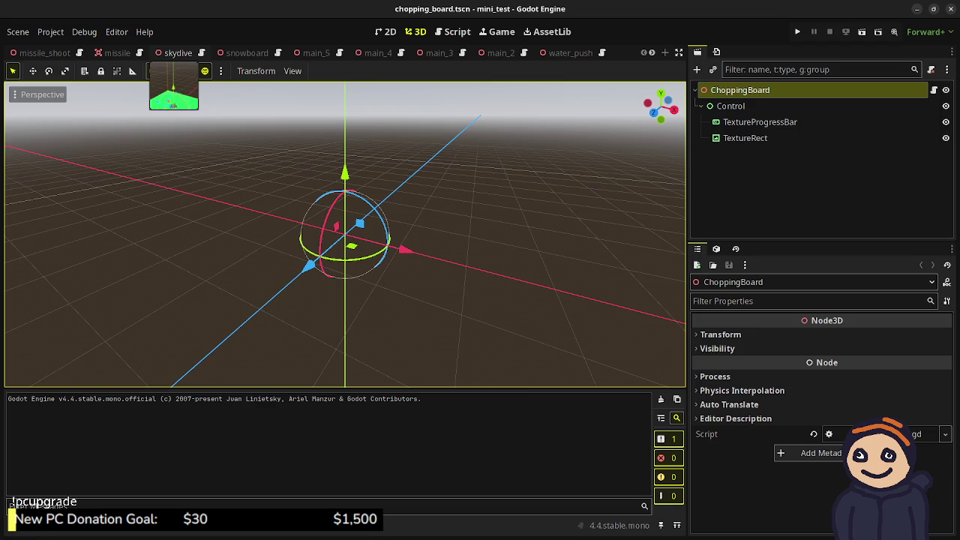
{"action": "left_click", "coordinate": [178, 53]}
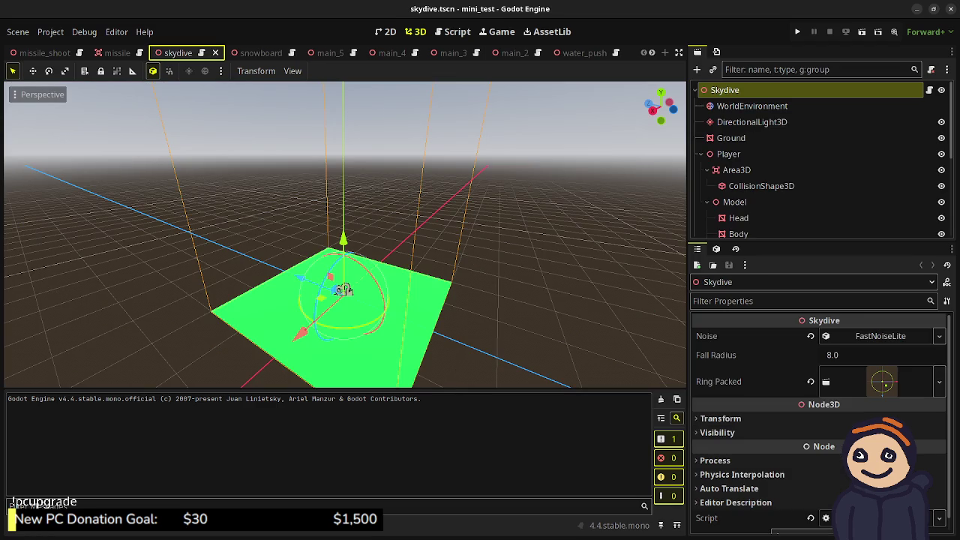
{"action": "key", "text": "ctrl+F3"}
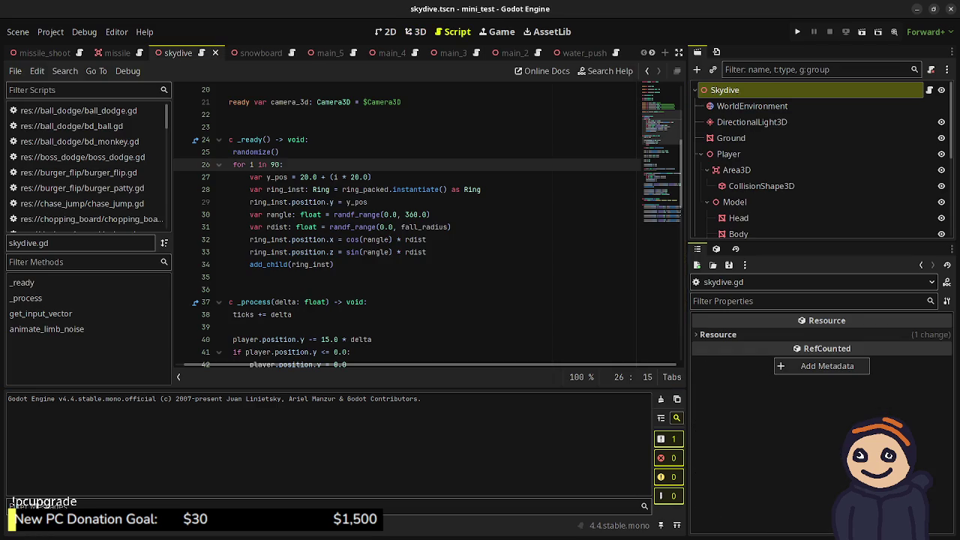
- Read through the skydive script's _process and animate_limb_noise function definitions
{"action": "scroll", "coordinate": [409, 225], "scroll_direction": "up", "scroll_amount": 3}
{"action": "scroll", "coordinate": [409, 225], "scroll_direction": "down", "scroll_amount": 10}
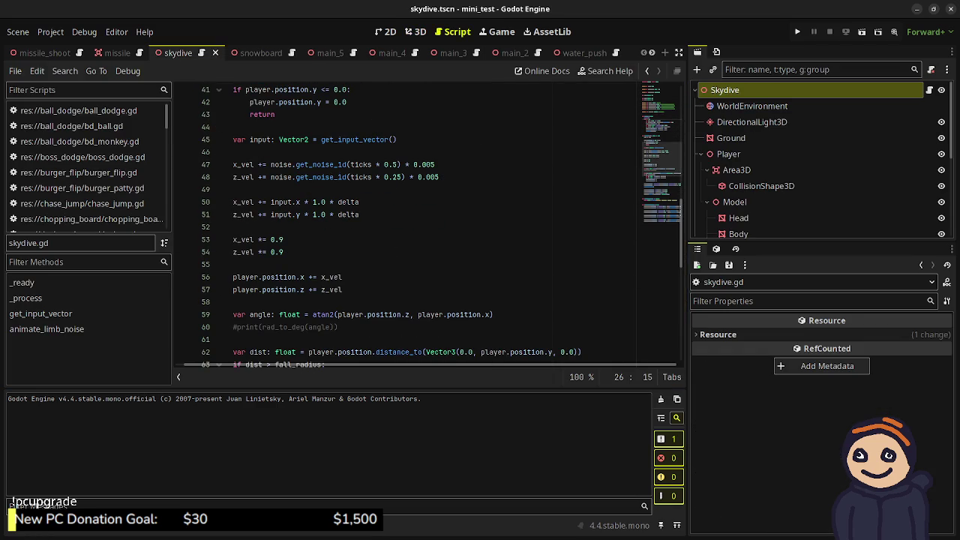
{"action": "scroll", "coordinate": [787, 165], "scroll_direction": "down", "scroll_amount": 5}
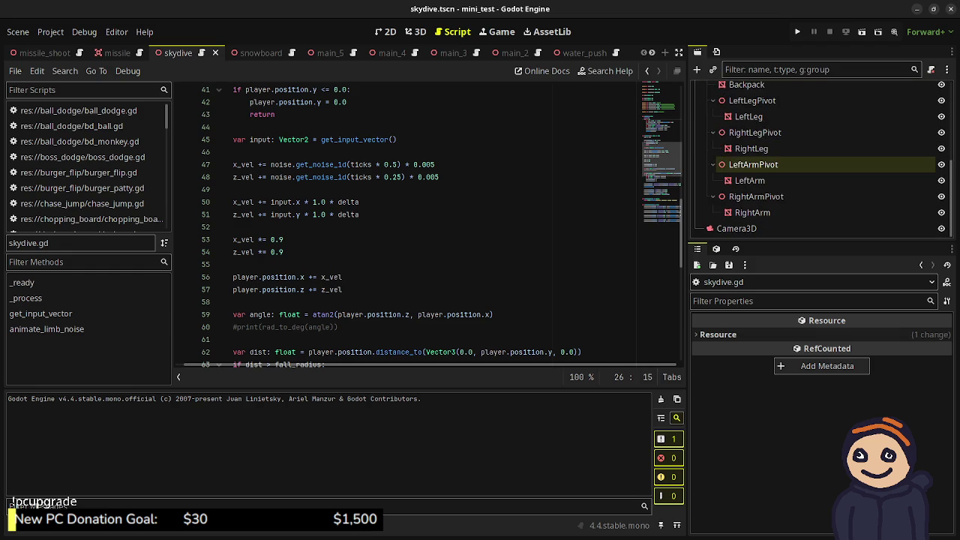
{"action": "scroll", "coordinate": [368, 304], "scroll_direction": "down", "scroll_amount": 4}
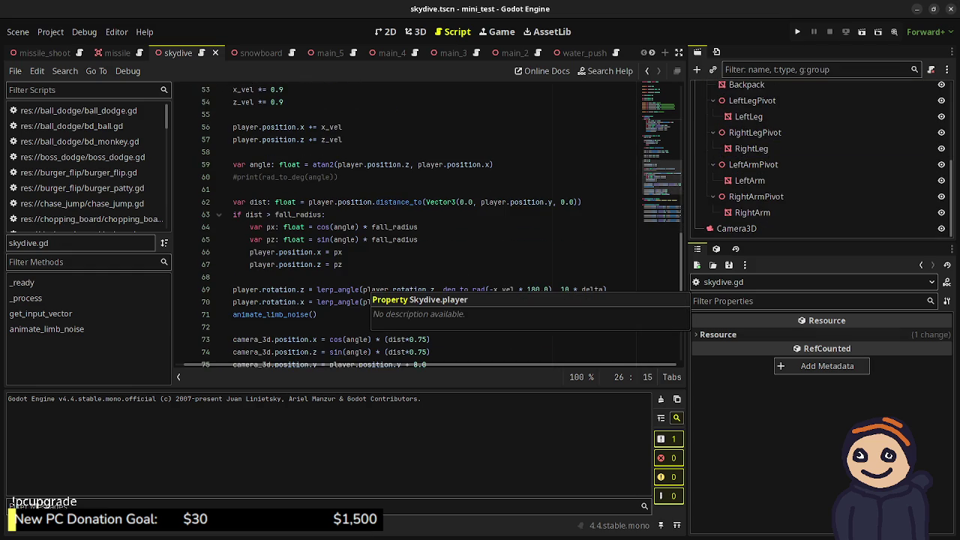
{"action": "scroll", "coordinate": [368, 300], "scroll_direction": "down", "scroll_amount": 2}
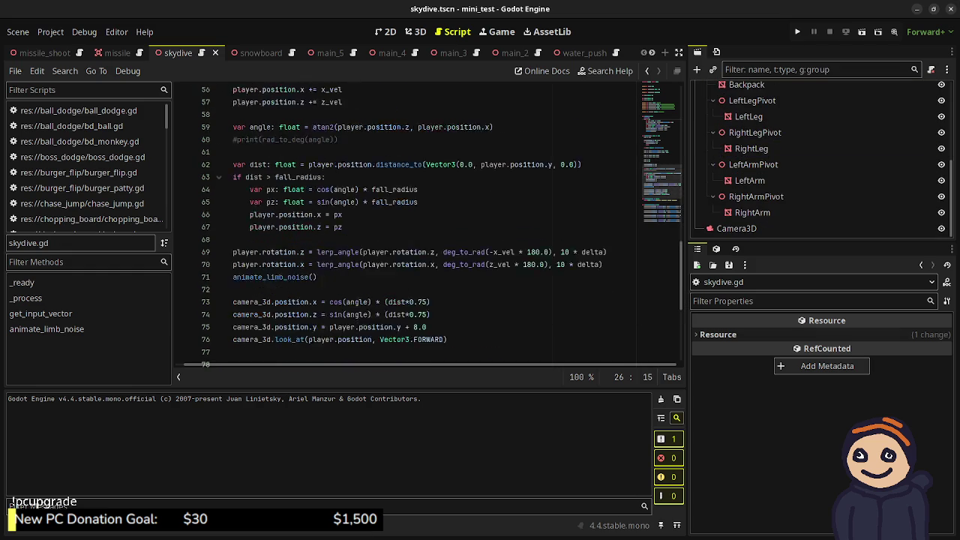
{"action": "double_click", "coordinate": [272, 239]}
{"action": "scroll", "coordinate": [272, 239], "scroll_direction": "down", "scroll_amount": 5}
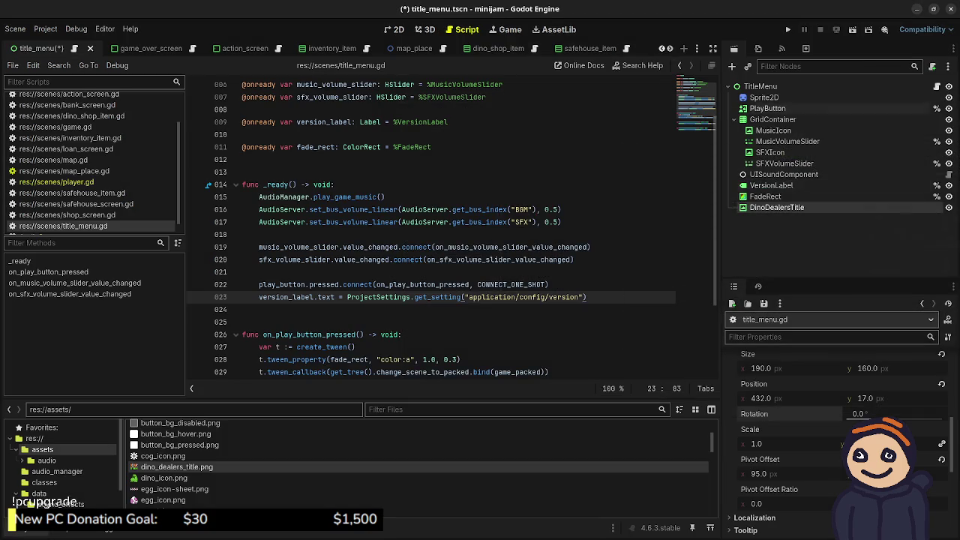
- Add an AnimationPlayer node under DinoDealersTitle on the 2D canvas
{"action": "left_click", "coordinate": [425, 29]}
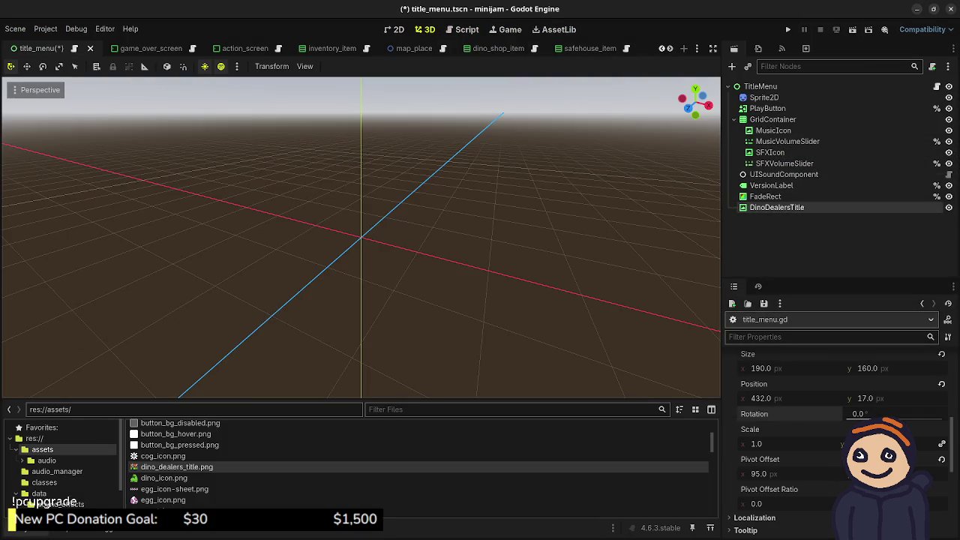
{"action": "left_click", "coordinate": [398, 30]}
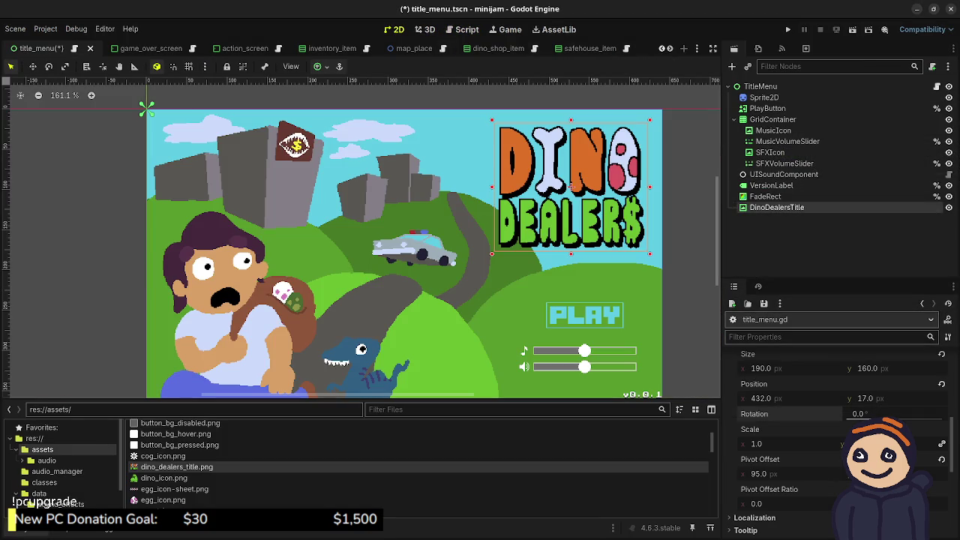
{"action": "key", "text": "ctrl+a"}
{"action": "type", "text": "anima"}
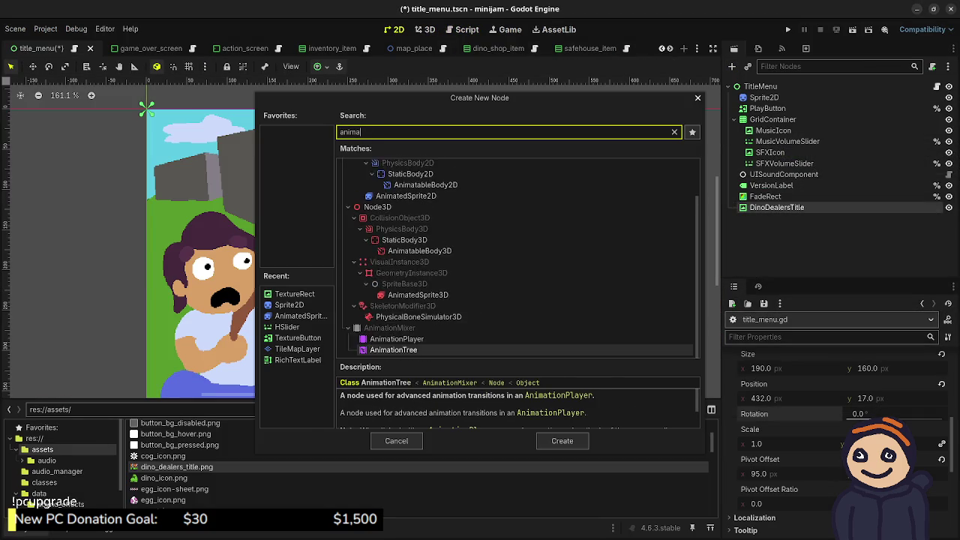
{"action": "type", "text": "tion"}
{"action": "left_click", "coordinate": [397, 188]}
{"action": "key", "text": "Return"}
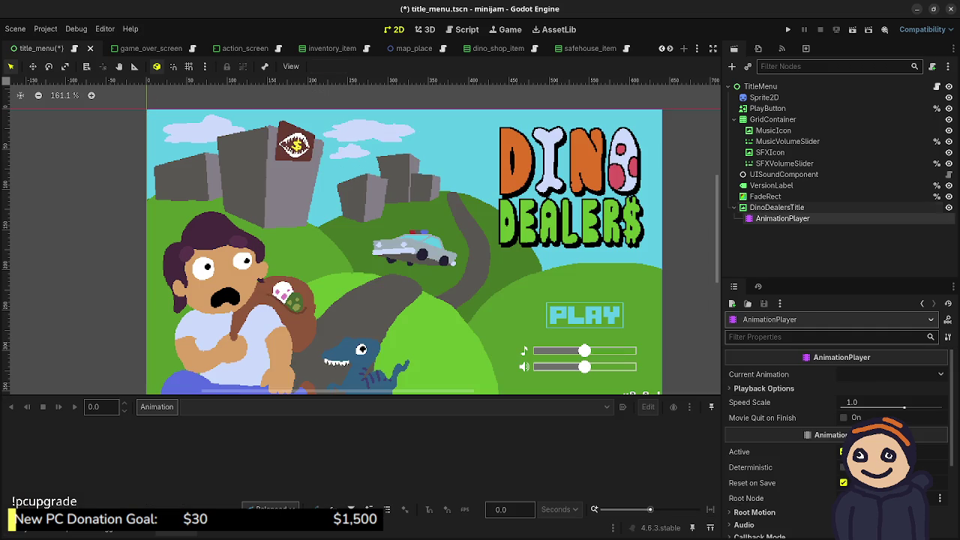
- Create a 5-second animation named cycle and set it to autoplay on load
{"action": "left_click", "coordinate": [157, 407]}
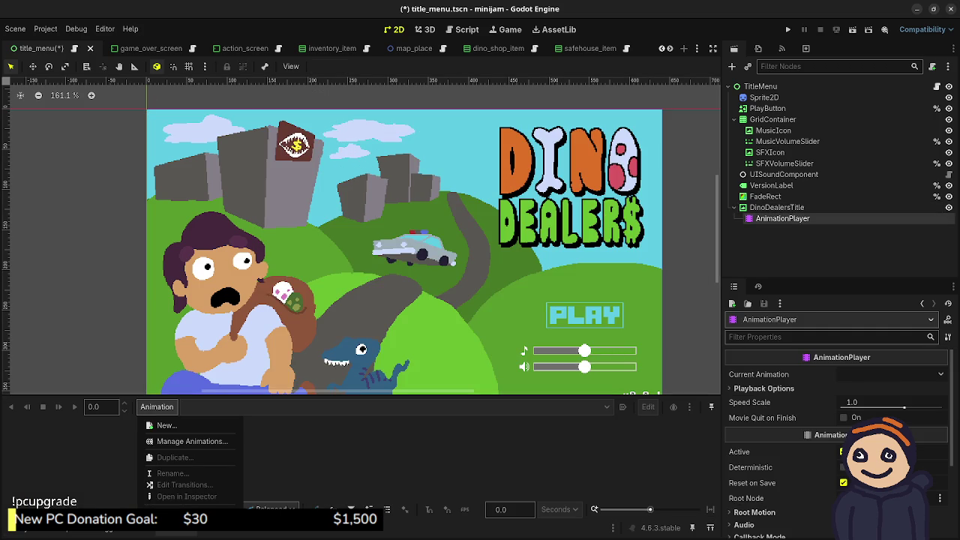
{"action": "left_click", "coordinate": [161, 426]}
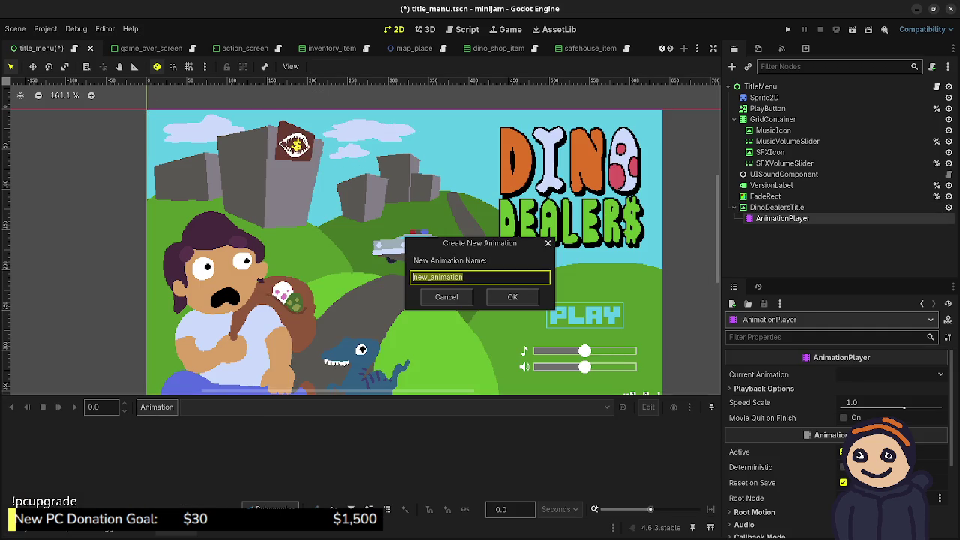
{"action": "type", "text": "cycle"}
{"action": "key", "text": "Return"}
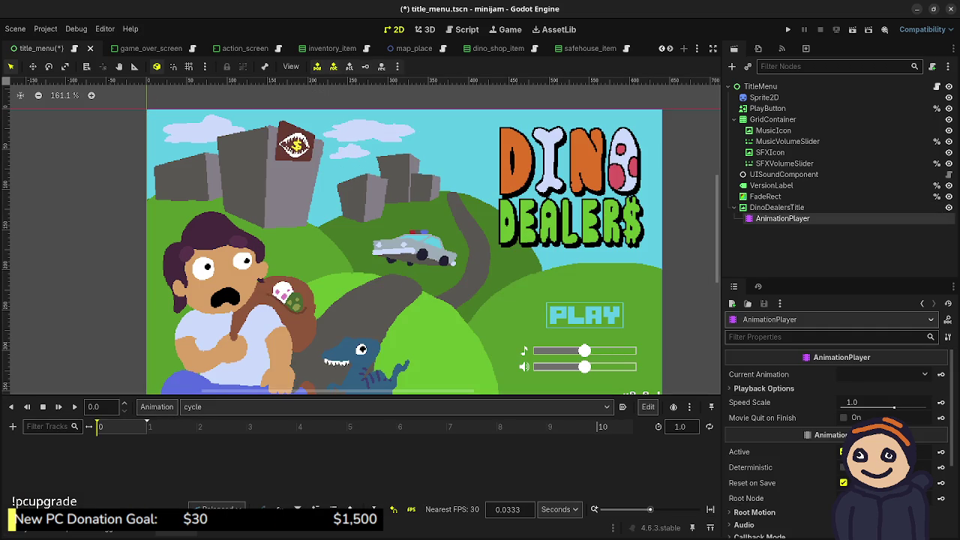
{"action": "left_click", "coordinate": [680, 426]}
{"action": "type", "text": "5"}
{"action": "key", "text": "Return"}
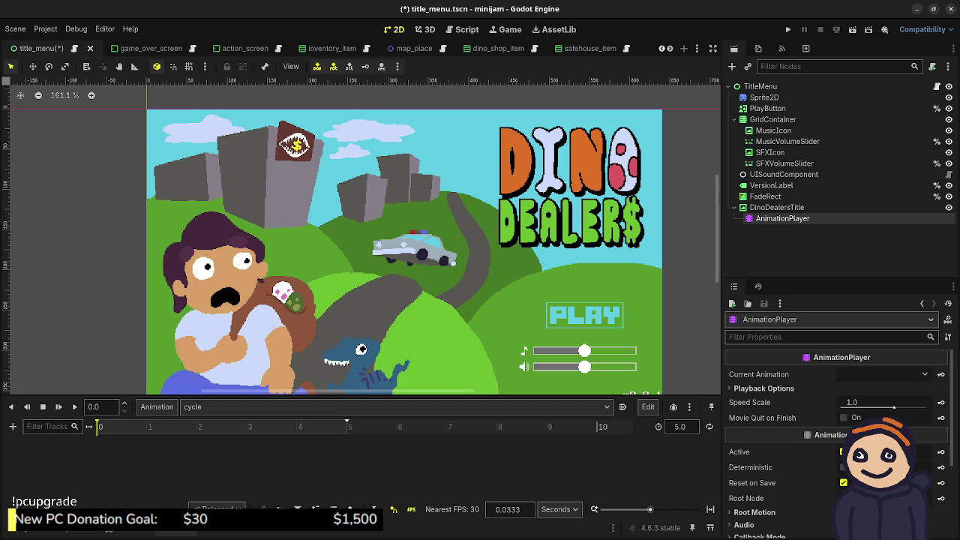
{"action": "left_click", "coordinate": [622, 407]}
- Create a rotation track for DinoDealersTitle with keys at the start and 5 seconds
{"action": "left_click", "coordinate": [776, 207]}
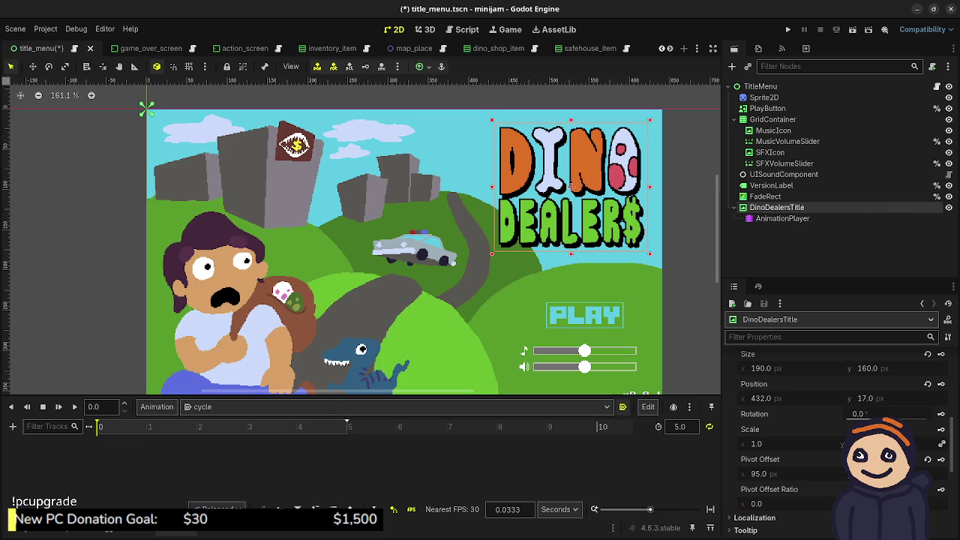
{"action": "left_click", "coordinate": [941, 414]}
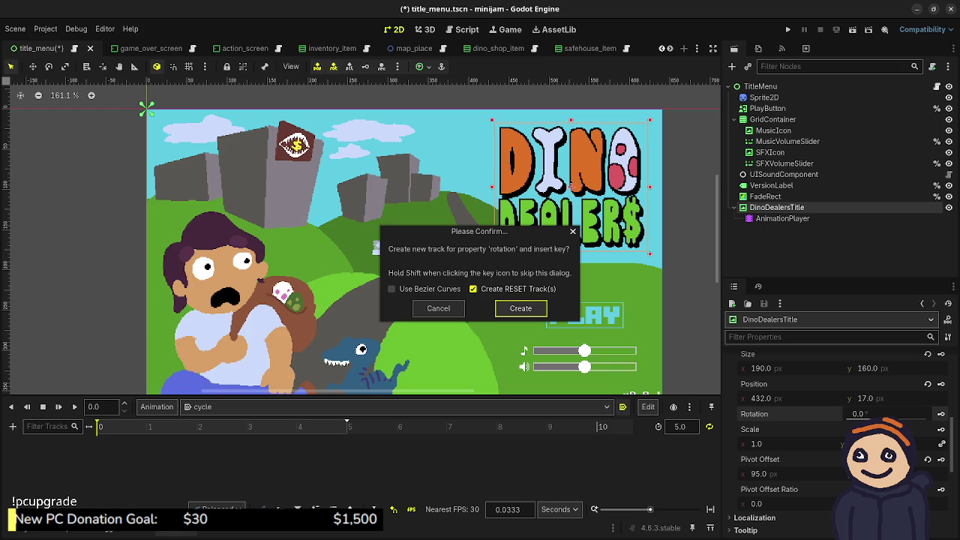
{"action": "key", "text": "Return"}
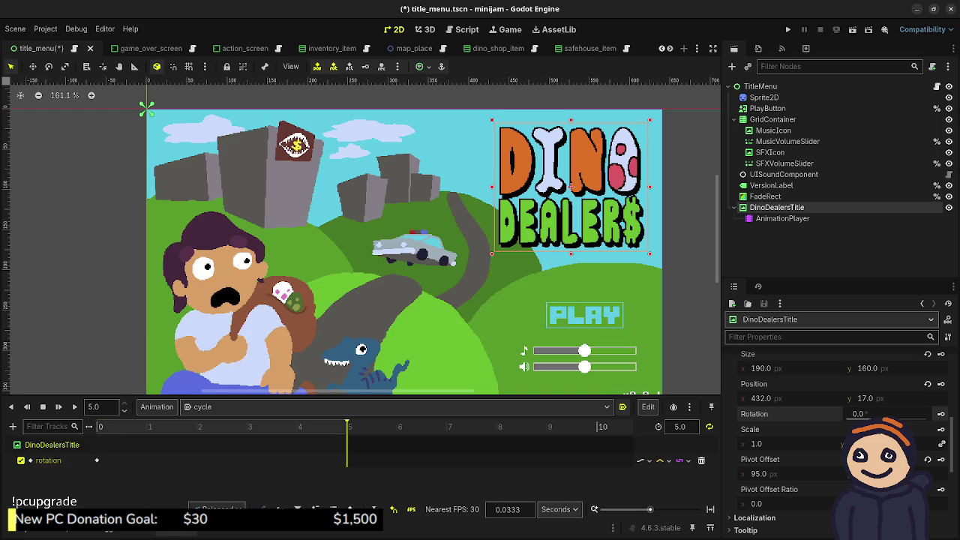
{"action": "left_click", "coordinate": [942, 414]}
{"action": "left_click_drag", "start_coordinate": [347, 426], "coordinate": [223, 426]}
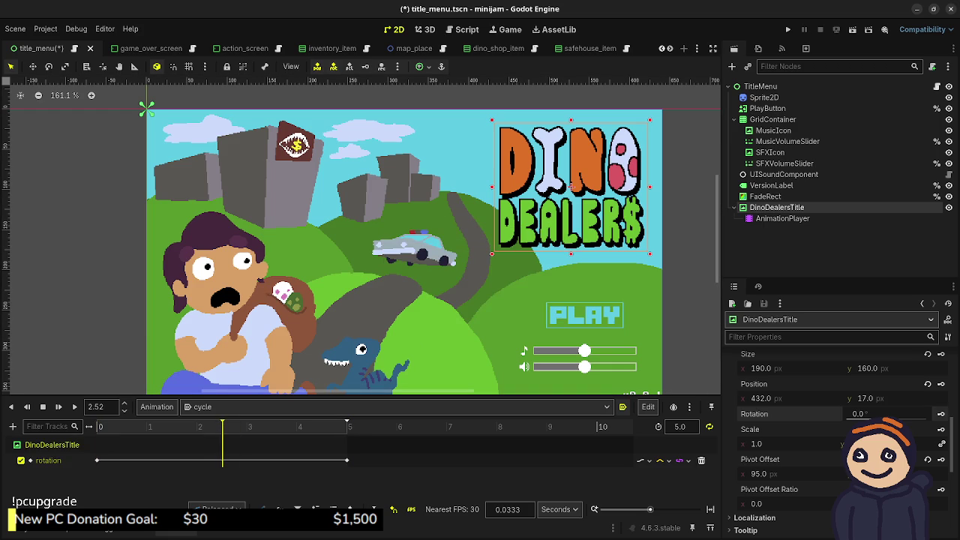
{"action": "left_click", "coordinate": [347, 426]}
- Move the end rotation key to 2.0 s with value -10, and set length to 6
{"action": "left_click_drag", "start_coordinate": [346, 460], "coordinate": [198, 460]}
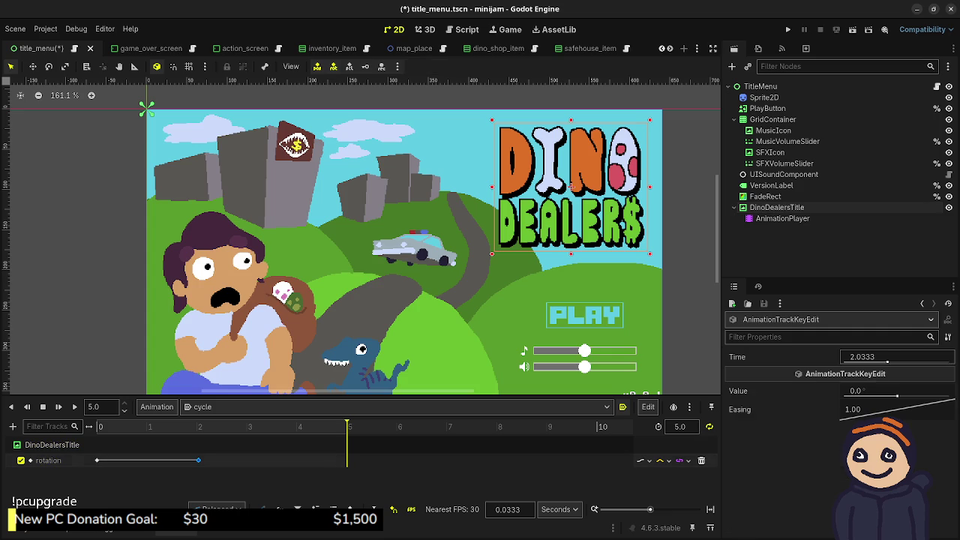
{"action": "left_click", "coordinate": [887, 357]}
{"action": "type", "text": "2.0"}
{"action": "key", "text": "Return"}
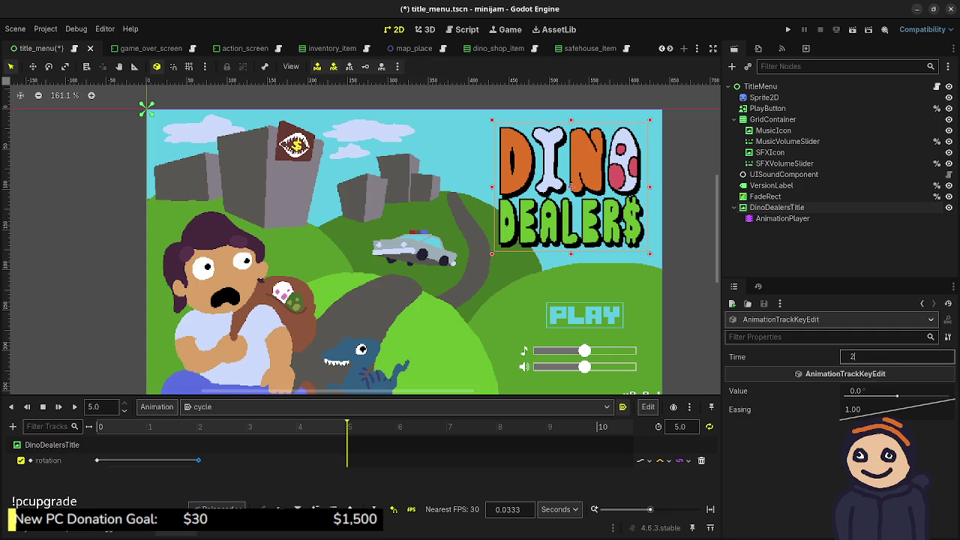
{"action": "left_click", "coordinate": [261, 427]}
{"action": "left_click", "coordinate": [204, 427]}
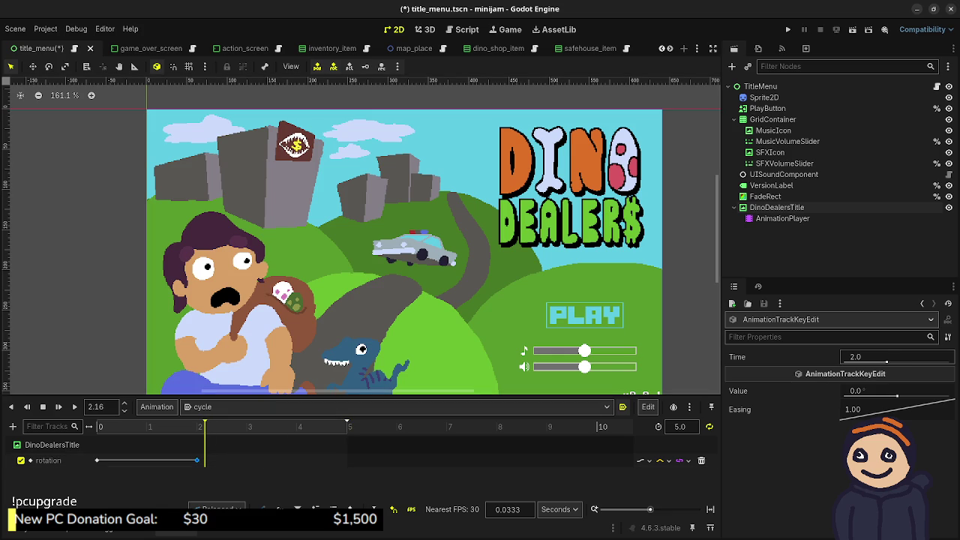
{"action": "left_click", "coordinate": [897, 393]}
{"action": "type", "text": "-10"}
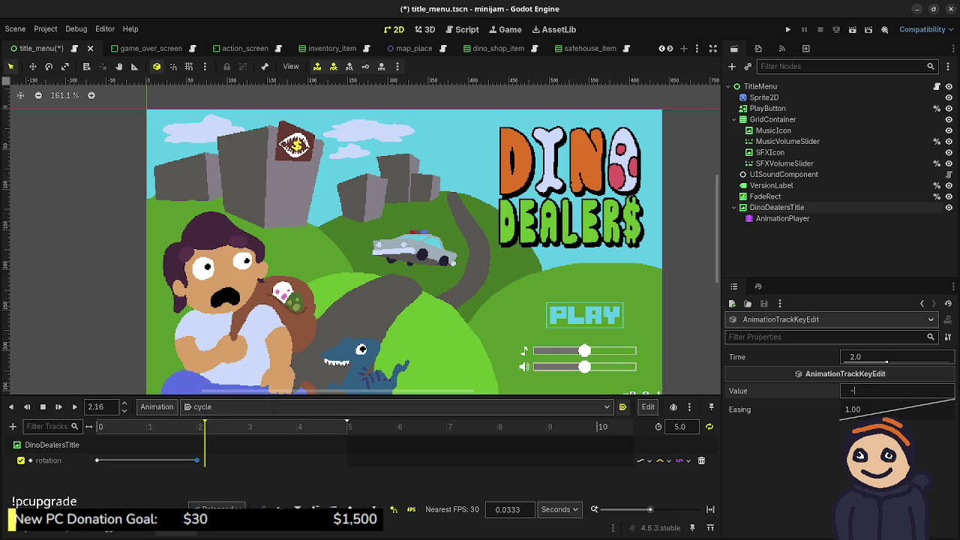
{"action": "key", "text": "Return"}
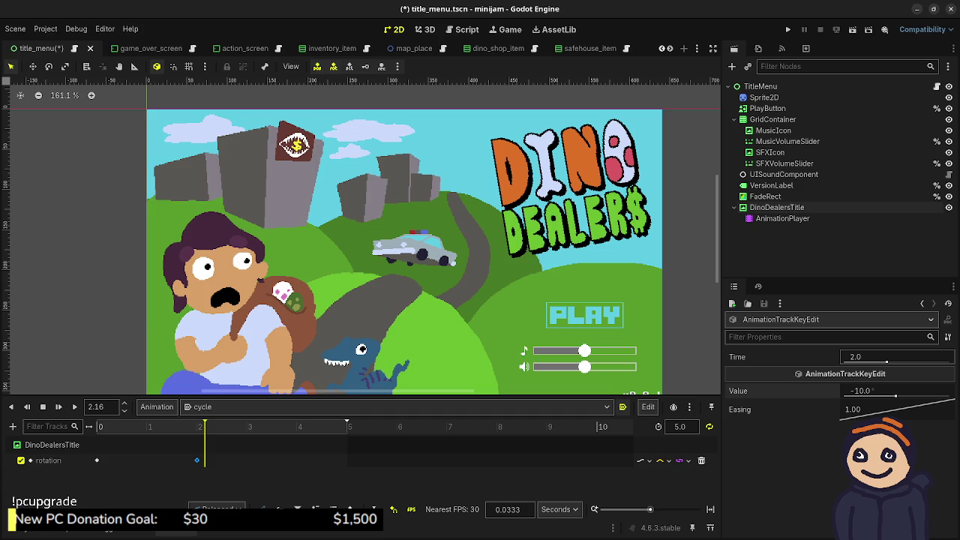
{"action": "type", "text": "6"}
{"action": "key", "text": "Return"}
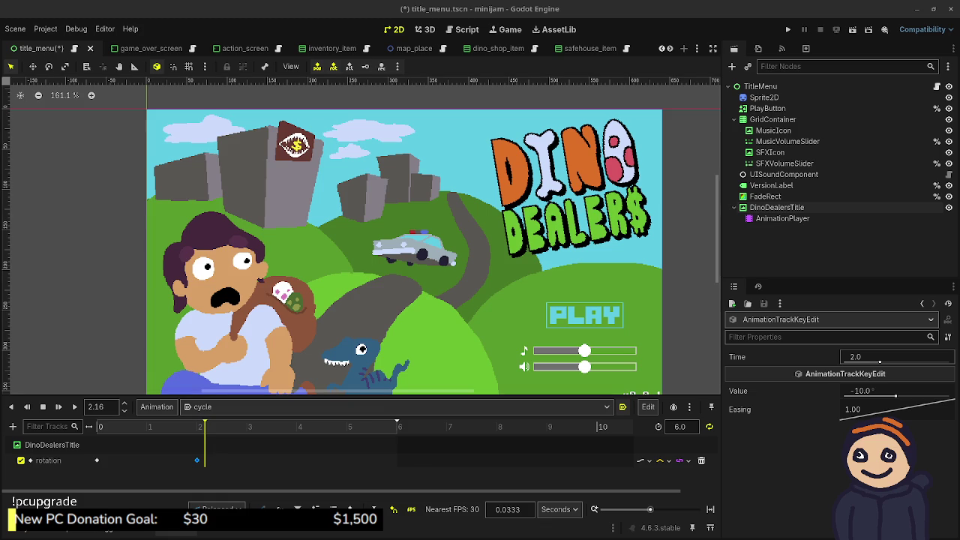
- Try moving the rotation key to 4 seconds, then undo it back to 2 seconds
{"action": "left_click", "coordinate": [393, 426]}
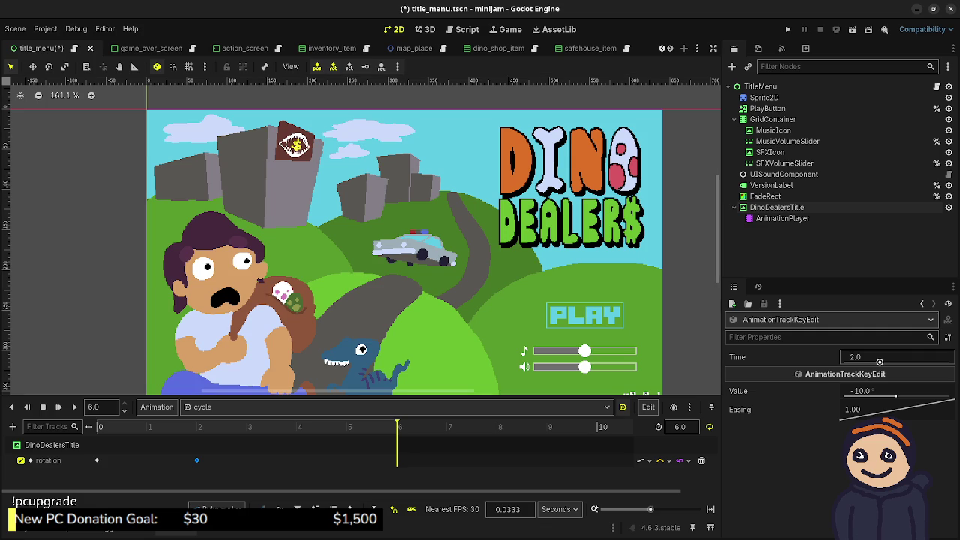
{"action": "left_click", "coordinate": [879, 358]}
{"action": "type", "text": "4"}
{"action": "key", "text": "Return"}
{"action": "key", "text": "ctrl+z"}
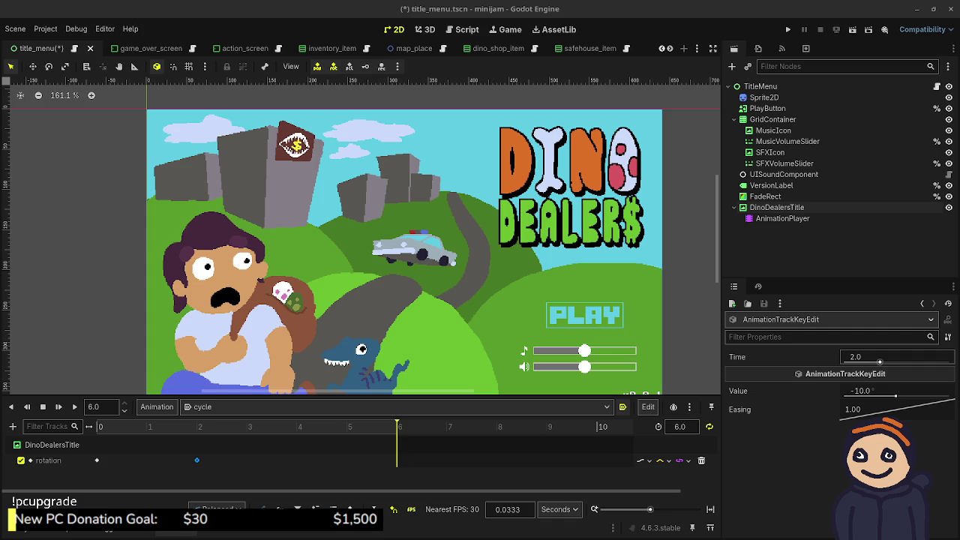
{"action": "left_click", "coordinate": [870, 357]}
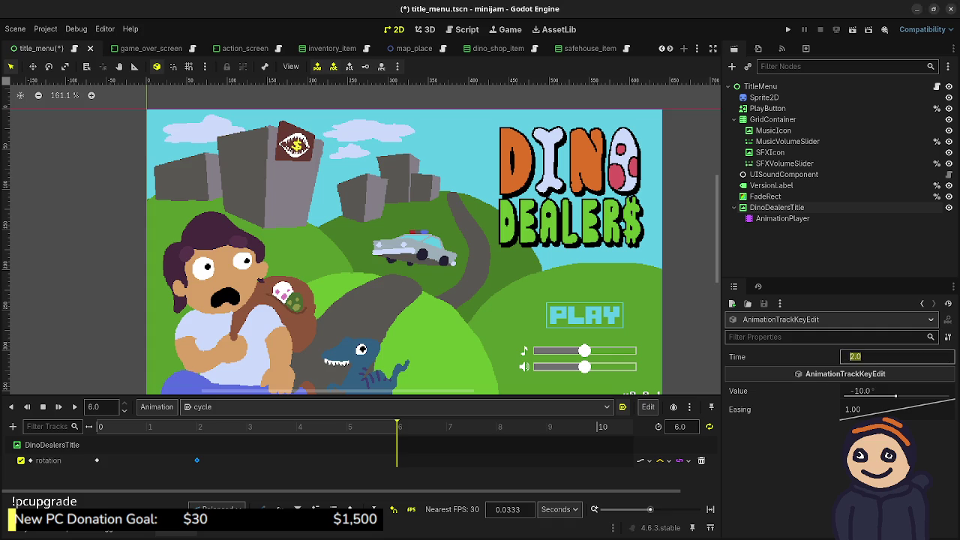
{"action": "key", "text": "Return"}
- Play the cycle animation through from the AnimationPlayer to preview the tilt
{"action": "left_click", "coordinate": [783, 218]}
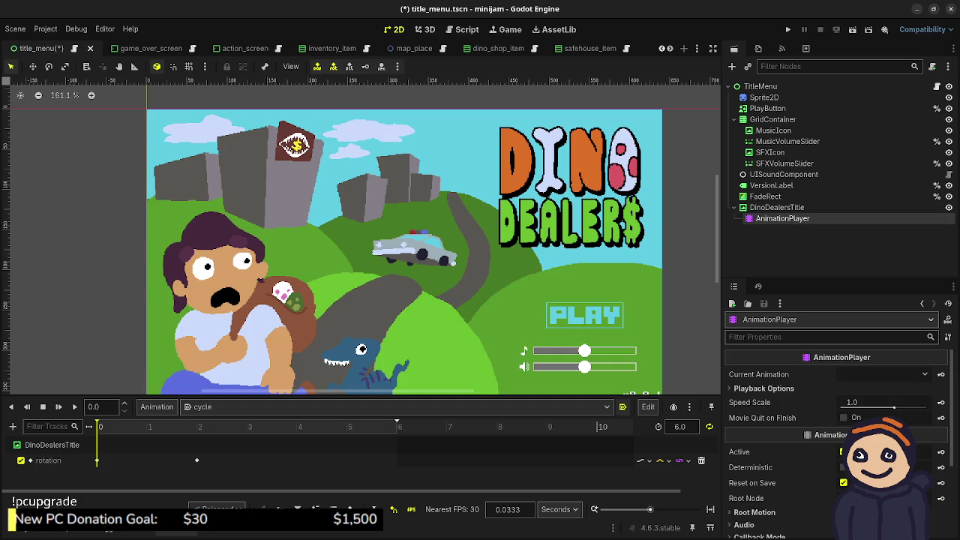
{"action": "key", "text": "shift+d"}
{"action": "scroll", "coordinate": [836, 442], "scroll_direction": "down", "scroll_amount": 5}
{"action": "scroll", "coordinate": [836, 442], "scroll_direction": "up", "scroll_amount": 4}
{"action": "scroll", "coordinate": [836, 443], "scroll_direction": "up", "scroll_amount": 1}
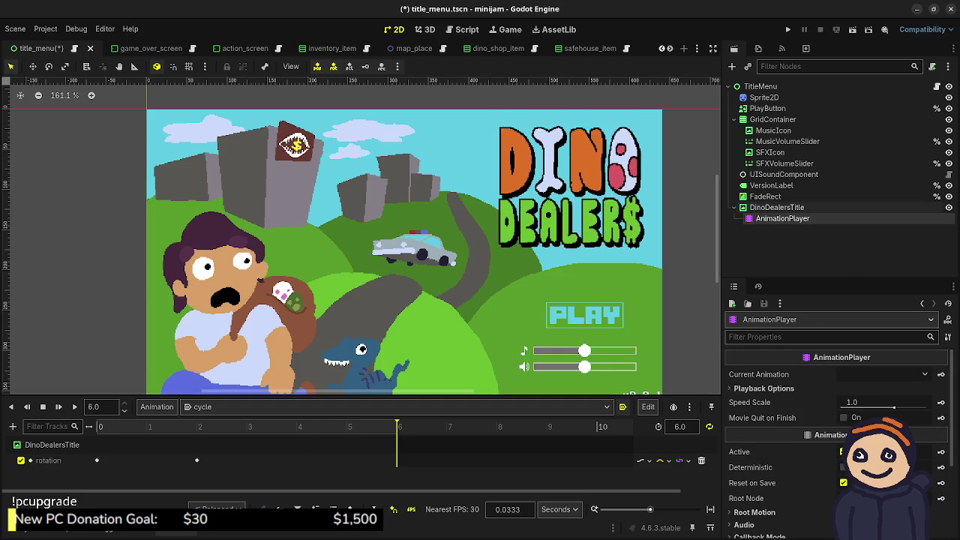
- Key the title's rotation at 10° at the 6-second mark
{"action": "left_click", "coordinate": [776, 207]}
{"action": "left_click", "coordinate": [862, 414]}
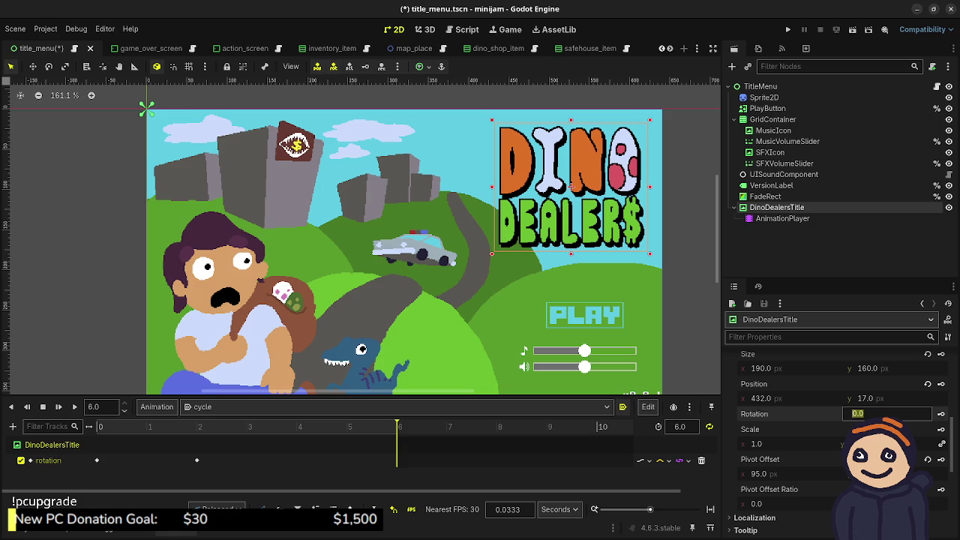
{"action": "type", "text": "10"}
{"action": "key", "text": "Return"}
{"action": "left_click", "coordinate": [940, 414]}
- Extend cycle to 8 seconds, go to the 8-second mark, and preview the wobble
{"action": "left_click", "coordinate": [680, 426]}
{"action": "type", "text": "8"}
{"action": "key", "text": "Return"}
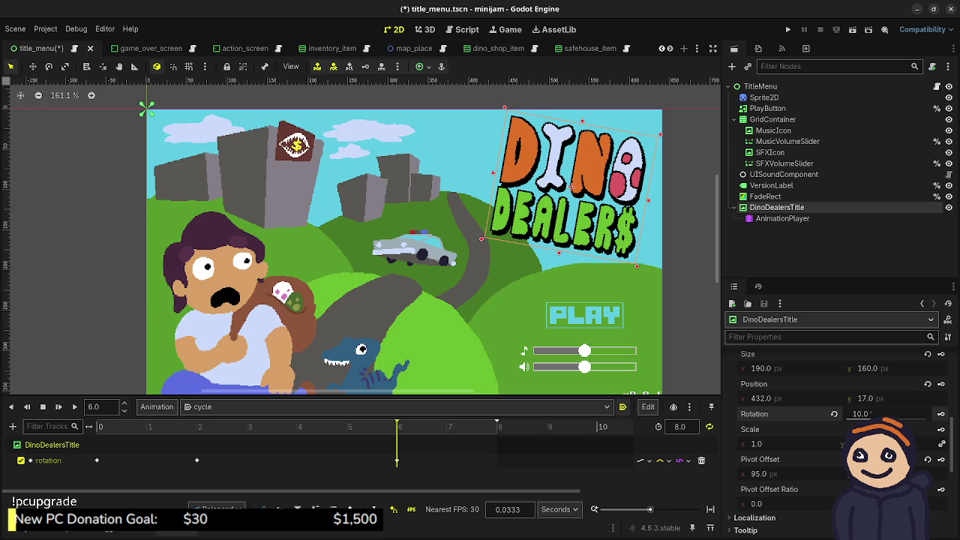
{"action": "left_click", "coordinate": [499, 426]}
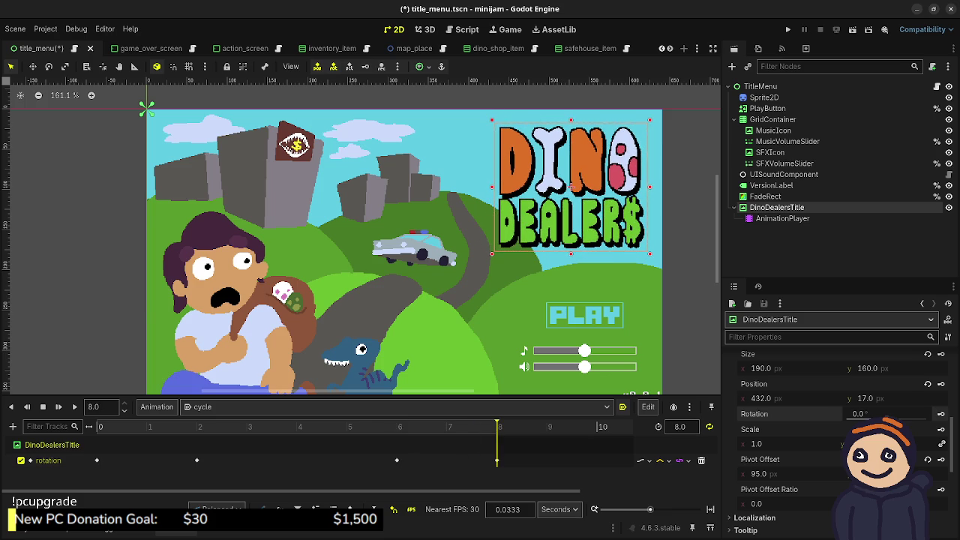
{"action": "key", "text": "shift+d"}
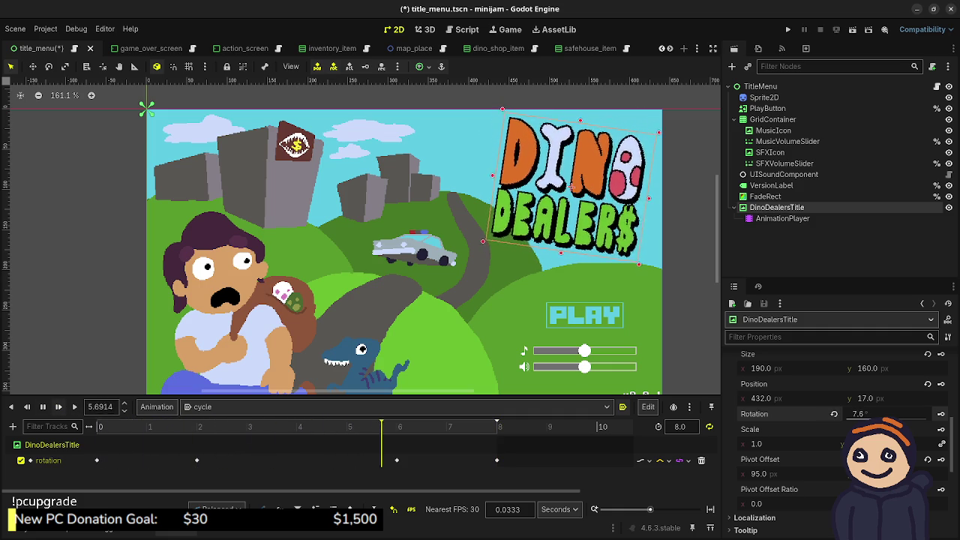
{"action": "left_click", "coordinate": [42, 407]}
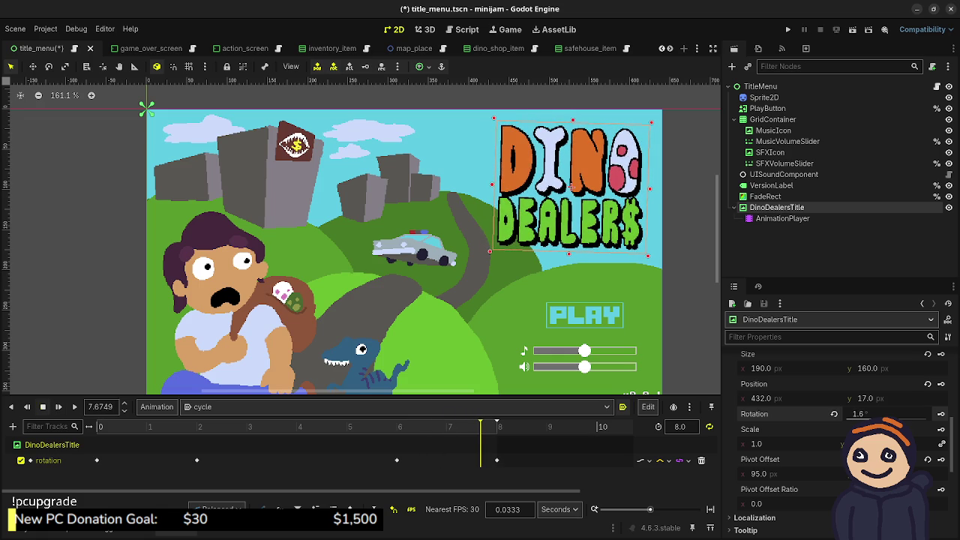
{"action": "left_click_drag", "start_coordinate": [196, 460], "coordinate": [149, 460]}
- Retime the rotation keys to 1.0, 3 and 4 seconds
{"action": "left_click", "coordinate": [861, 357]}
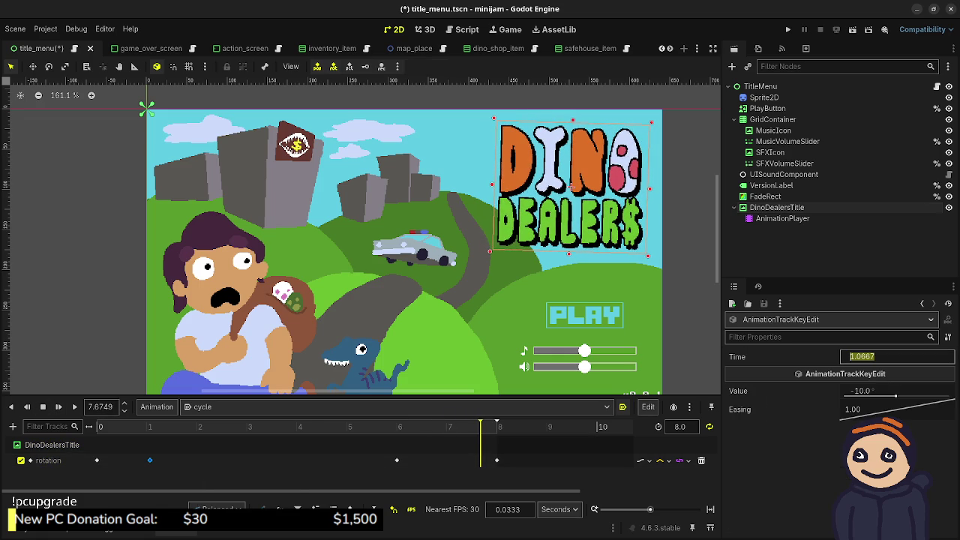
{"action": "type", "text": "1.0"}
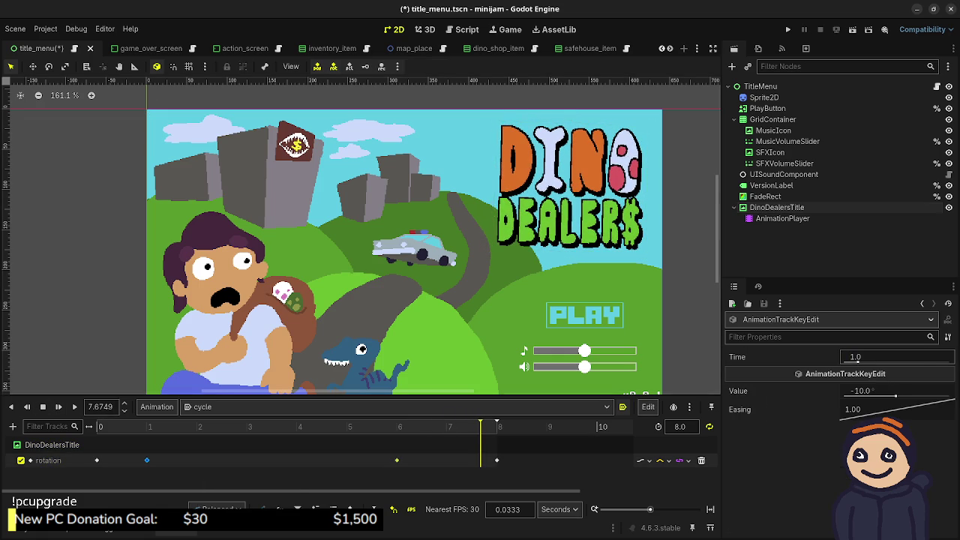
{"action": "left_click_drag", "start_coordinate": [396, 460], "coordinate": [248, 460]}
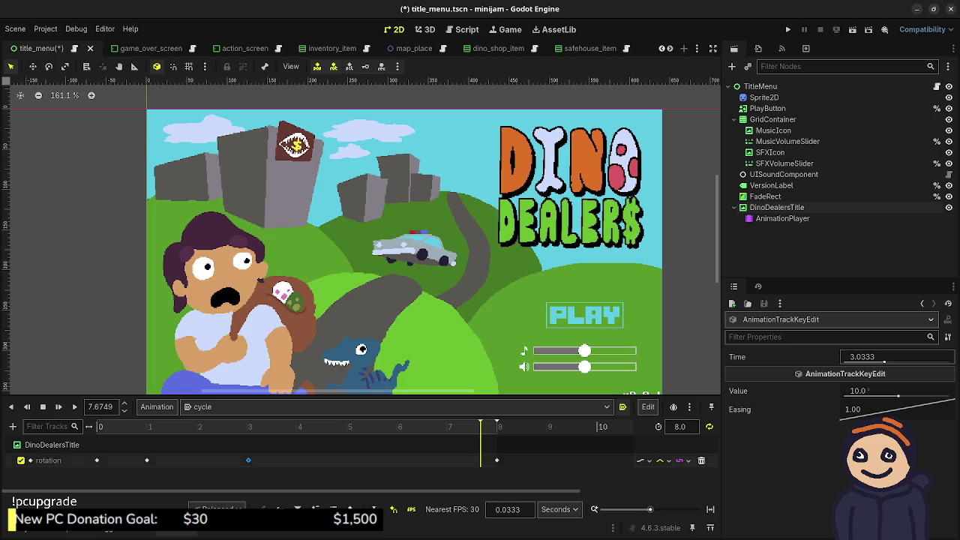
{"action": "left_click", "coordinate": [884, 360]}
{"action": "type", "text": "3"}
{"action": "key", "text": "Return"}
{"action": "left_click", "coordinate": [494, 460]}
{"action": "left_click_drag", "start_coordinate": [308, 460], "coordinate": [297, 459]}
{"action": "left_click", "coordinate": [897, 361]}
{"action": "type", "text": "4"}
{"action": "key", "text": "Return"}
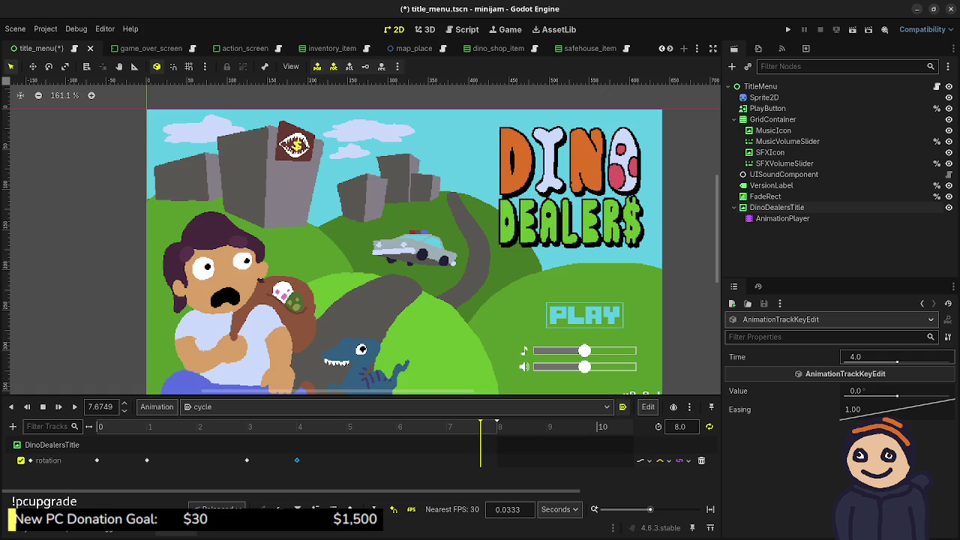
{"action": "type", "text": "4"}
- Preview the tightened 4-second wobble, then pause and reset playback
{"action": "left_click", "coordinate": [297, 460]}
{"action": "key", "text": "shift+d"}
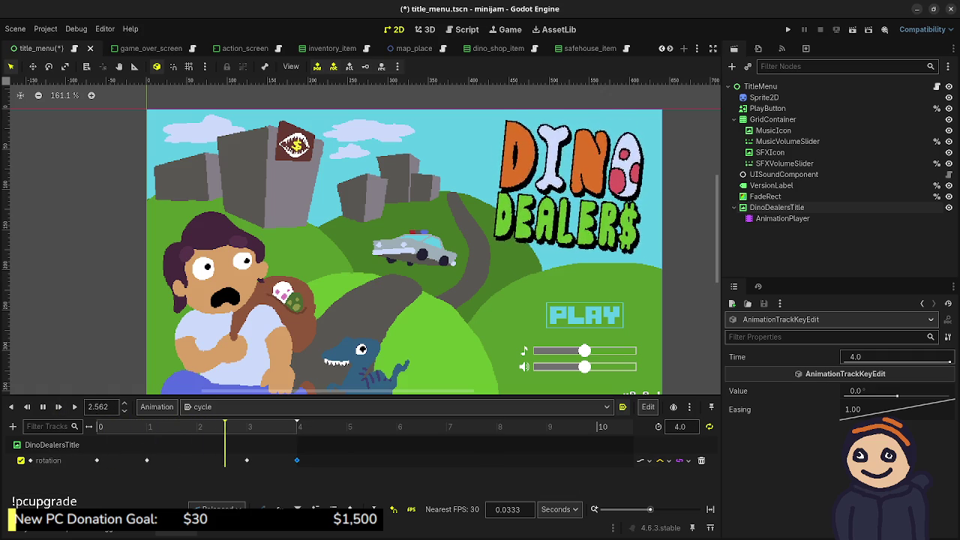
{"action": "key", "text": "s"}
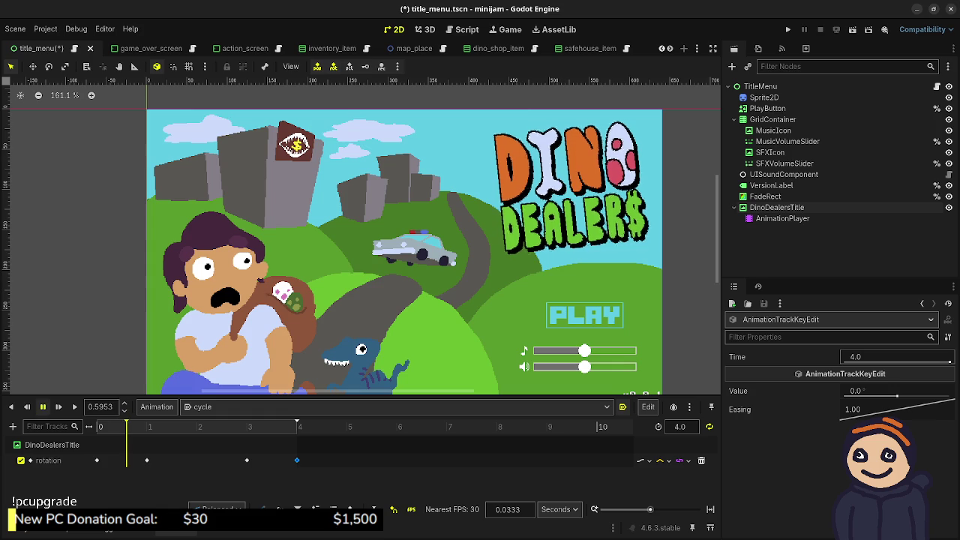
{"action": "key", "text": "s"}
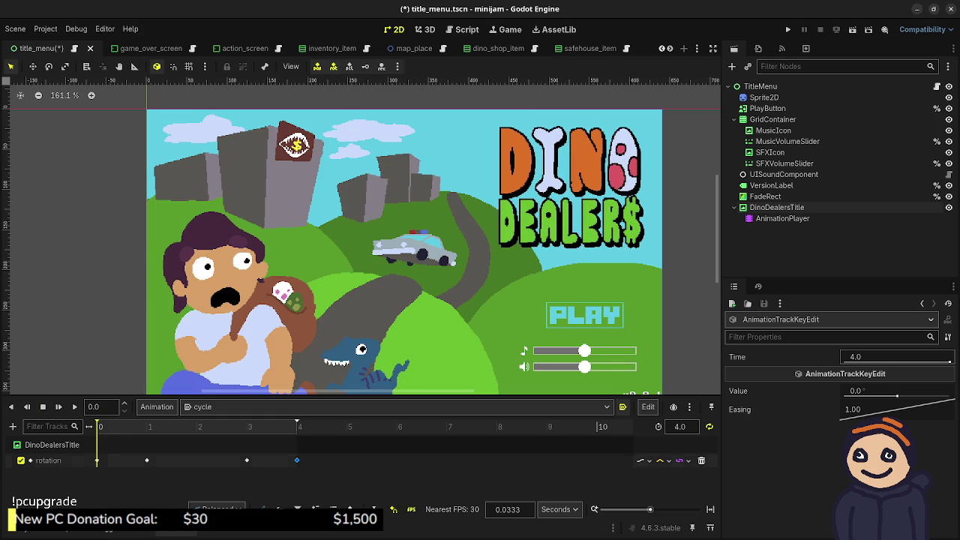
{"action": "left_click", "coordinate": [663, 461]}
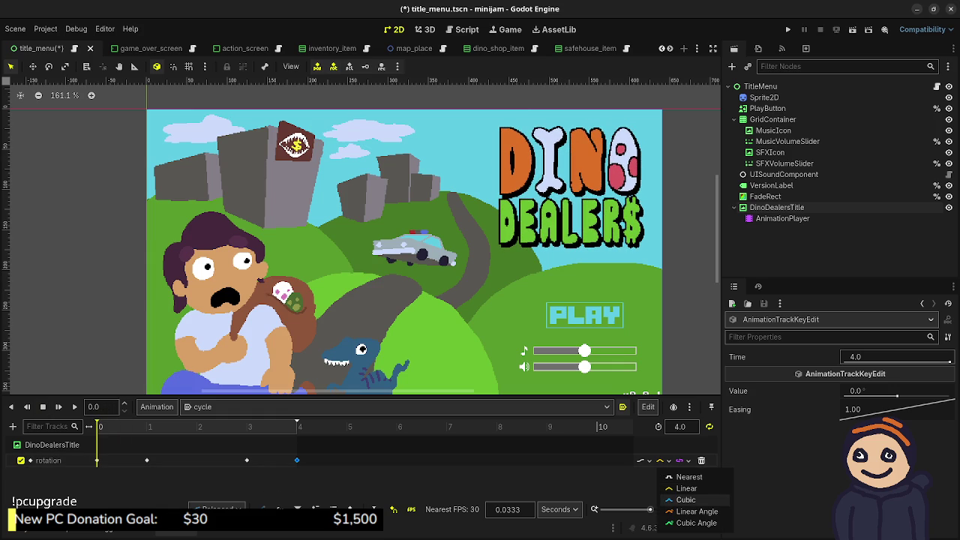
- Try Cubic, Linear Angle and other interpolation modes on the rotation track
{"action": "left_click", "coordinate": [686, 500]}
{"action": "left_click", "coordinate": [58, 406]}
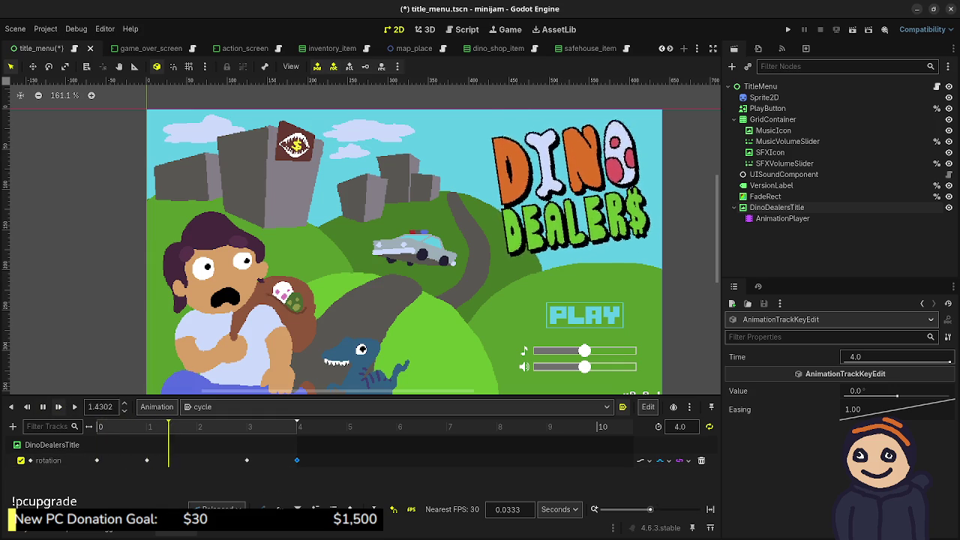
{"action": "left_click", "coordinate": [660, 461]}
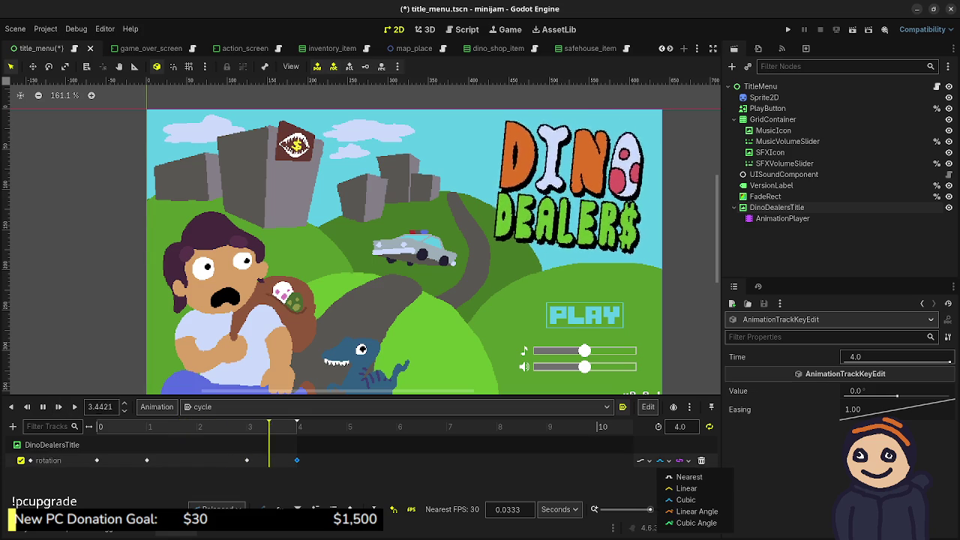
{"action": "left_click", "coordinate": [696, 511]}
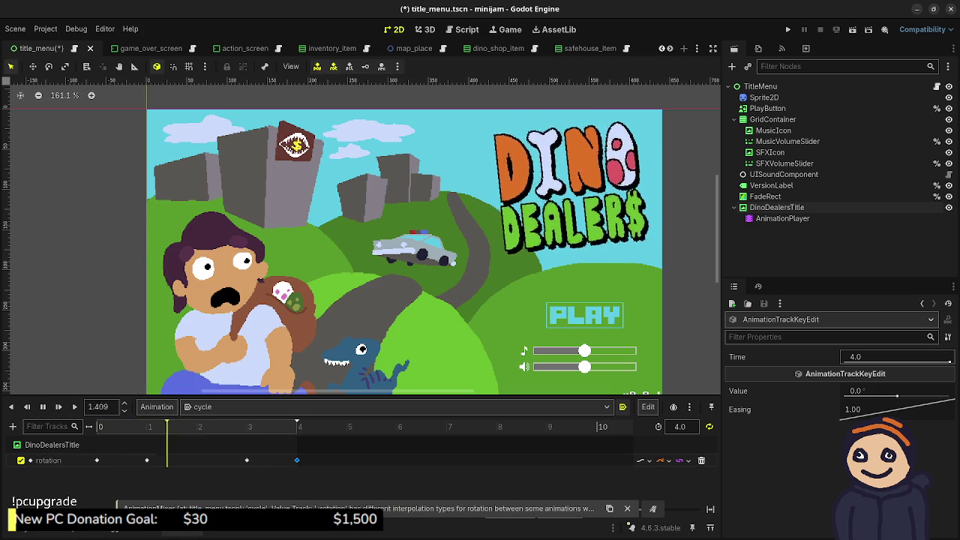
{"action": "left_click", "coordinate": [660, 460]}
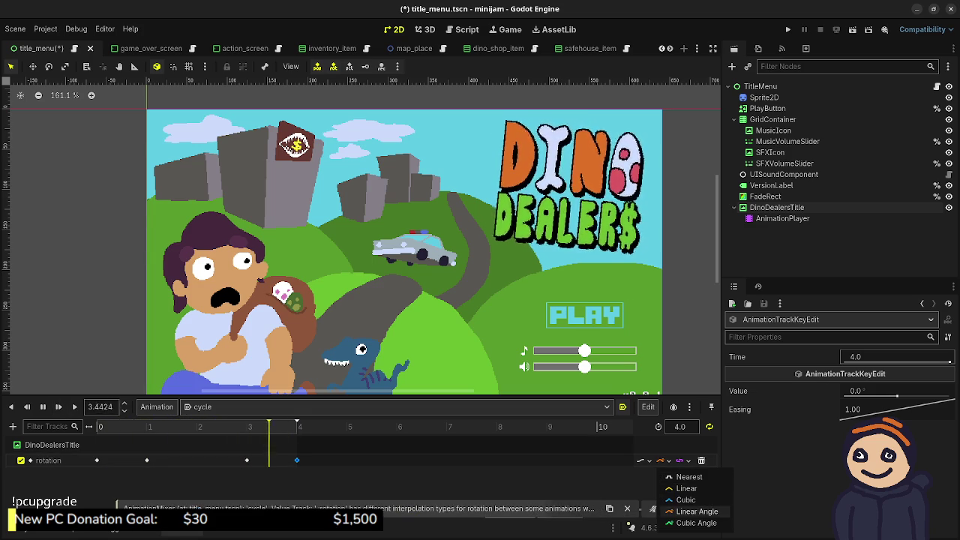
{"action": "left_click", "coordinate": [696, 523]}
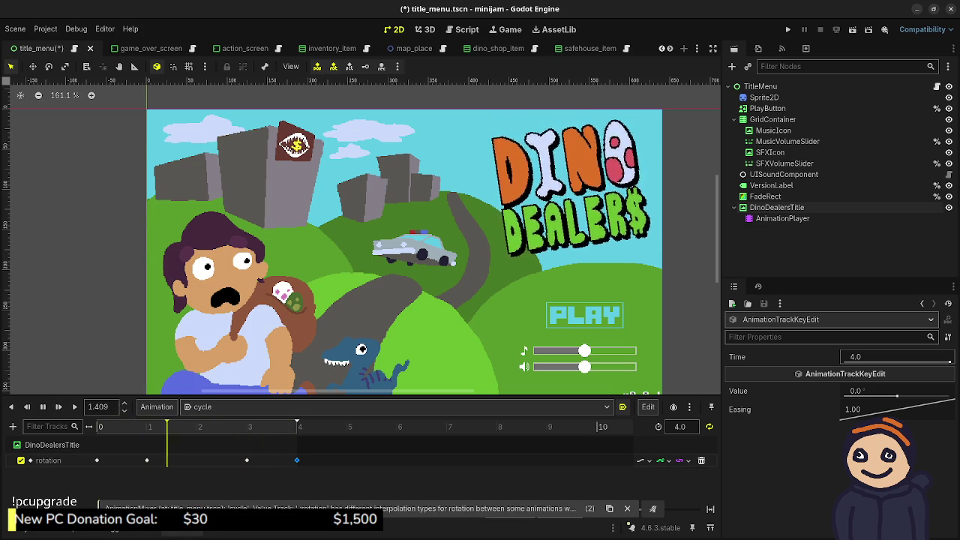
{"action": "left_click", "coordinate": [660, 461]}
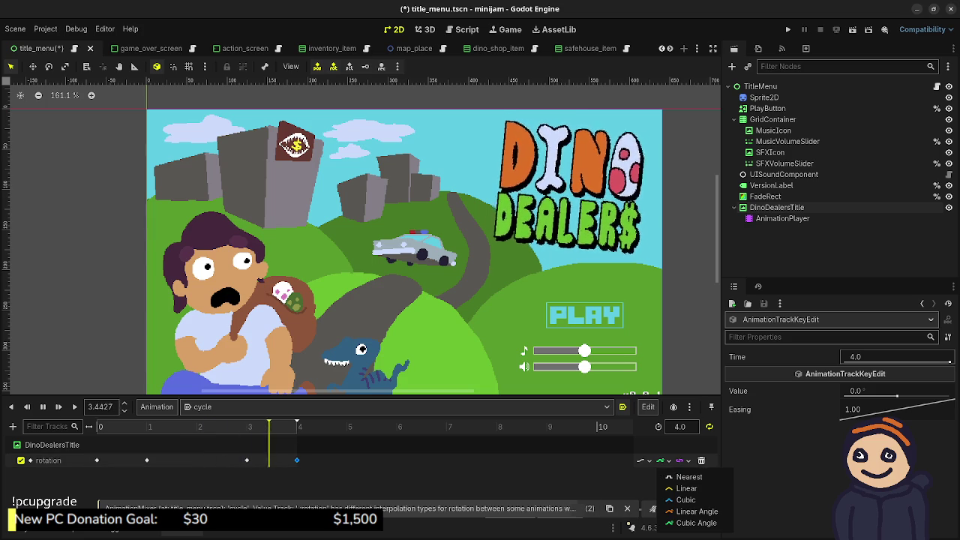
{"action": "left_click", "coordinate": [685, 500]}
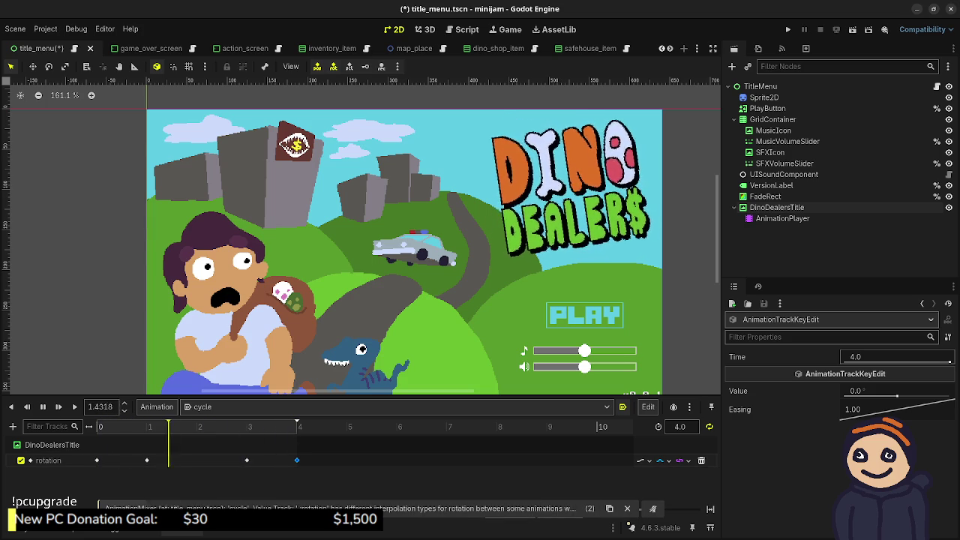
- Change the rotation track's update mode and stop playback at the start
{"action": "left_click", "coordinate": [642, 460]}
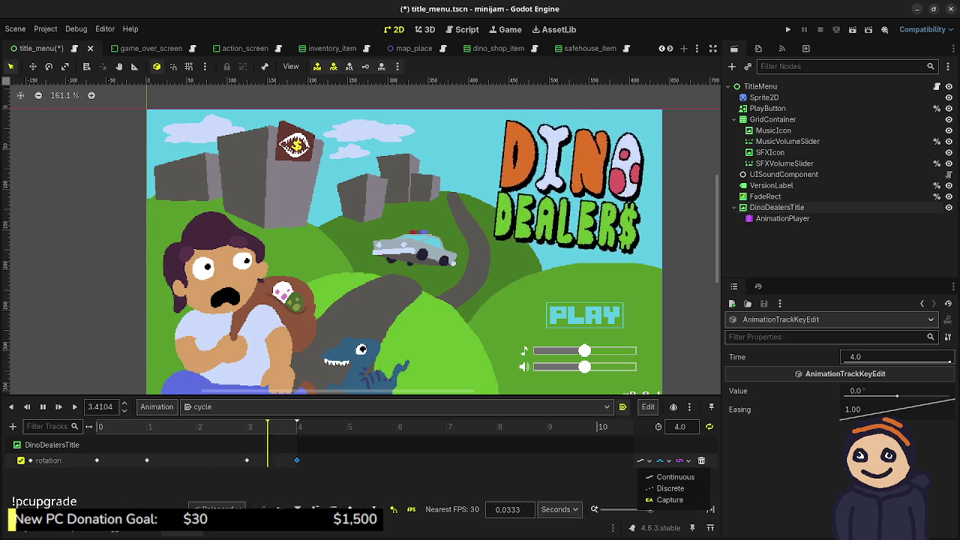
{"action": "left_click", "coordinate": [674, 477]}
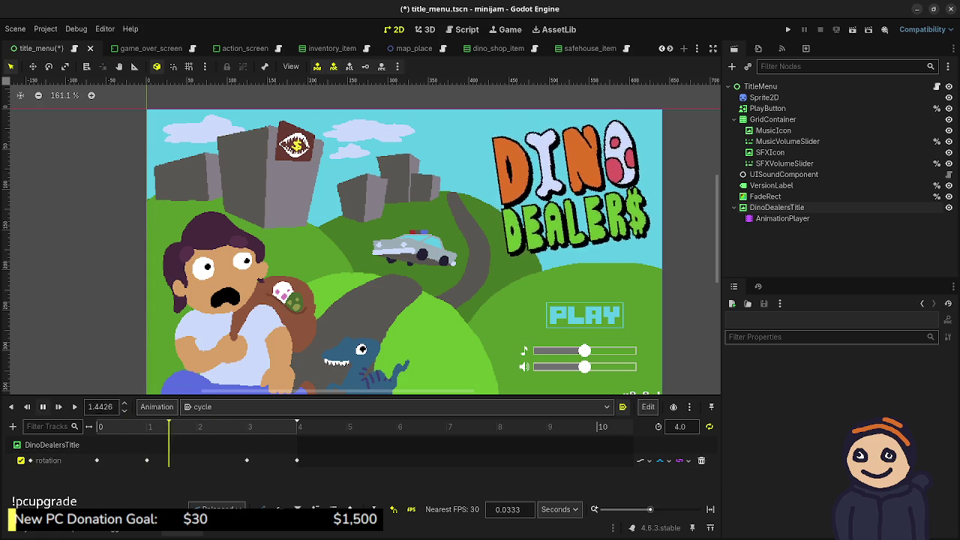
{"action": "key", "text": "s"}
{"action": "key", "text": "s"}
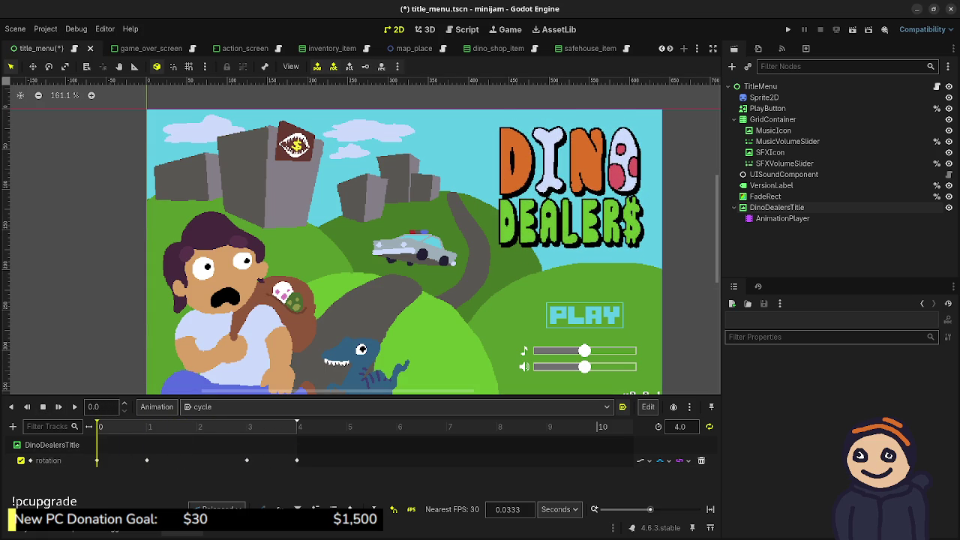
{"action": "left_click", "coordinate": [777, 207]}
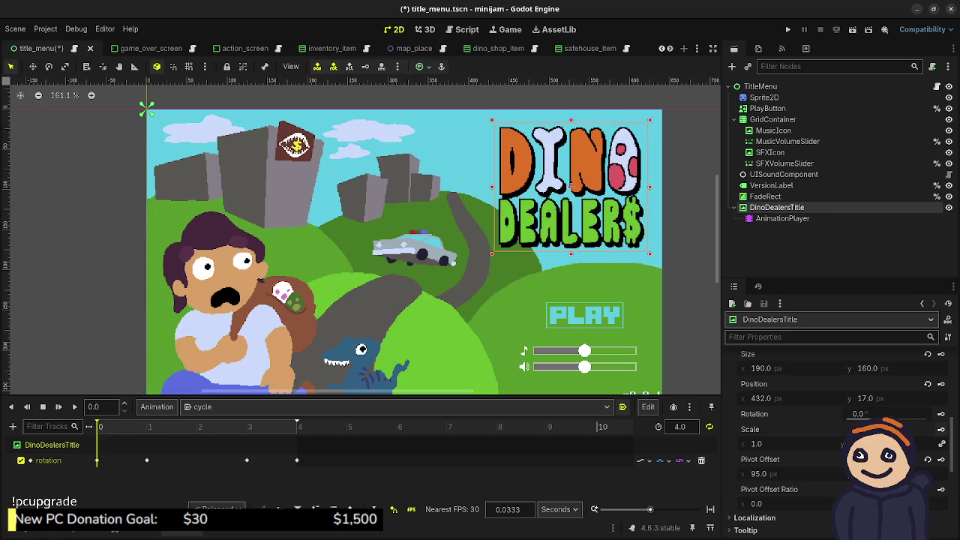
- Create a scale track for DinoDealersTitle and set the playhead to 2.0 seconds
{"action": "left_click", "coordinate": [941, 429]}
{"action": "left_click", "coordinate": [522, 308]}
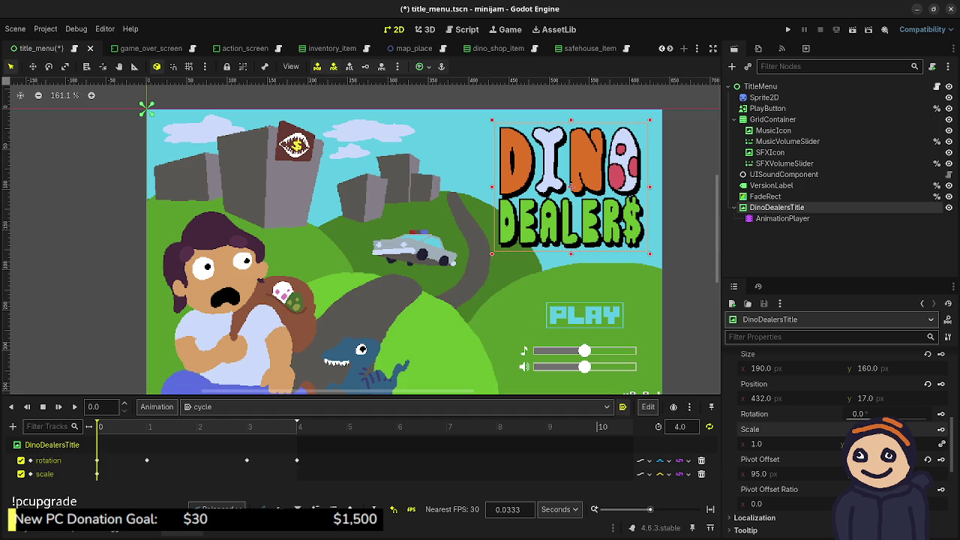
{"action": "mouse_move", "coordinate": [186, 426]}
{"action": "left_mouse_down"}
{"action": "mouse_move", "coordinate": [196, 426]}
{"action": "mouse_move", "coordinate": [150, 426]}
{"action": "mouse_move", "coordinate": [198, 426]}
{"action": "left_mouse_up"}
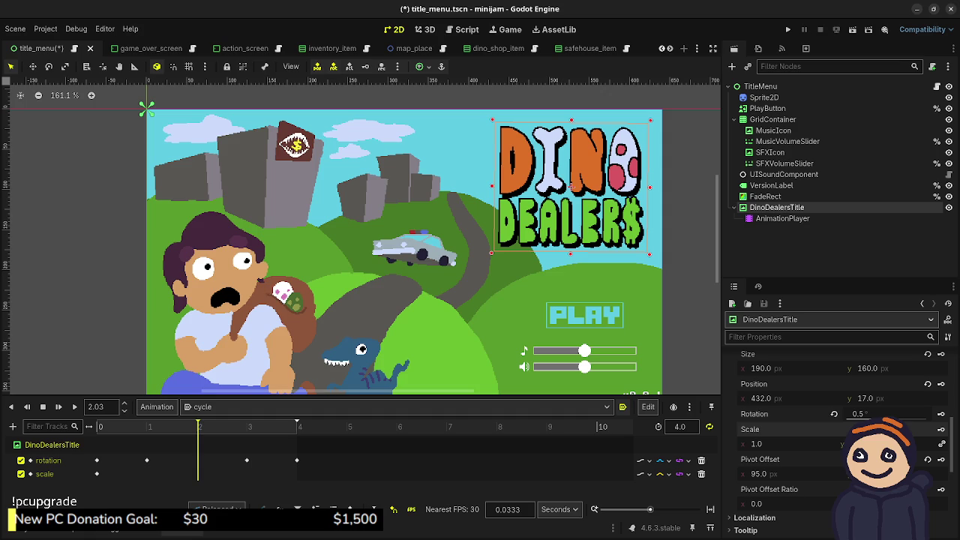
{"action": "left_click", "coordinate": [104, 407]}
{"action": "type", "text": "2.0"}
{"action": "key", "text": "Return"}
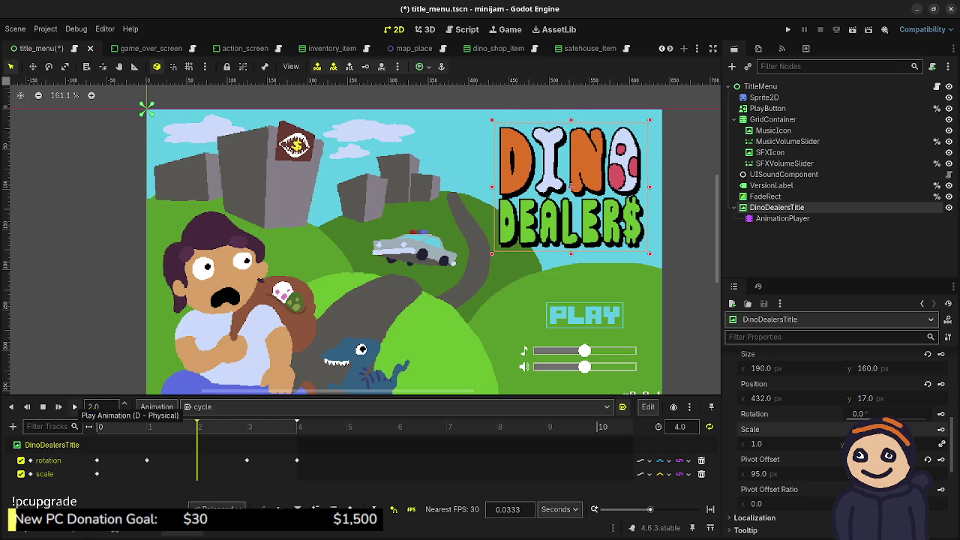
- Set the title's scale to 1.2 at the 2-second mark
{"action": "left_click", "coordinate": [780, 443]}
{"action": "type", "text": "1.2"}
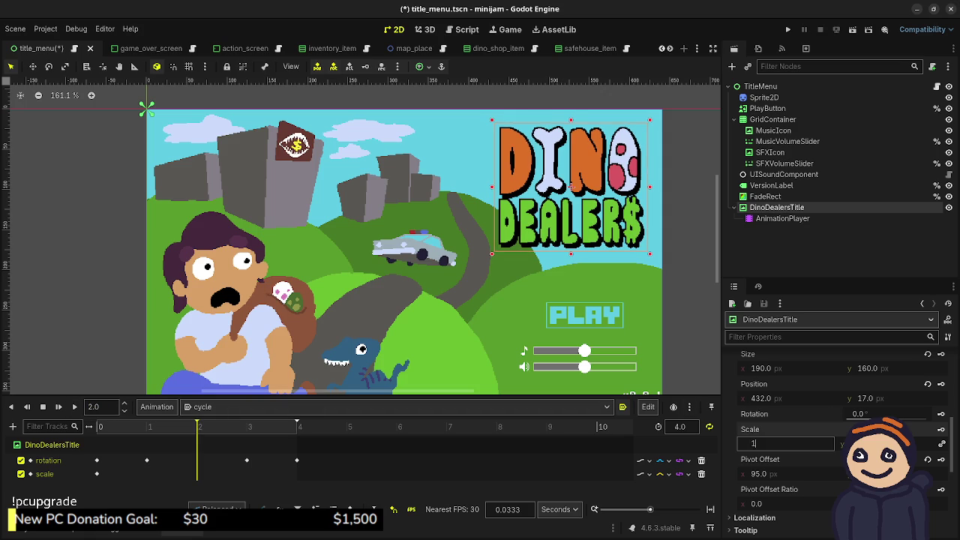
{"action": "key", "text": "Return"}
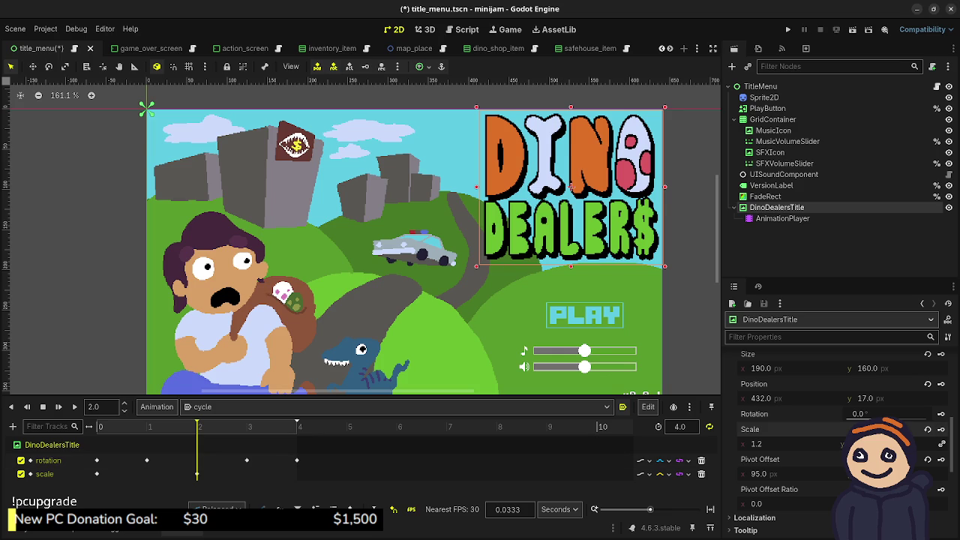
{"action": "left_click", "coordinate": [299, 426]}
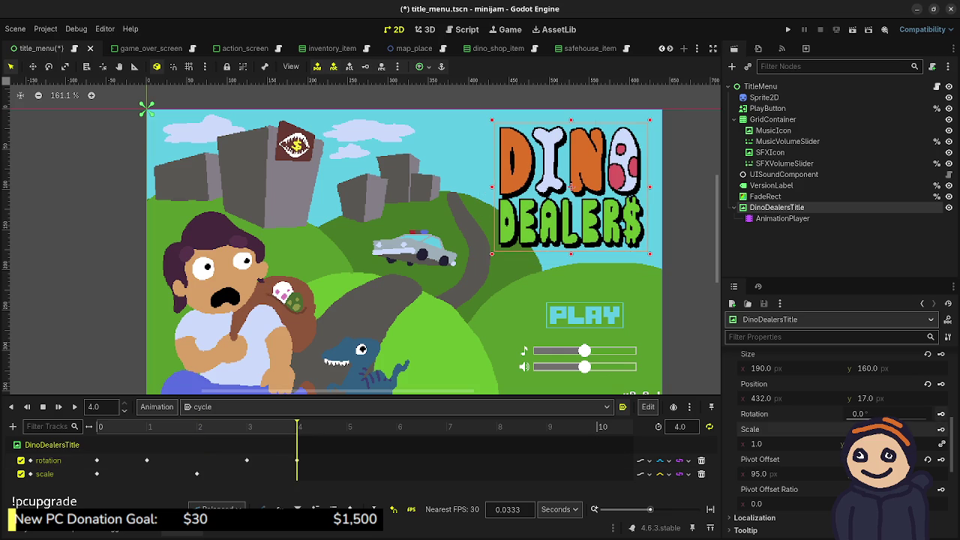
- Preview the animation, then move the title's 2.0 s scale key to 1.0 seconds
{"action": "mouse_move", "coordinate": [750, 429]}
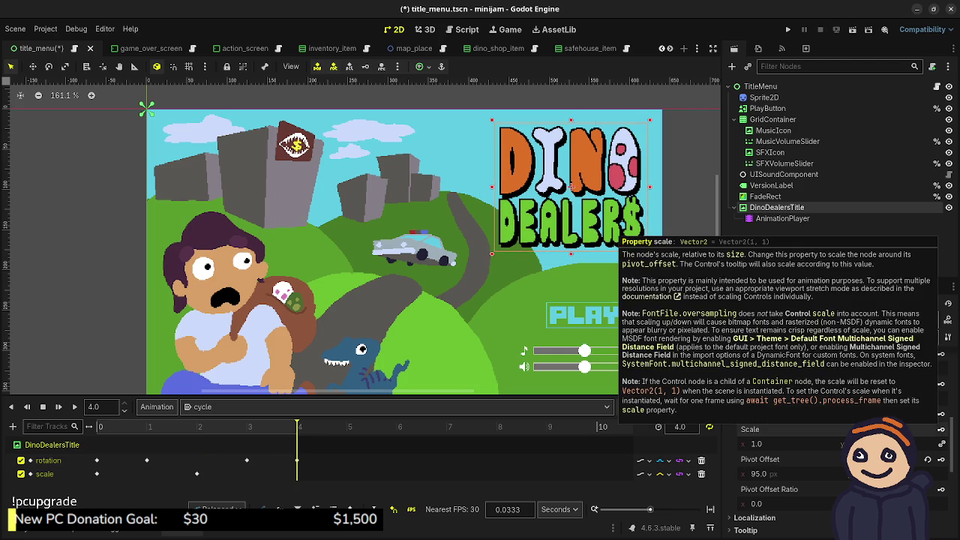
{"action": "key", "text": "d"}
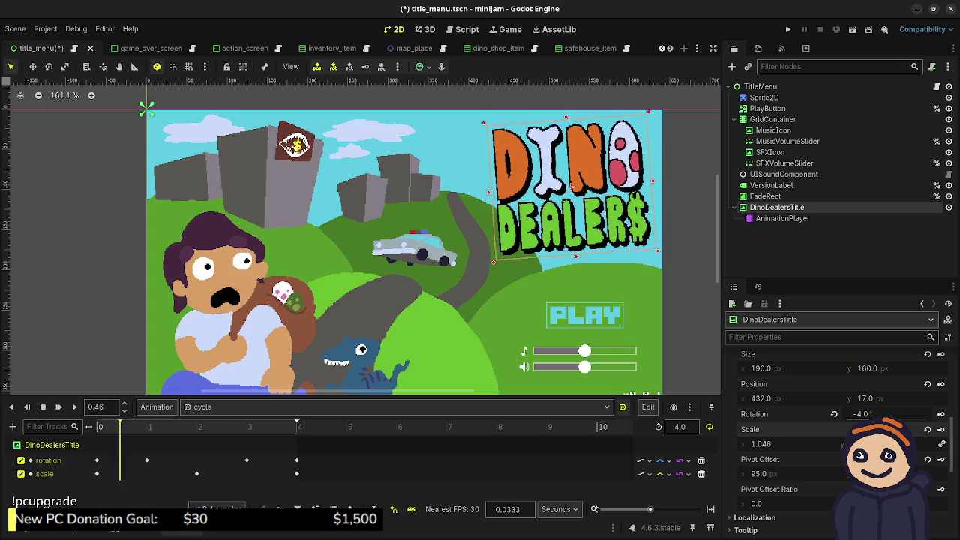
{"action": "key", "text": "s"}
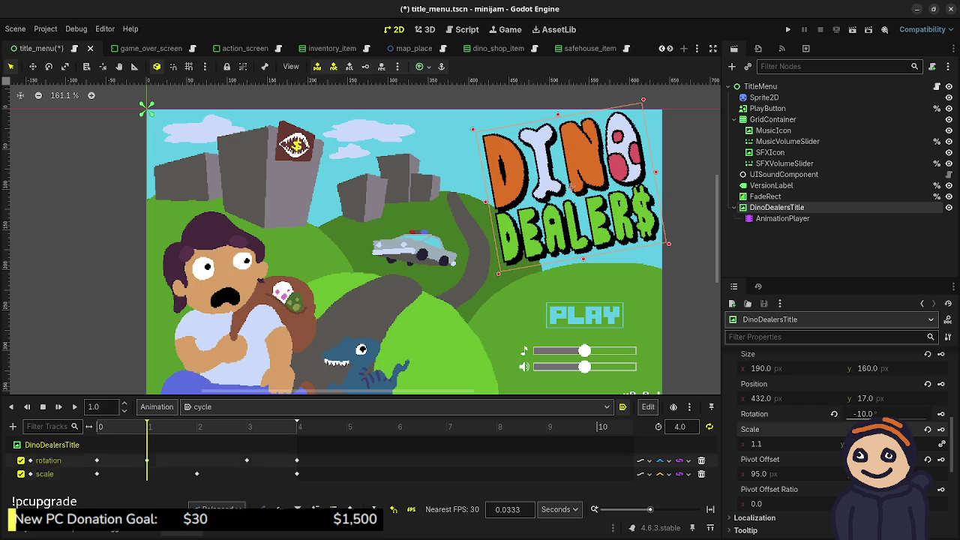
{"action": "left_click", "coordinate": [196, 473]}
{"action": "left_click", "coordinate": [897, 357]}
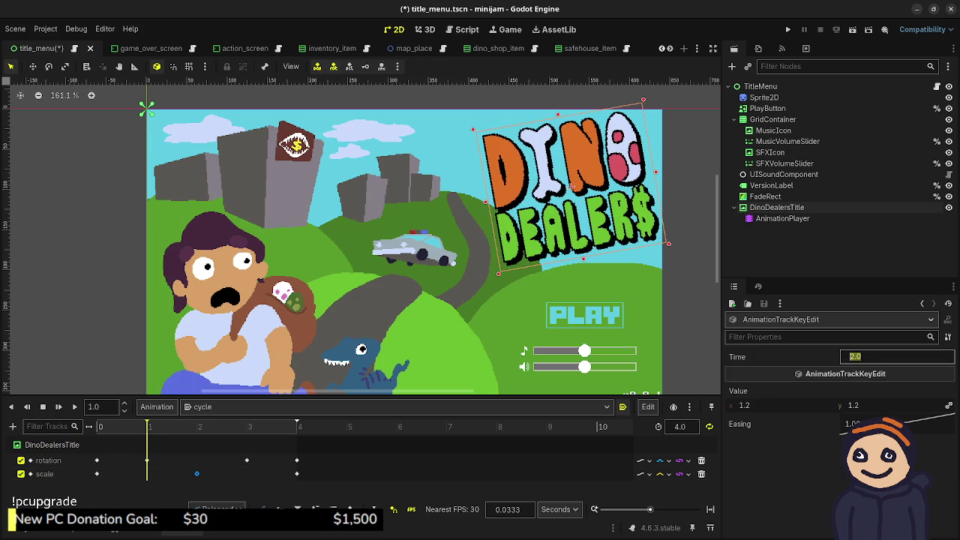
{"action": "type", "text": "1"}
{"action": "key", "text": "Return"}
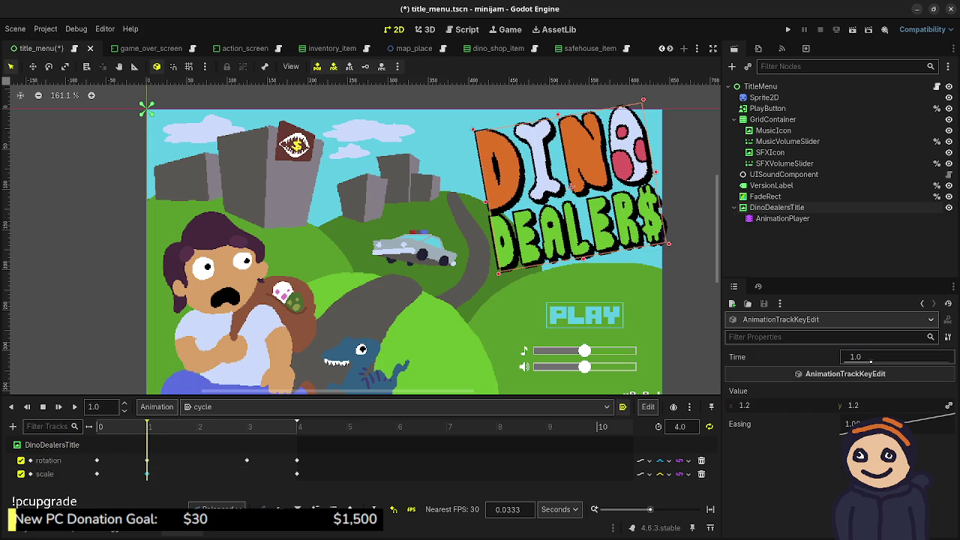
- Put the playhead at 2.0 s and set the scale key value to 1.0
{"action": "left_click", "coordinate": [198, 426]}
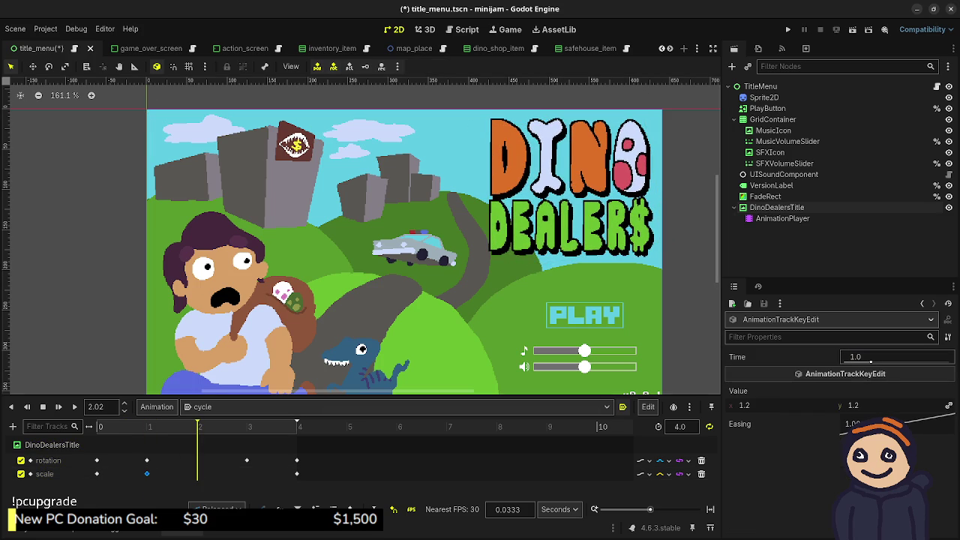
{"action": "key", "text": "BackSpace"}
{"action": "key", "text": "BackSpace"}
{"action": "key", "text": "BackSpace"}
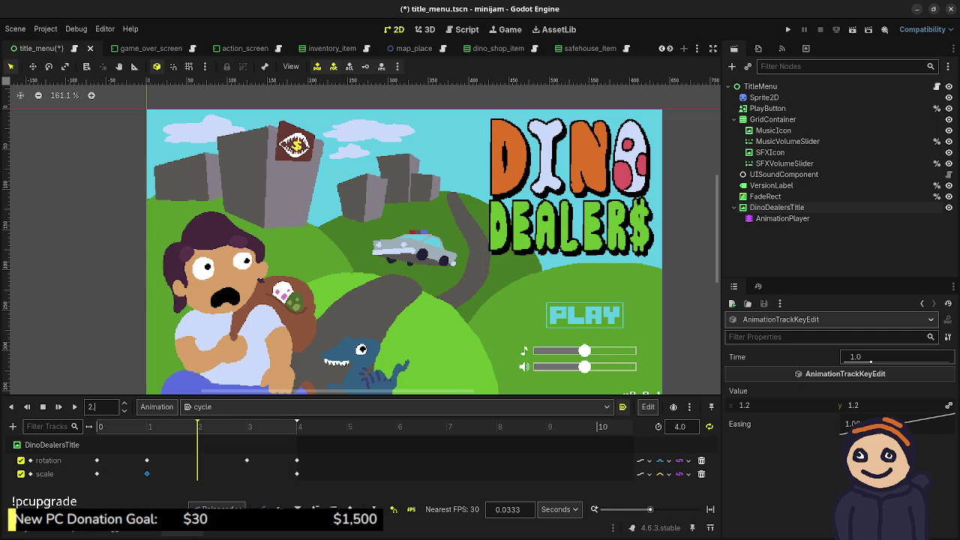
{"action": "type", "text": "2"}
{"action": "key", "text": "Return"}
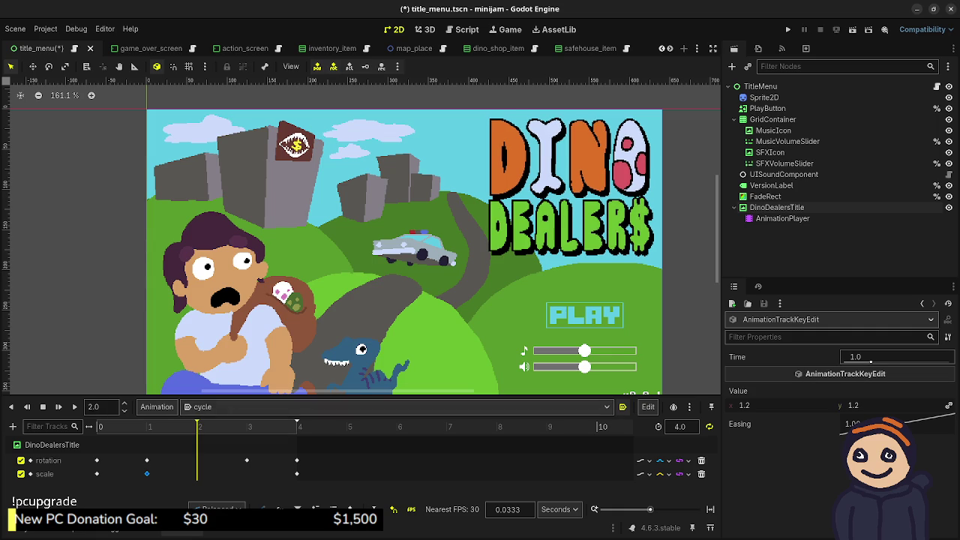
{"action": "left_click", "coordinate": [750, 405]}
{"action": "type", "text": "1"}
{"action": "key", "text": "Return"}
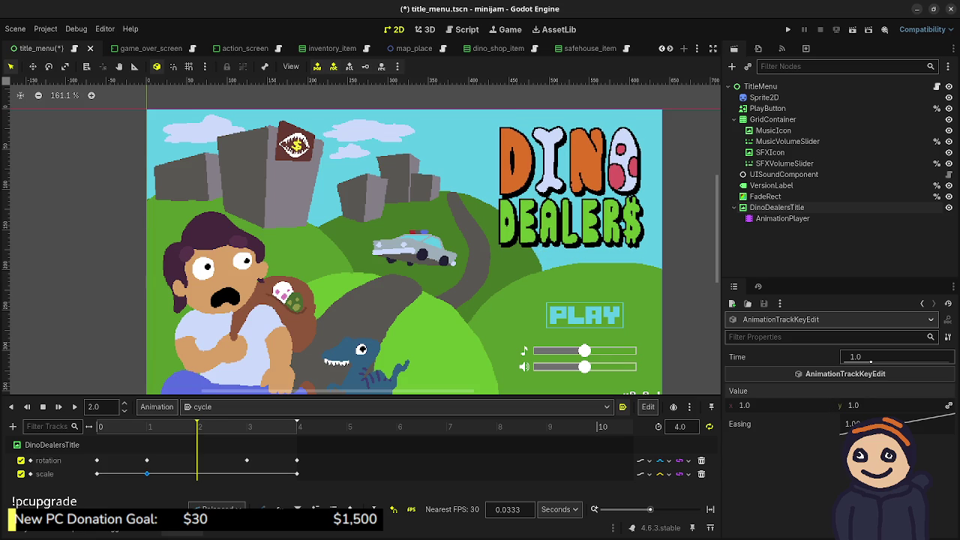
- Put the playhead at 3.0 s and set the 1.0-second scale key to 1.1
{"action": "left_click_drag", "start_coordinate": [198, 426], "coordinate": [247, 426]}
{"action": "key", "text": "BackSpace"}
{"action": "key", "text": "BackSpace"}
{"action": "key", "text": "BackSpace"}
{"action": "type", "text": "3"}
{"action": "key", "text": "Return"}
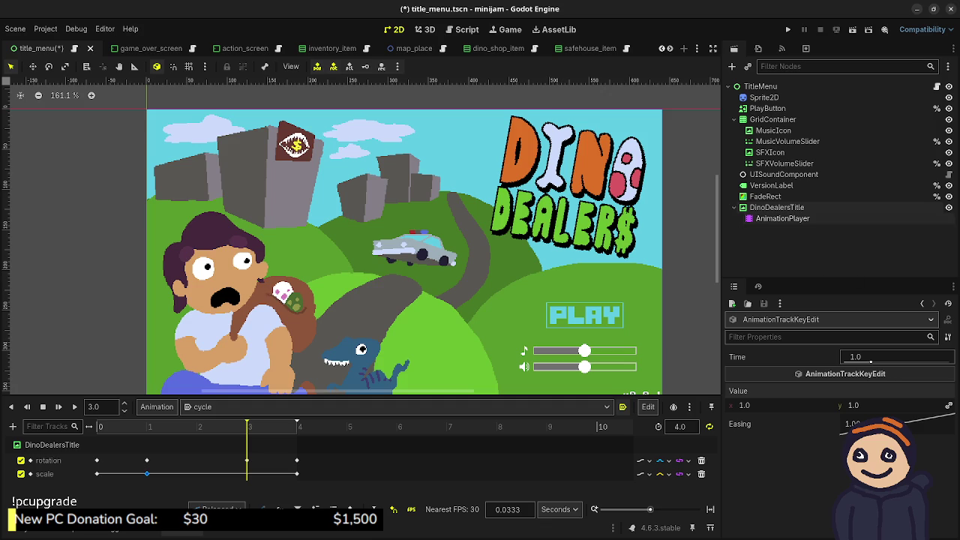
{"action": "left_click", "coordinate": [782, 219]}
{"action": "mouse_move", "coordinate": [97, 426]}
{"action": "left_mouse_down"}
{"action": "mouse_move", "coordinate": [197, 426]}
{"action": "mouse_move", "coordinate": [97, 427]}
{"action": "left_mouse_up"}
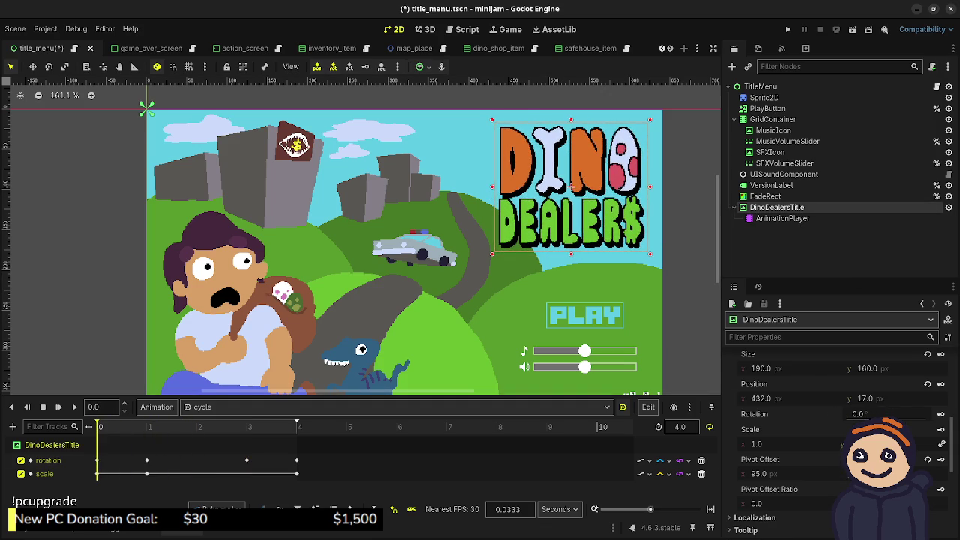
{"action": "left_click", "coordinate": [147, 474]}
{"action": "left_click", "coordinate": [870, 360]}
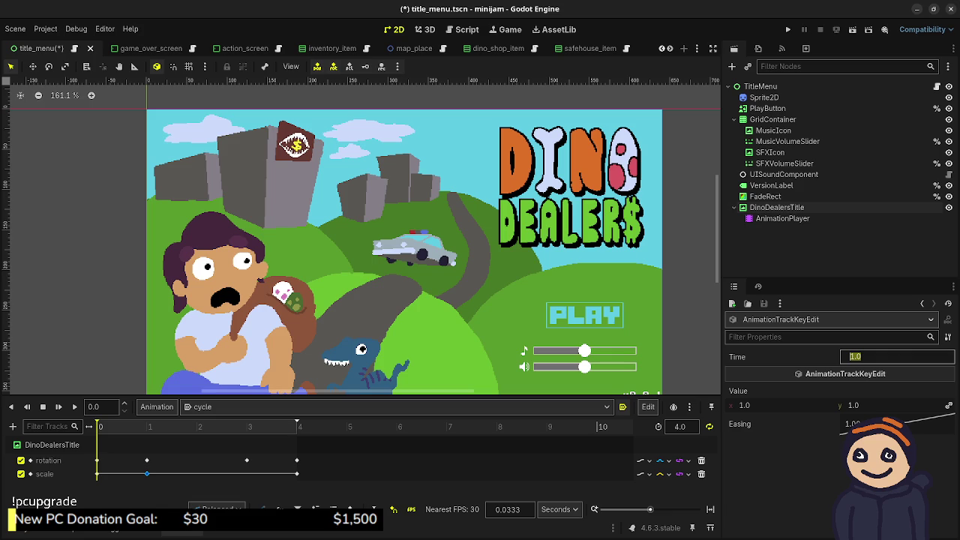
{"action": "left_click", "coordinate": [780, 405]}
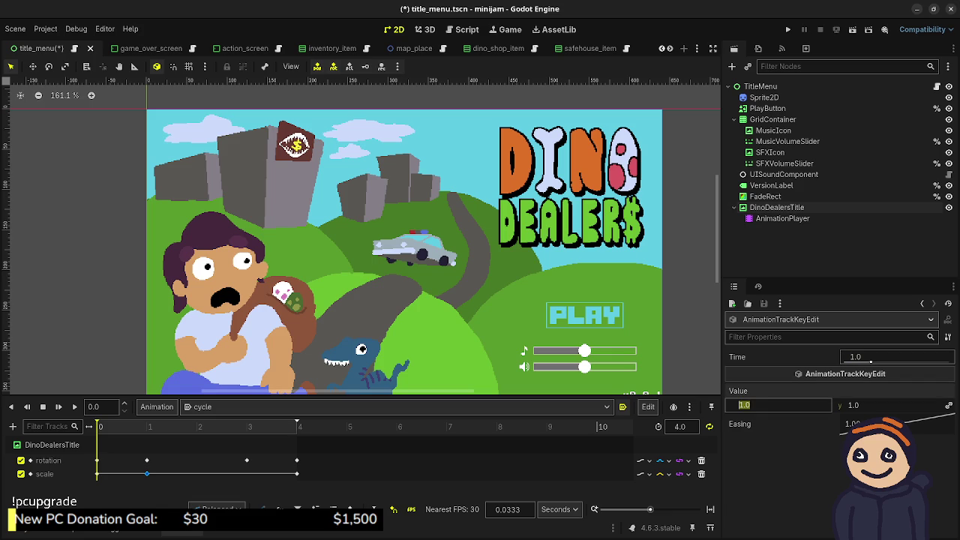
{"action": "type", "text": "1.1"}
{"action": "left_click", "coordinate": [887, 405]}
{"action": "key", "text": "Return"}
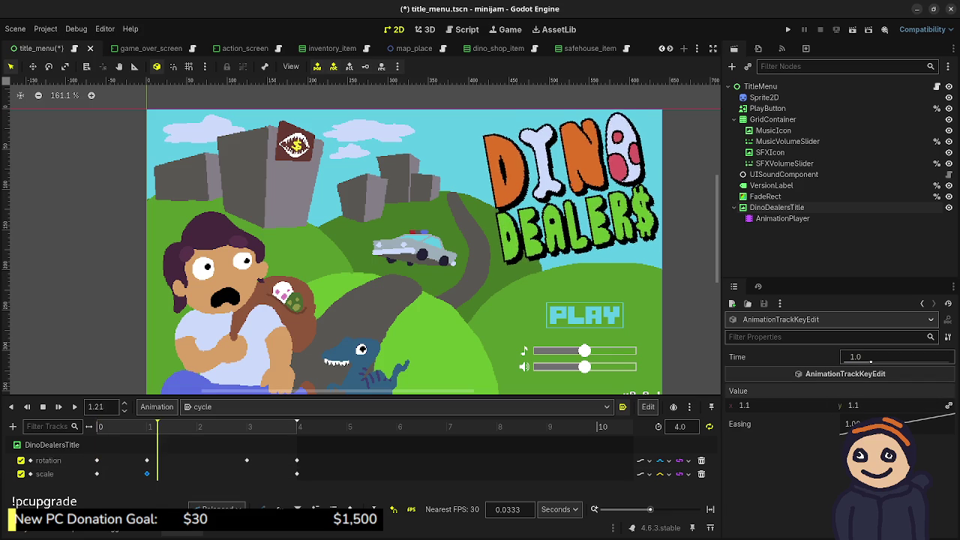
- Reset the DinoDealersTitle scale to 1.0 and key it at 2.0 seconds
{"action": "left_click", "coordinate": [777, 207]}
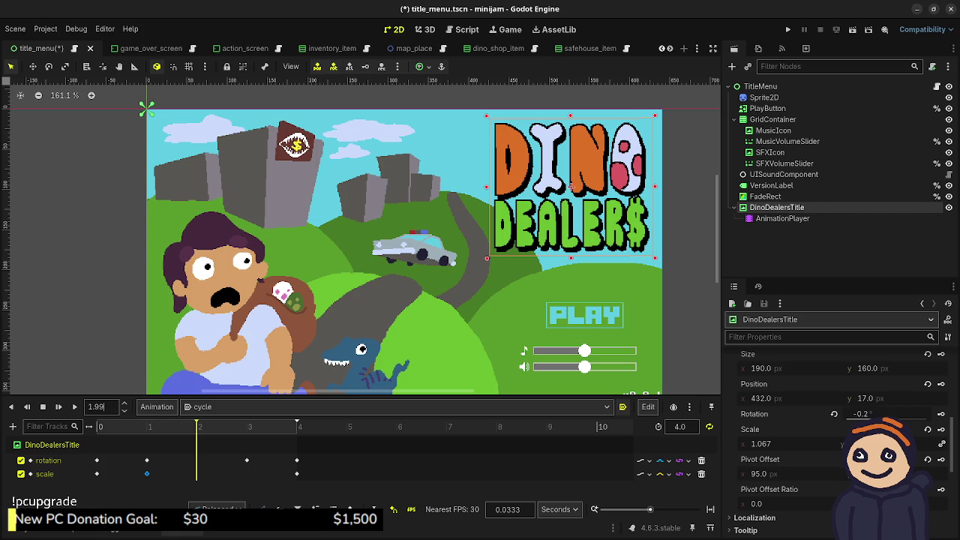
{"action": "type", "text": "2"}
{"action": "key", "text": "Return"}
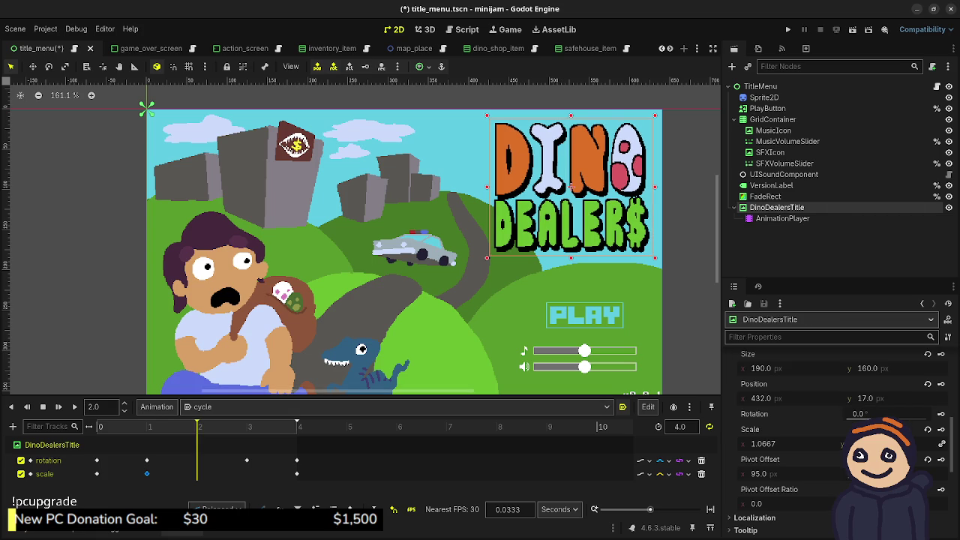
{"action": "left_click", "coordinate": [788, 444]}
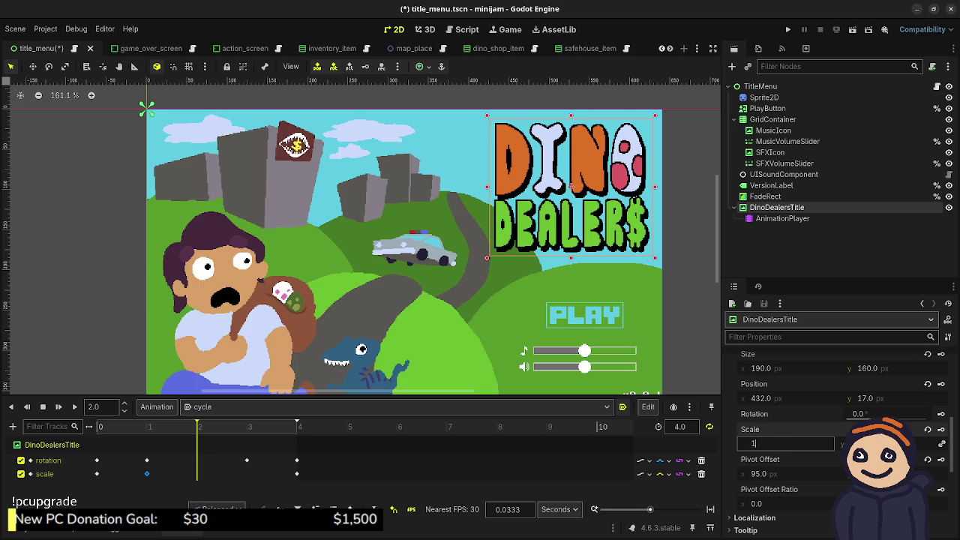
{"action": "key", "text": "Return"}
{"action": "left_click", "coordinate": [941, 429]}
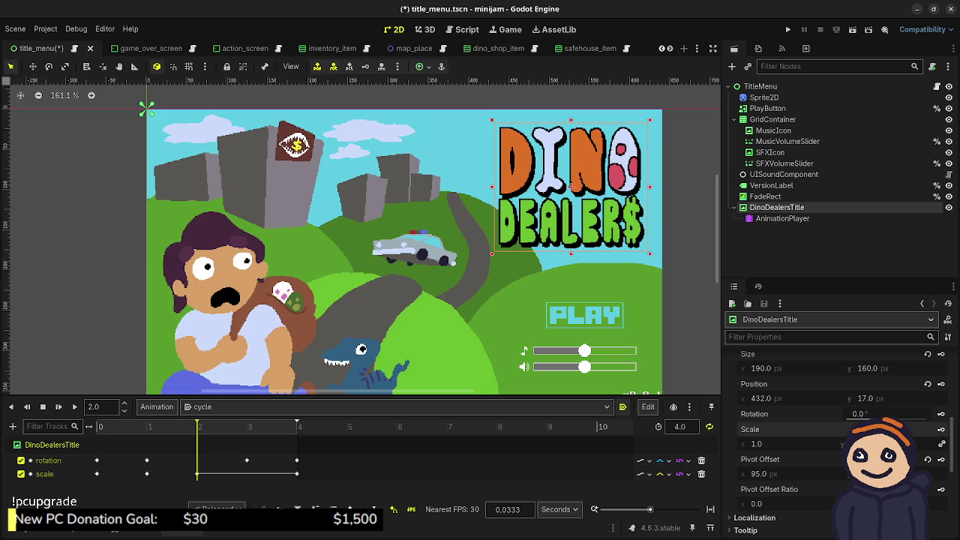
- Duplicate the 1.1 scale key to 3 seconds and place a scale key at 4.0 seconds
{"action": "left_click", "coordinate": [147, 474]}
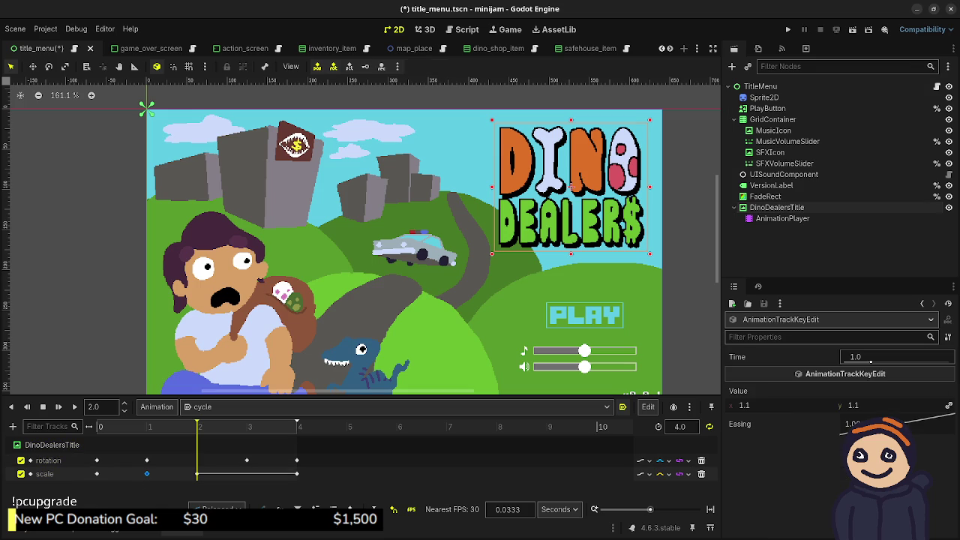
{"action": "left_click", "coordinate": [247, 426]}
{"action": "key", "text": "ctrl+d"}
{"action": "left_click", "coordinate": [897, 357]}
{"action": "key", "text": "Return"}
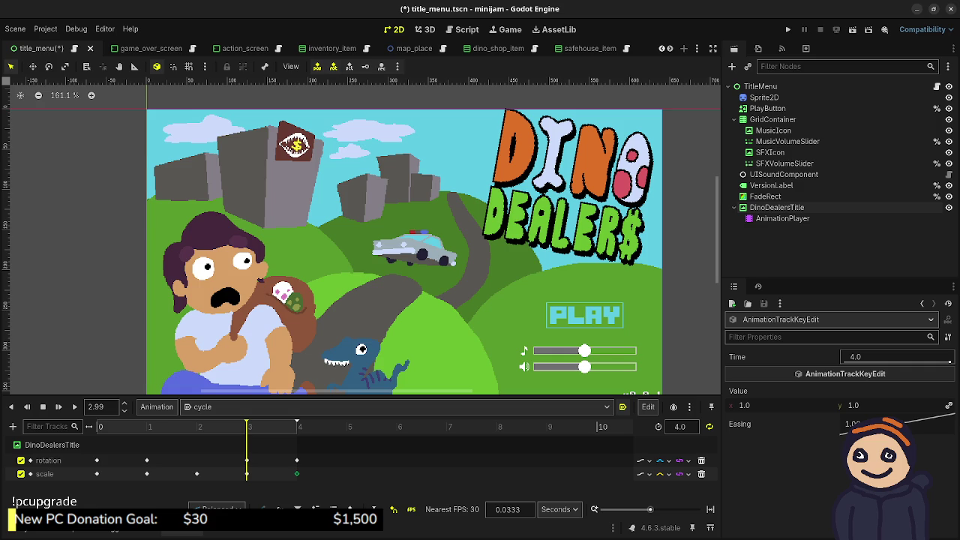
- Play the cycle animation and check the scale track's interpolation options
{"action": "left_click", "coordinate": [297, 474]}
{"action": "key", "text": "shift+d"}
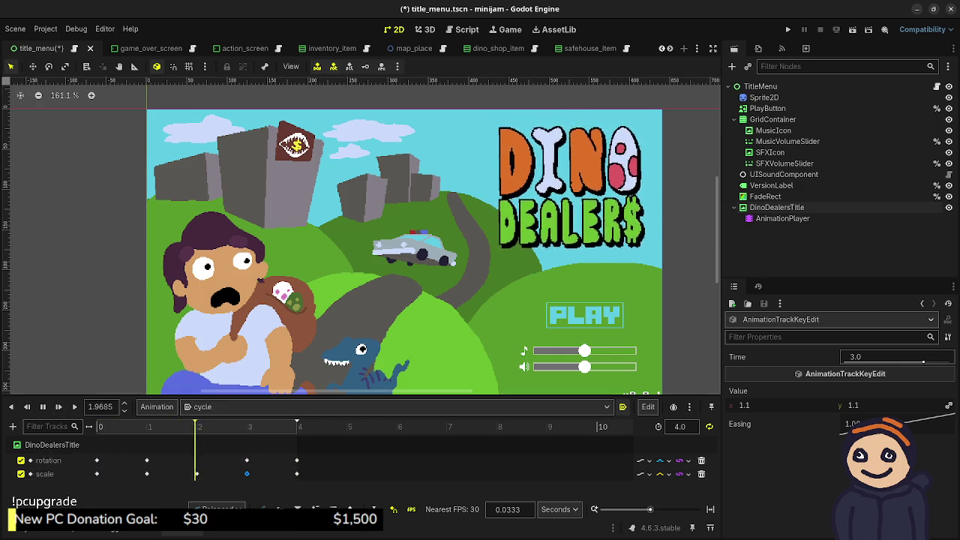
{"action": "left_click", "coordinate": [660, 474]}
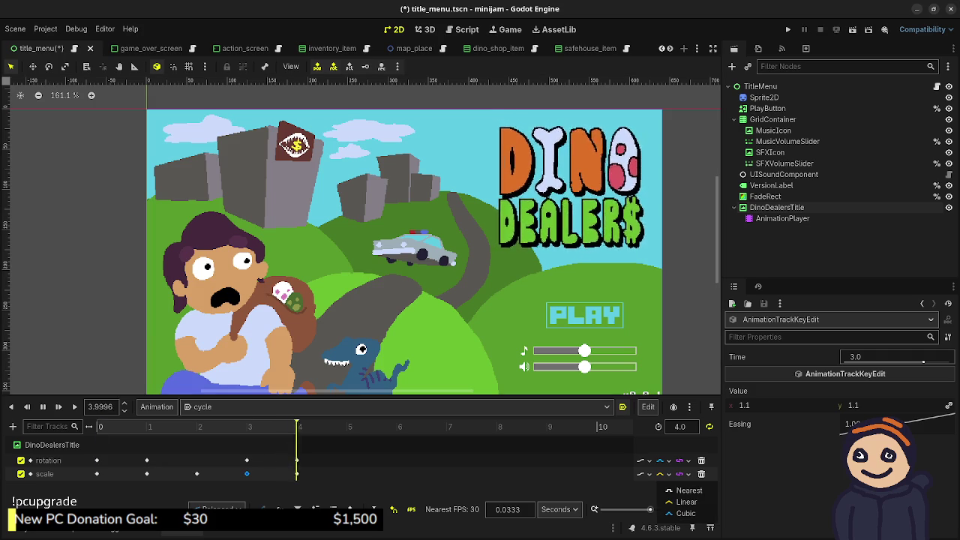
{"action": "left_click", "coordinate": [678, 513]}
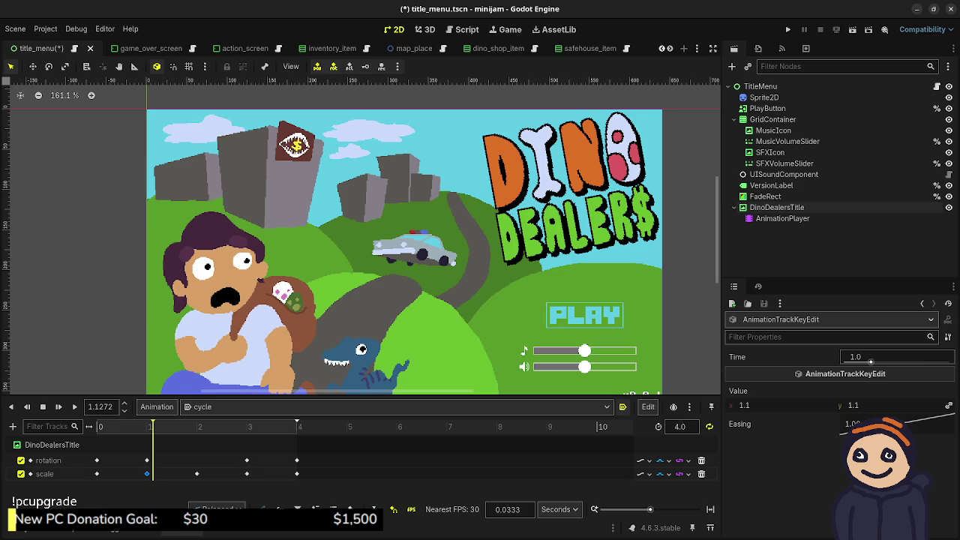
- Retime the first scale keyframes to 0.5, 1.0 and 1.5 seconds
{"action": "left_click", "coordinate": [862, 357]}
{"action": "type", "text": "5"}
{"action": "key", "text": "Return"}
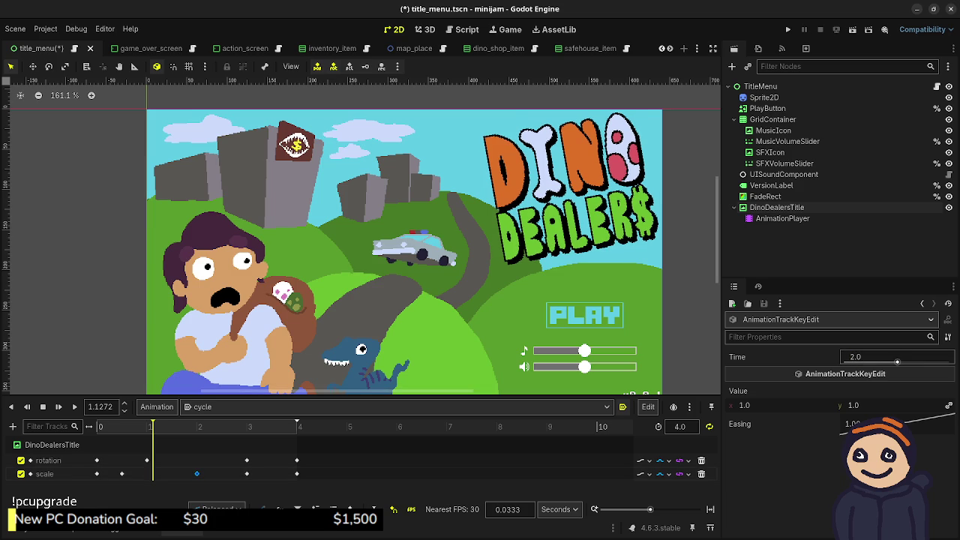
{"action": "left_click_drag", "start_coordinate": [897, 362], "coordinate": [870, 361]}
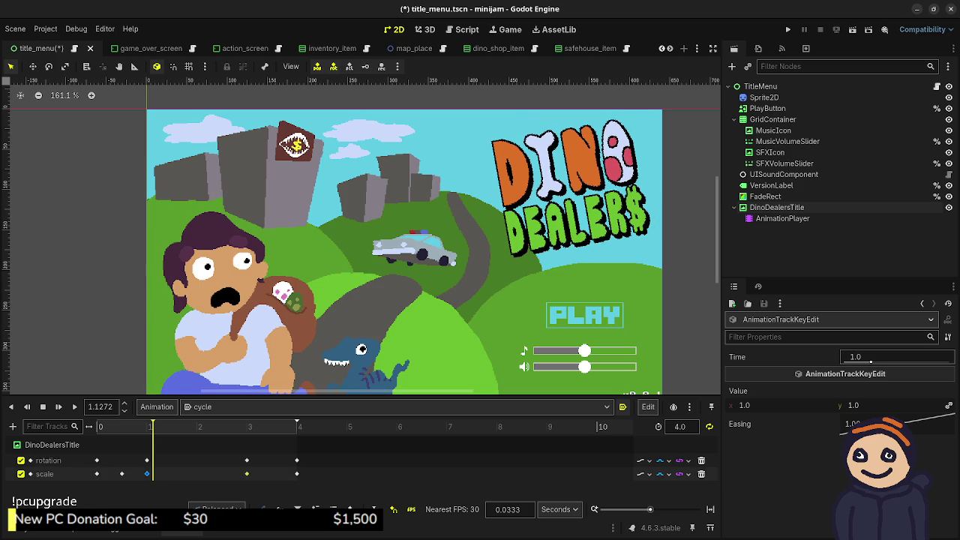
{"action": "left_click", "coordinate": [862, 357]}
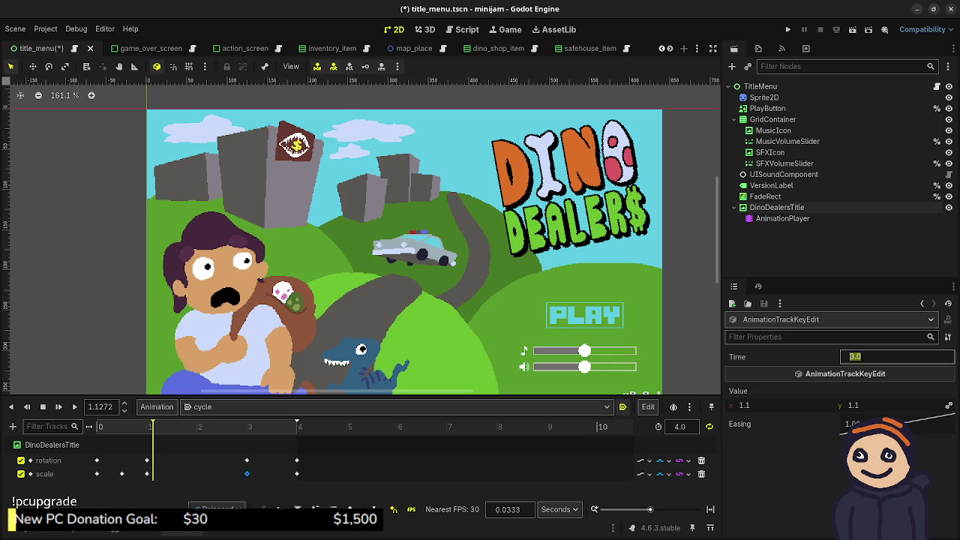
{"action": "type", "text": "1"}
{"action": "key", "text": "Return"}
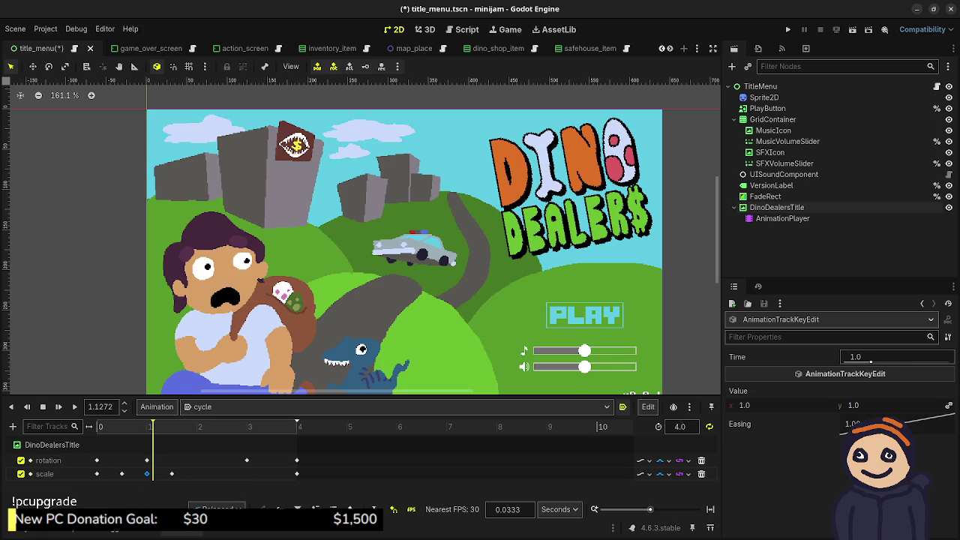
- Move the next scale keyframes to exactly 2.0 and 2.5 seconds
{"action": "left_click", "coordinate": [198, 426]}
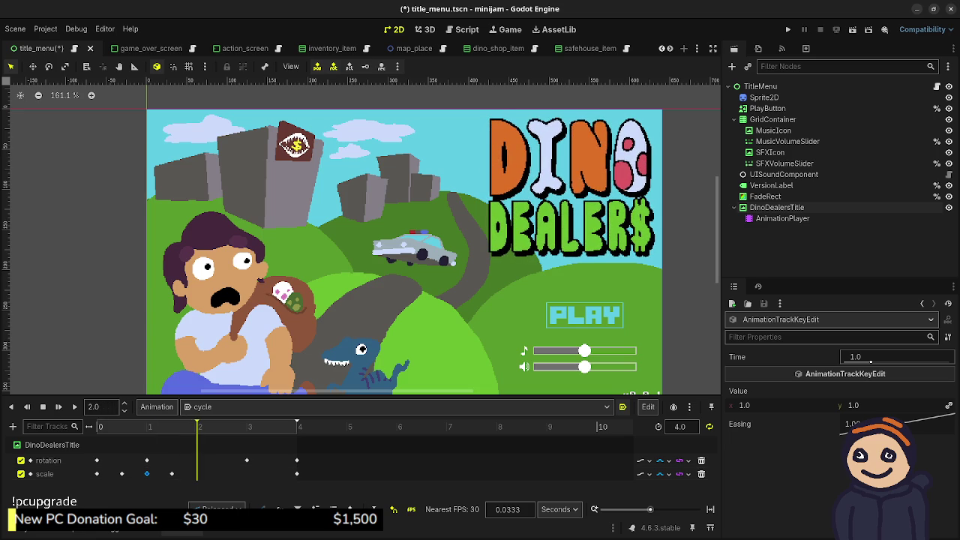
{"action": "left_click_drag", "start_coordinate": [864, 360], "coordinate": [898, 363]}
{"action": "left_click", "coordinate": [897, 362]}
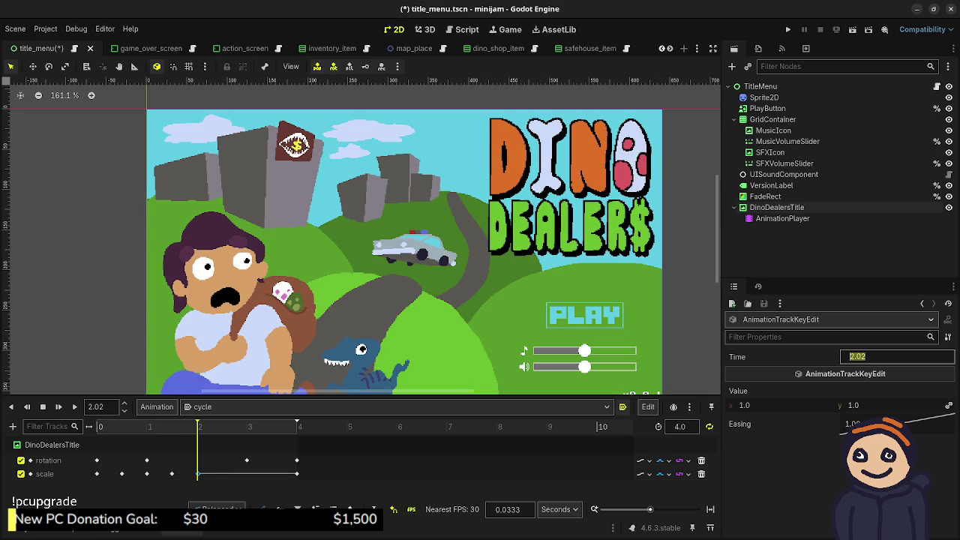
{"action": "key", "text": "Return"}
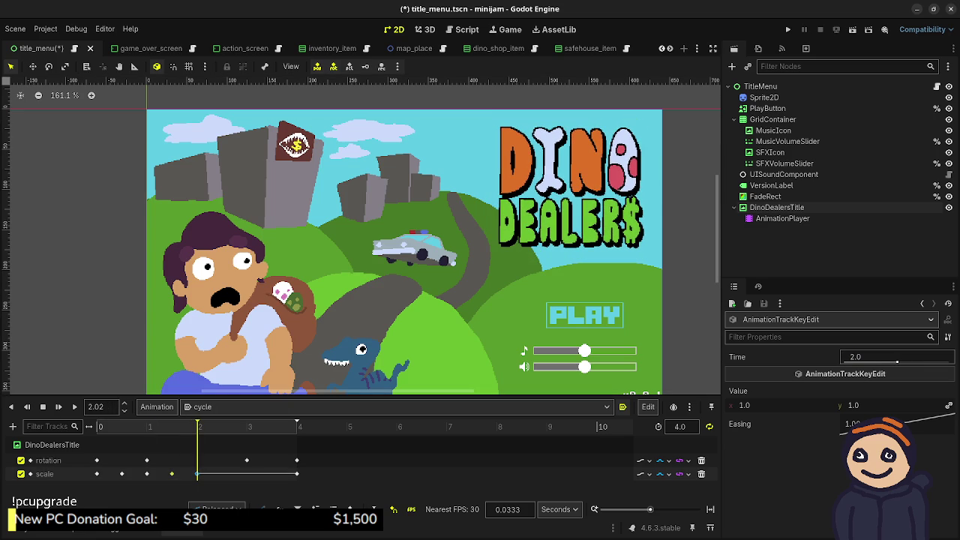
{"action": "left_click", "coordinate": [172, 474]}
{"action": "mouse_move", "coordinate": [197, 426]}
{"action": "left_mouse_down"}
{"action": "mouse_move", "coordinate": [236, 426]}
{"action": "mouse_move", "coordinate": [227, 426]}
{"action": "left_mouse_up"}
{"action": "left_click", "coordinate": [884, 358]}
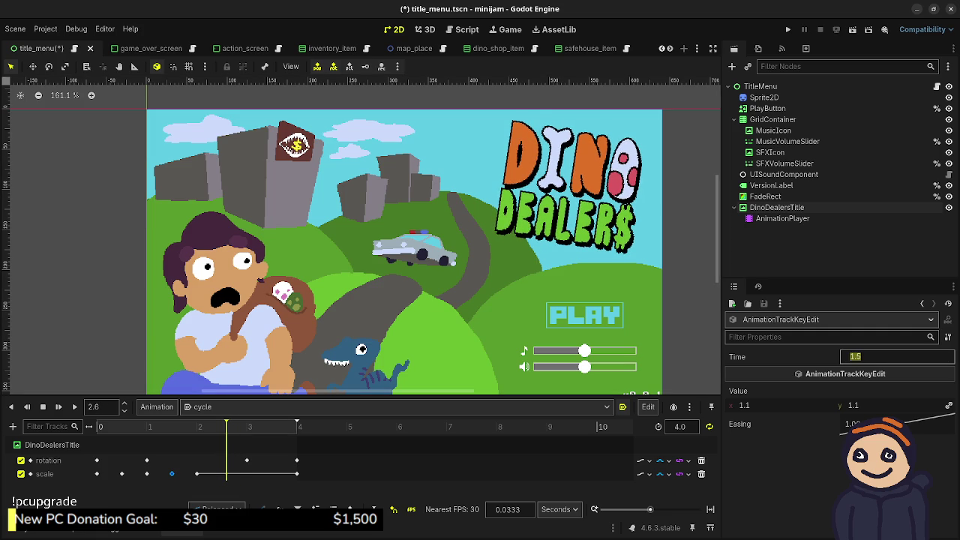
{"action": "key", "text": "Return"}
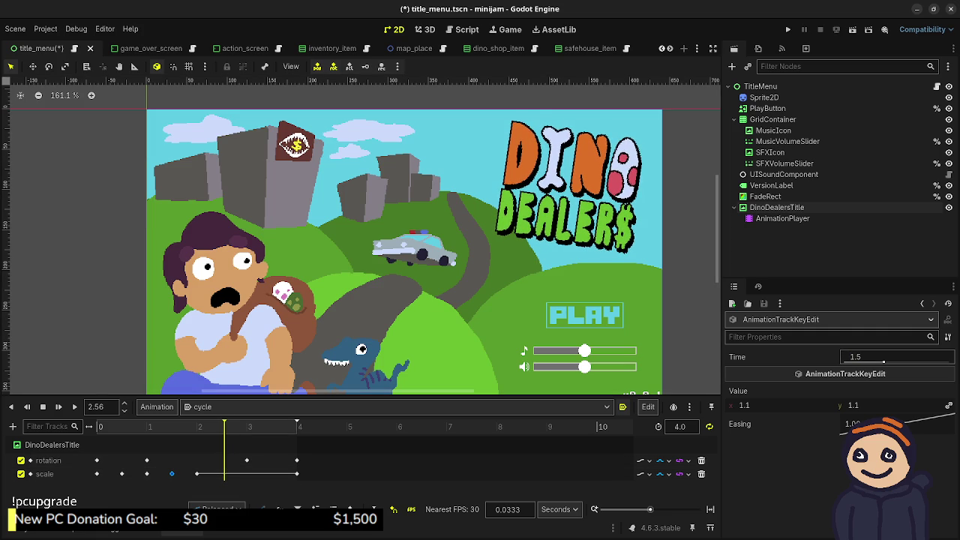
{"action": "type", "text": "2.56"}
{"action": "left_click", "coordinate": [884, 359]}
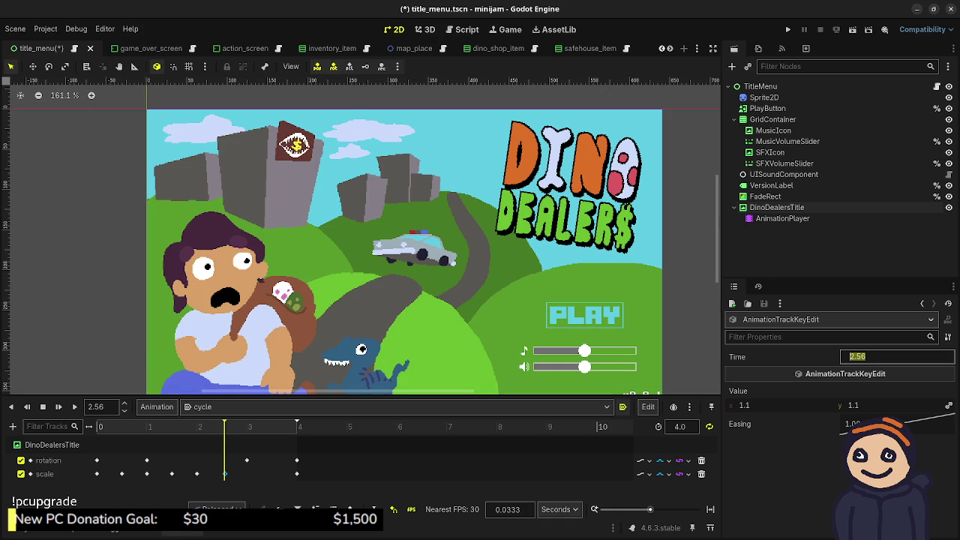
{"action": "type", "text": "2.5"}
{"action": "key", "text": "Return"}
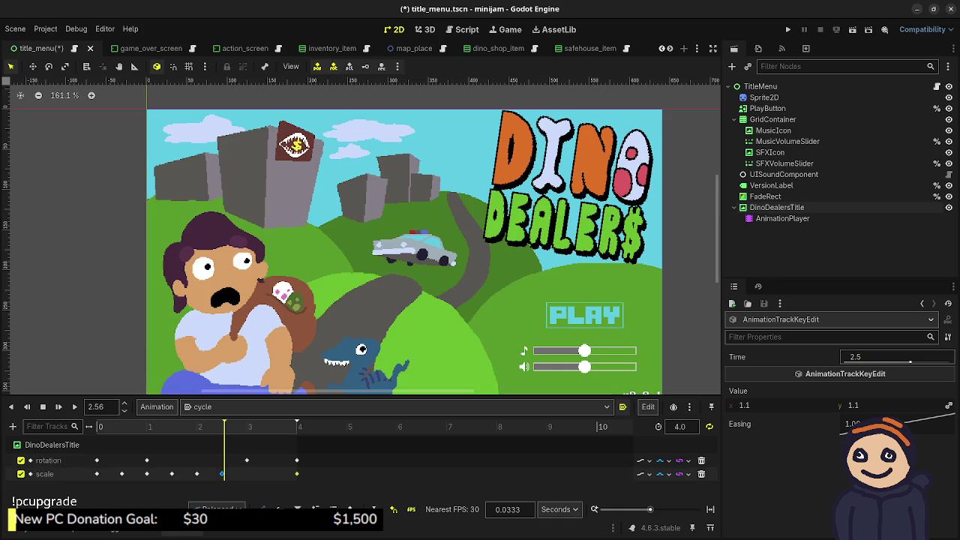
- Set the last scale keyframes to 3.0 and 3.5 seconds and play the cycle animation
{"action": "left_click_drag", "start_coordinate": [224, 426], "coordinate": [249, 426]}
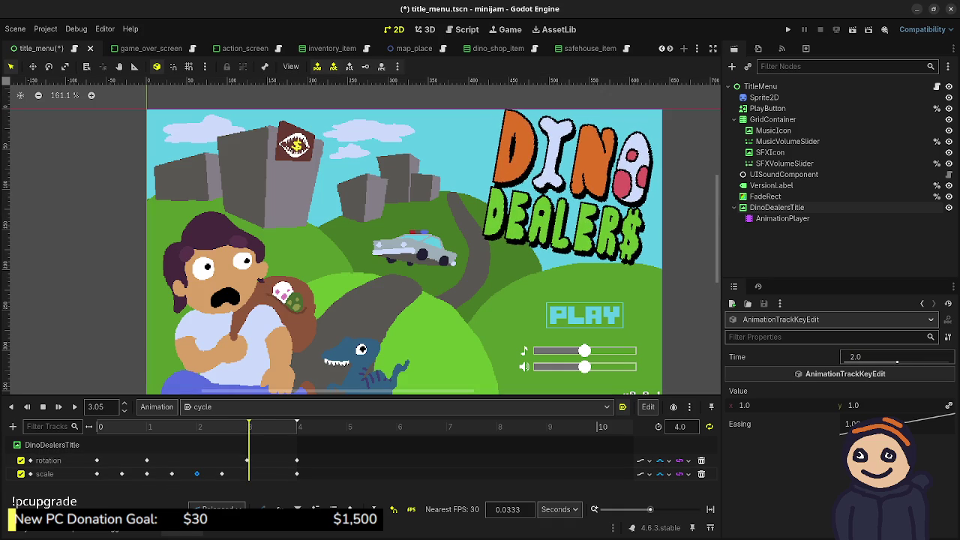
{"action": "left_click_drag", "start_coordinate": [249, 426], "coordinate": [248, 426]}
{"action": "left_click", "coordinate": [923, 358]}
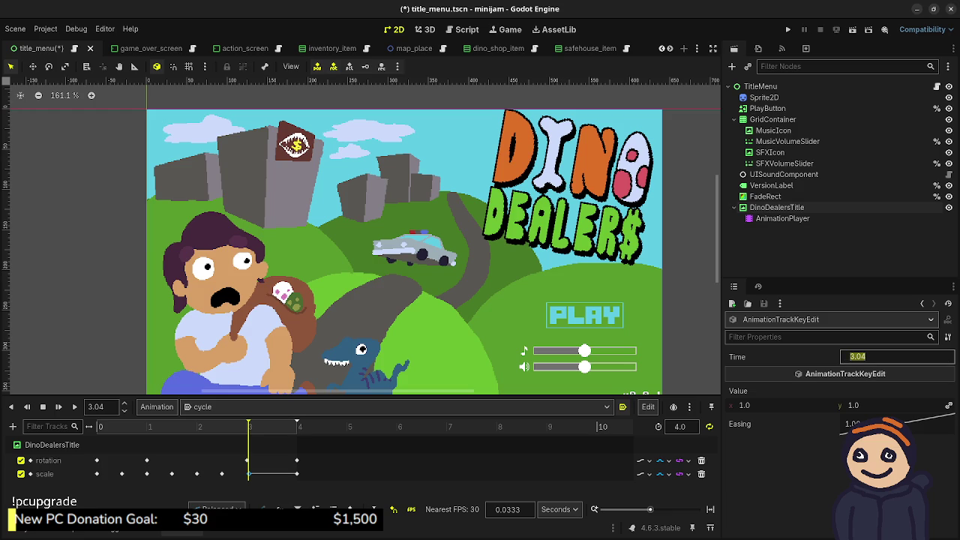
{"action": "type", "text": "3"}
{"action": "key", "text": "Return"}
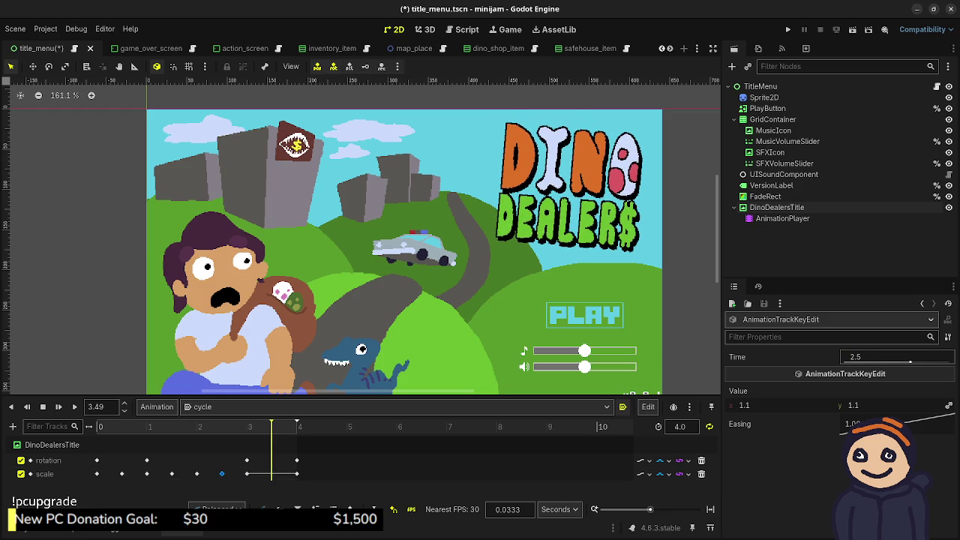
{"action": "left_click", "coordinate": [893, 357]}
{"action": "type", "text": "3.5"}
{"action": "key", "text": "Return"}
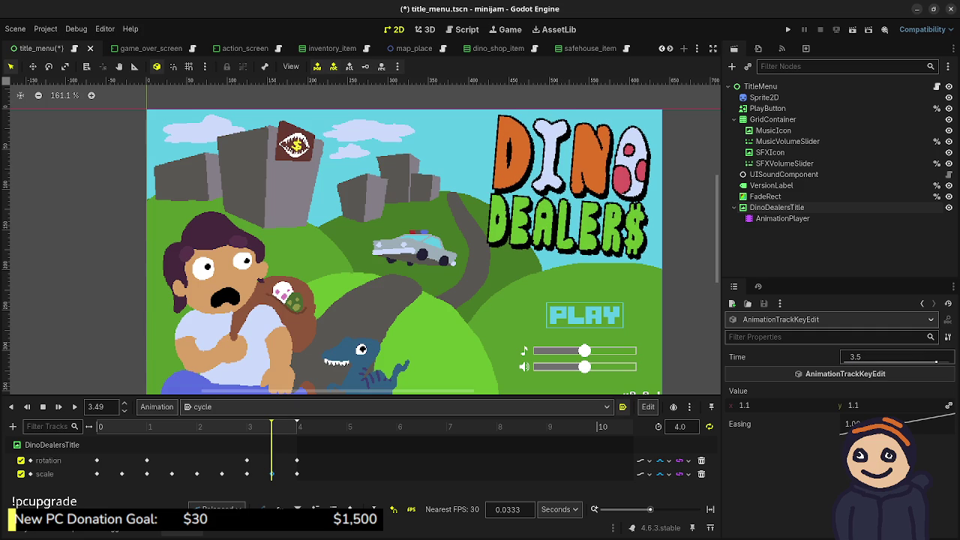
{"action": "key", "text": "shift+d"}
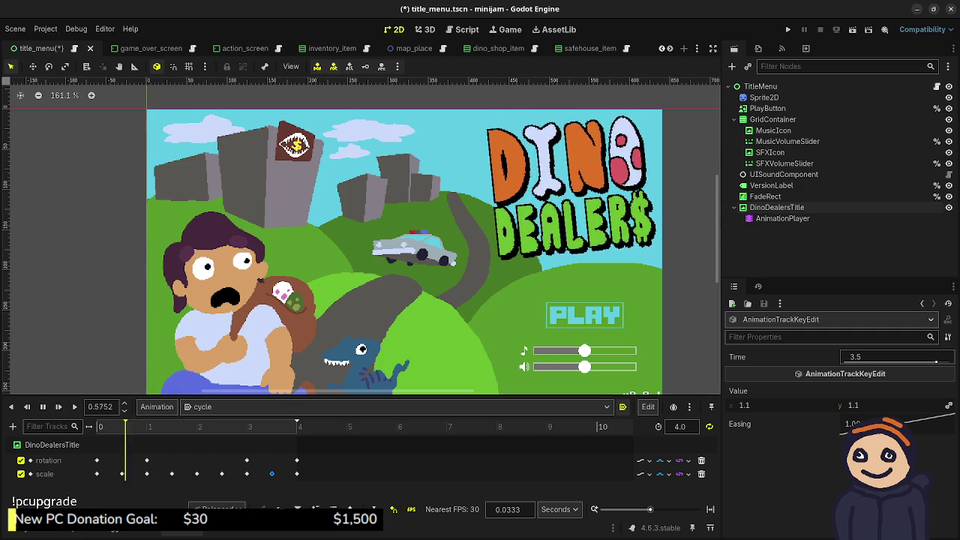
{"action": "left_click", "coordinate": [777, 207]}
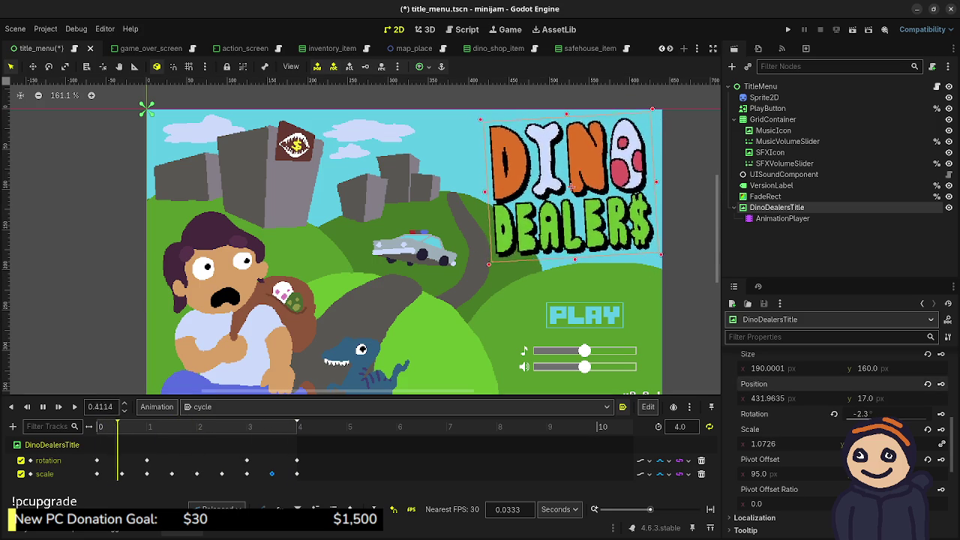
- Move the title to position x 425, y 30 and save the title_menu scene
{"action": "left_click", "coordinate": [787, 399]}
{"action": "type", "text": "425"}
{"action": "key", "text": "Return"}
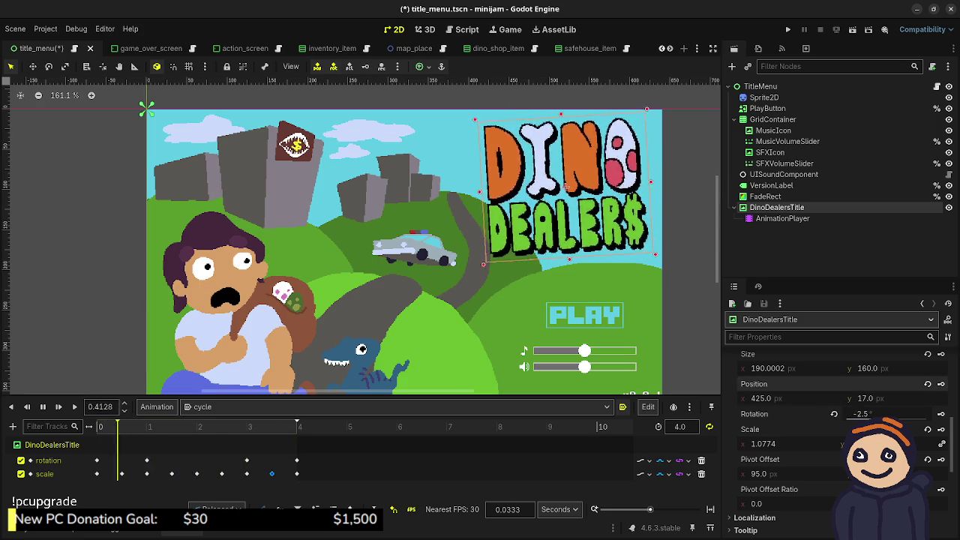
{"action": "left_click", "coordinate": [865, 399]}
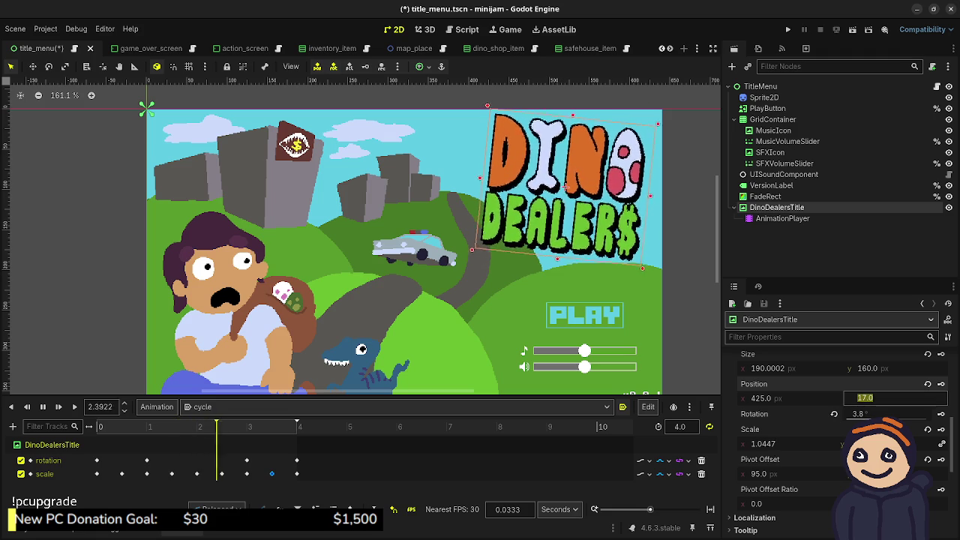
{"action": "type", "text": "24"}
{"action": "key", "text": "Return"}
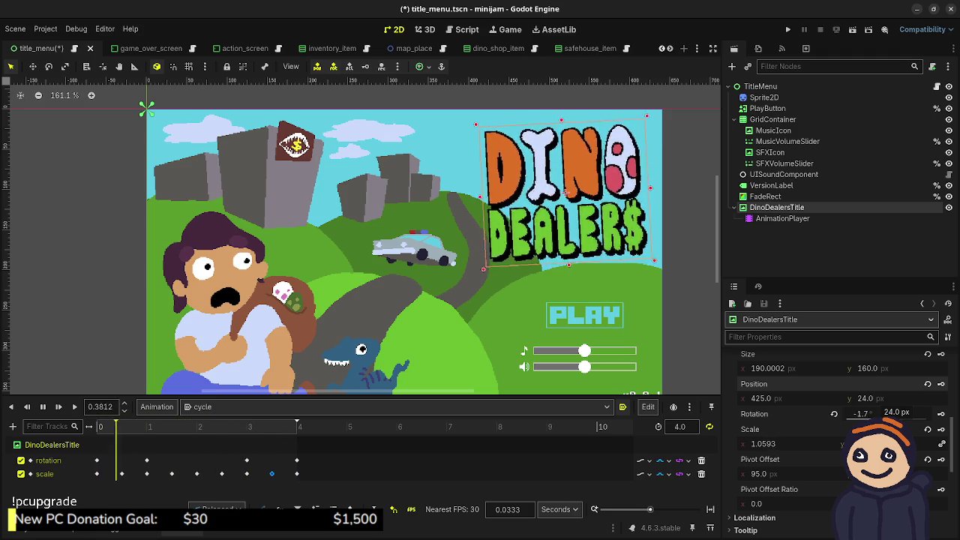
{"action": "left_click", "coordinate": [866, 398]}
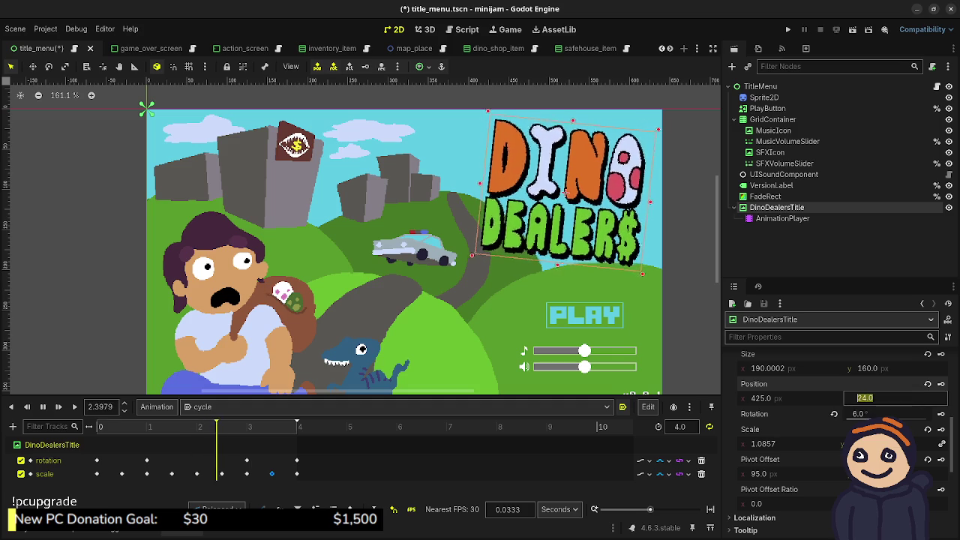
{"action": "type", "text": "30"}
{"action": "key", "text": "Return"}
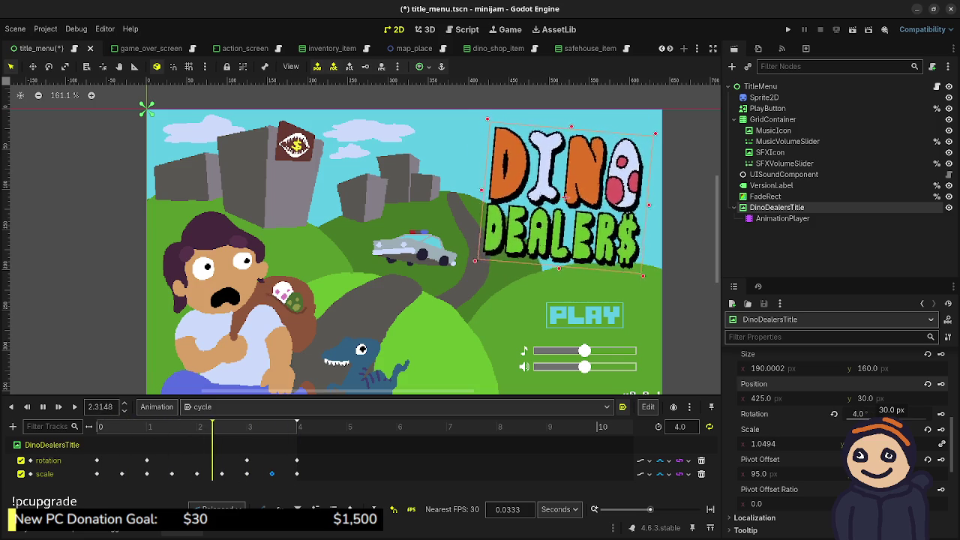
{"action": "key", "text": "Escape"}
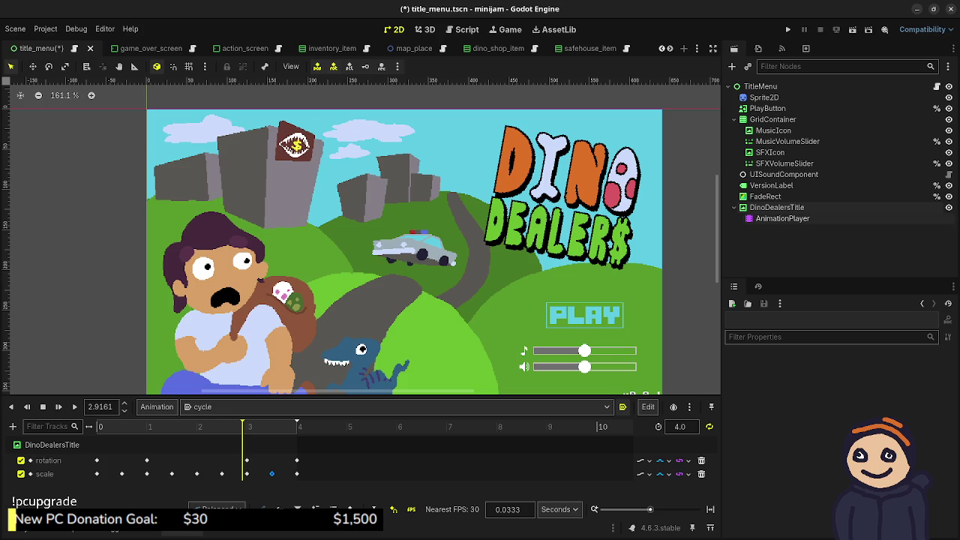
{"action": "key", "text": "ctrl+s"}
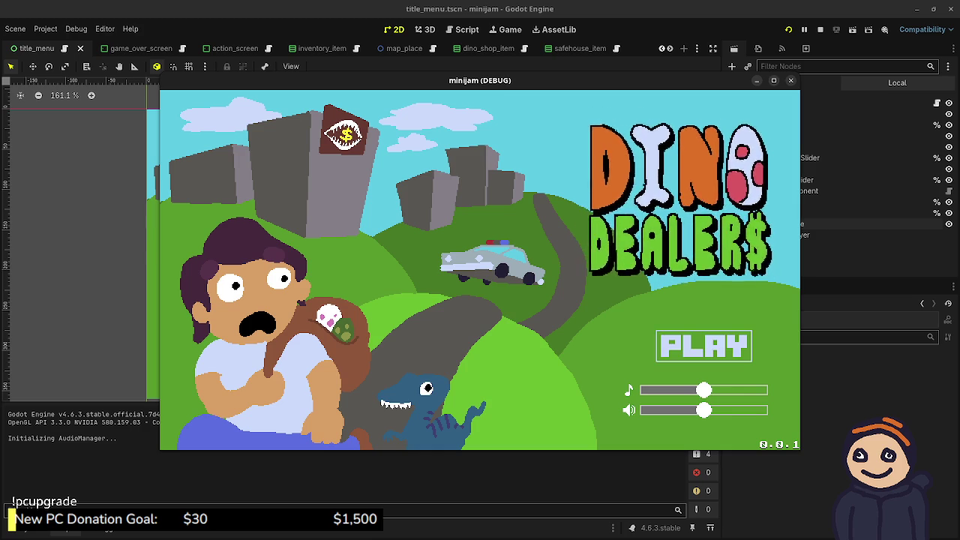
- Stop the game with F8, review DinoDealersTitle's AnimationPlayer tracks, and minimize Godot
{"action": "key", "text": "F8"}
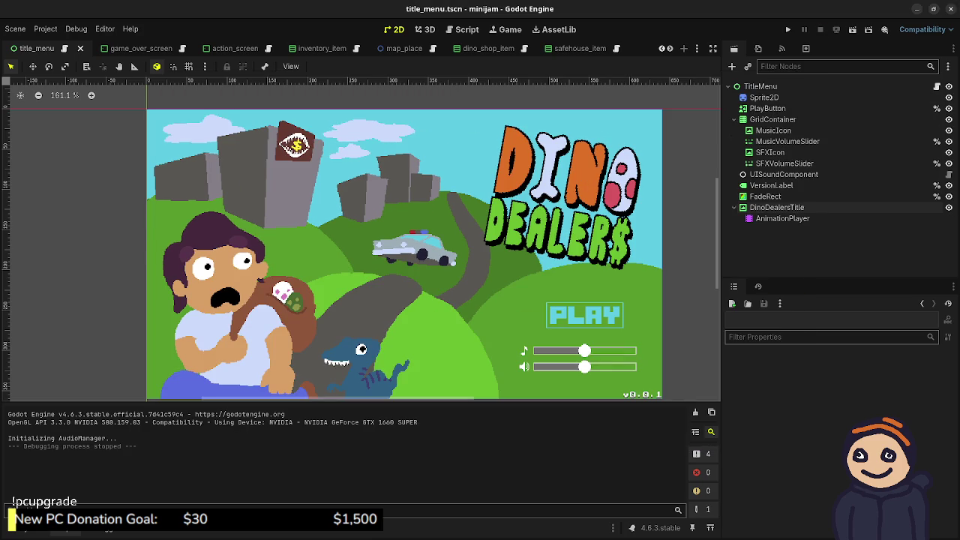
{"action": "left_click", "coordinate": [777, 207]}
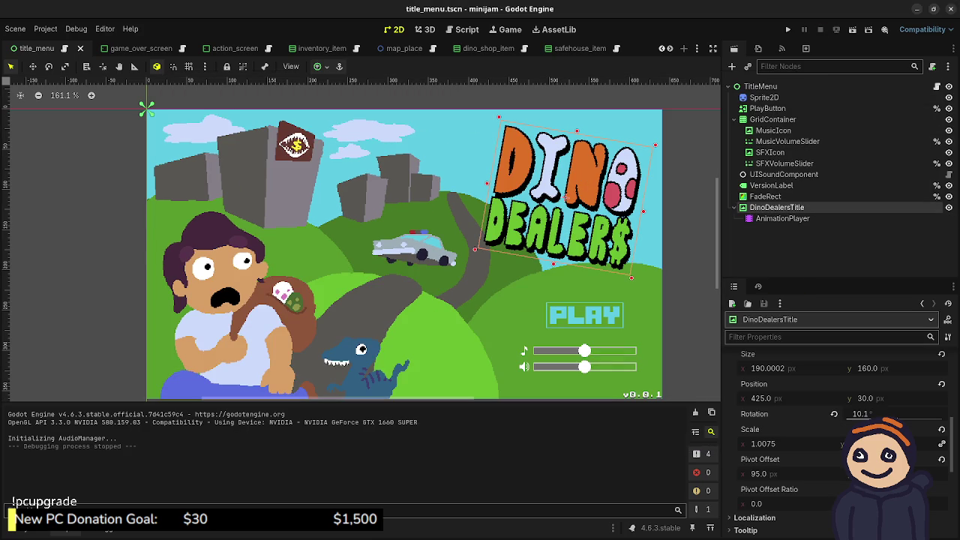
{"action": "left_click", "coordinate": [782, 218]}
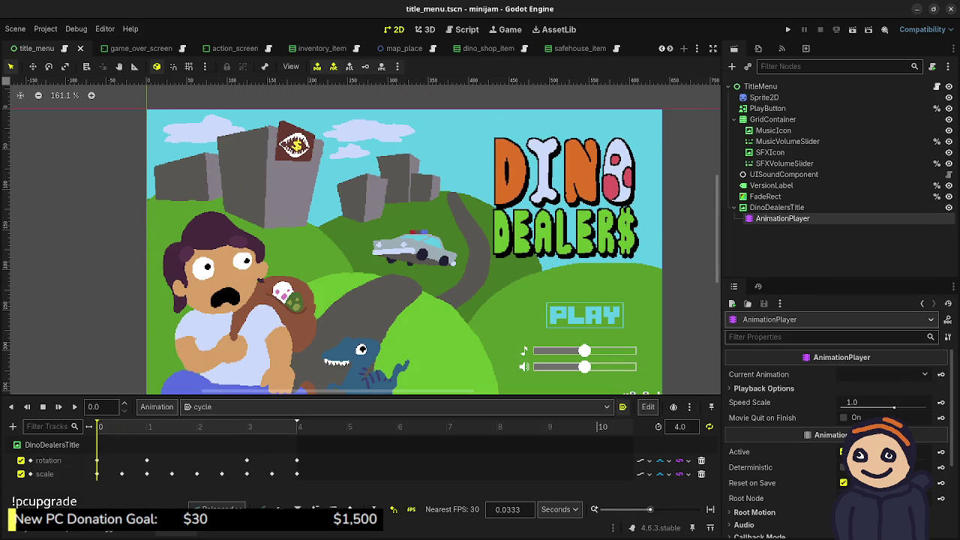
{"action": "left_click", "coordinate": [916, 9]}
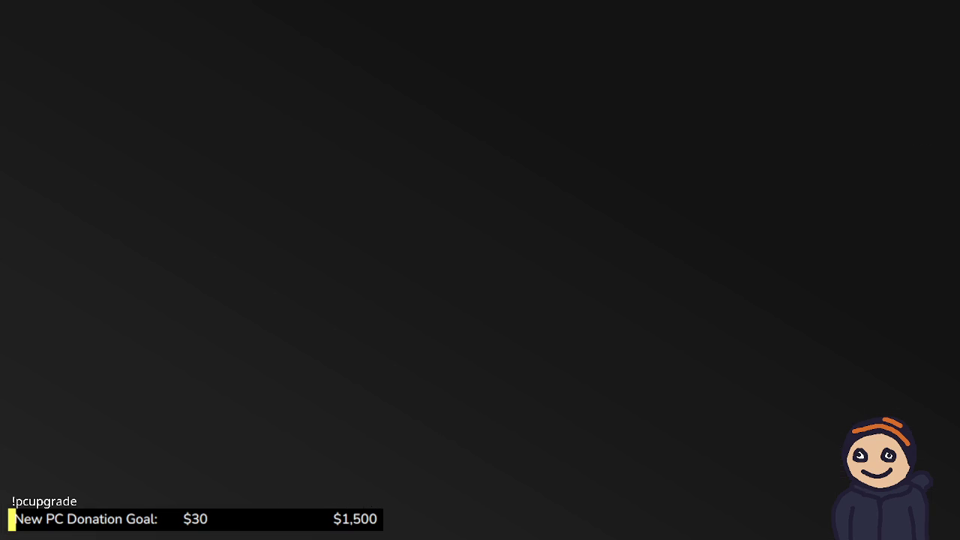
- In Aseprite, Paint Bucket the D and N of DINO grey-blue, then pick black for the Pencil
{"action": "key", "text": "alt+Tab"}
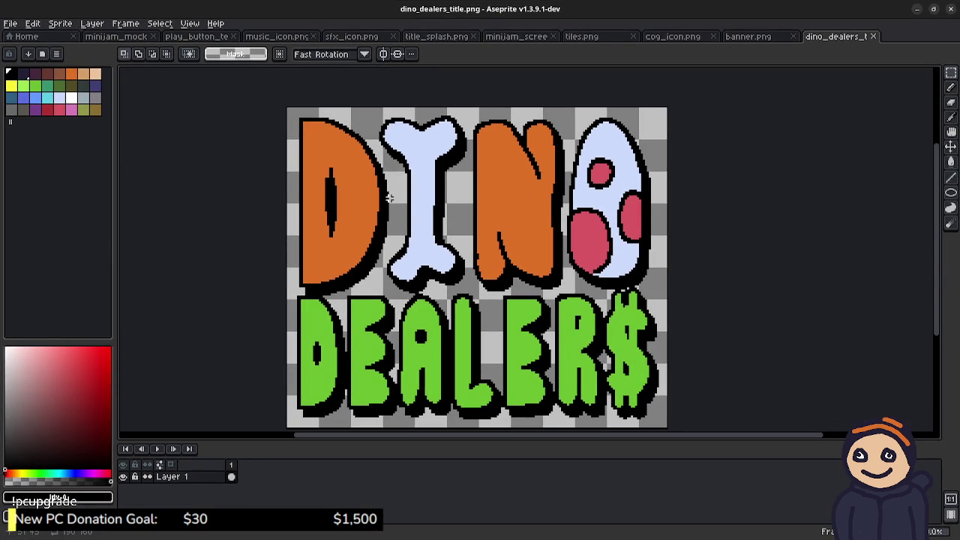
{"action": "key", "text": "g"}
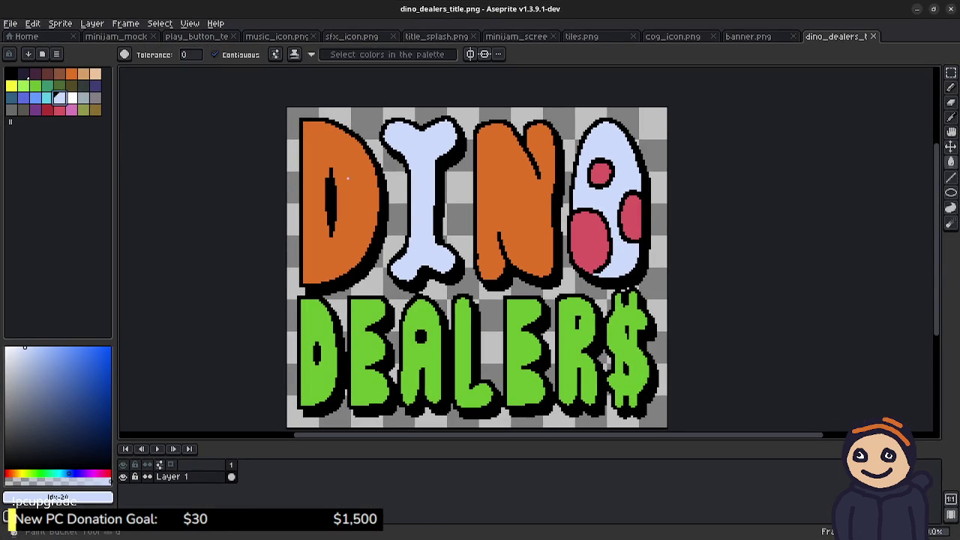
{"action": "left_click", "coordinate": [348, 178]}
{"action": "left_click", "coordinate": [516, 195]}
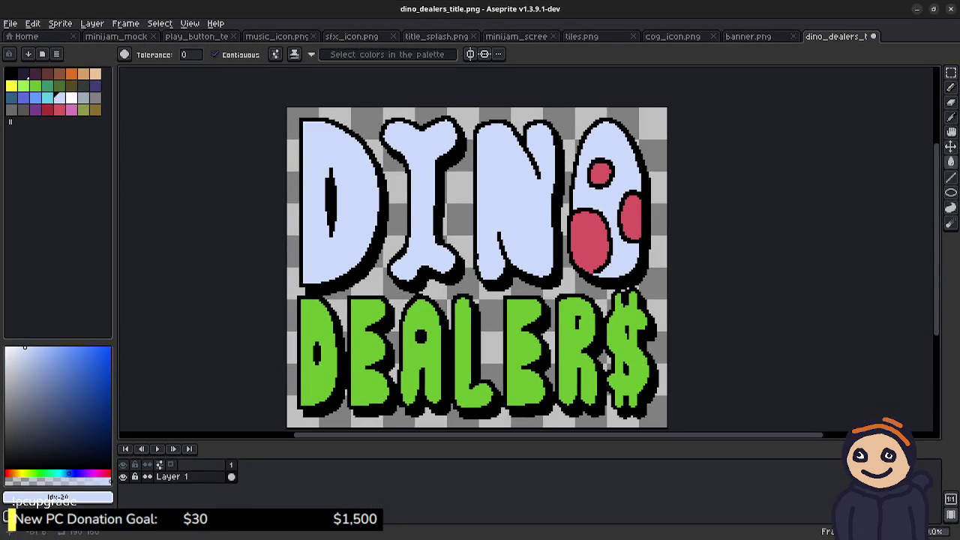
{"action": "left_click", "coordinate": [83, 97]}
{"action": "left_click", "coordinate": [348, 178]}
{"action": "left_click", "coordinate": [516, 195]}
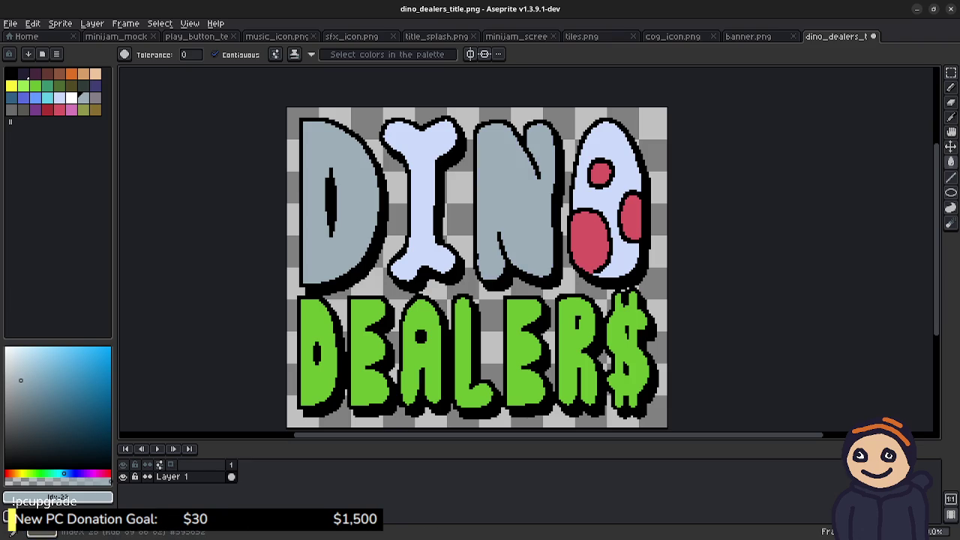
{"action": "left_click", "coordinate": [10, 73]}
{"action": "key", "text": "b"}
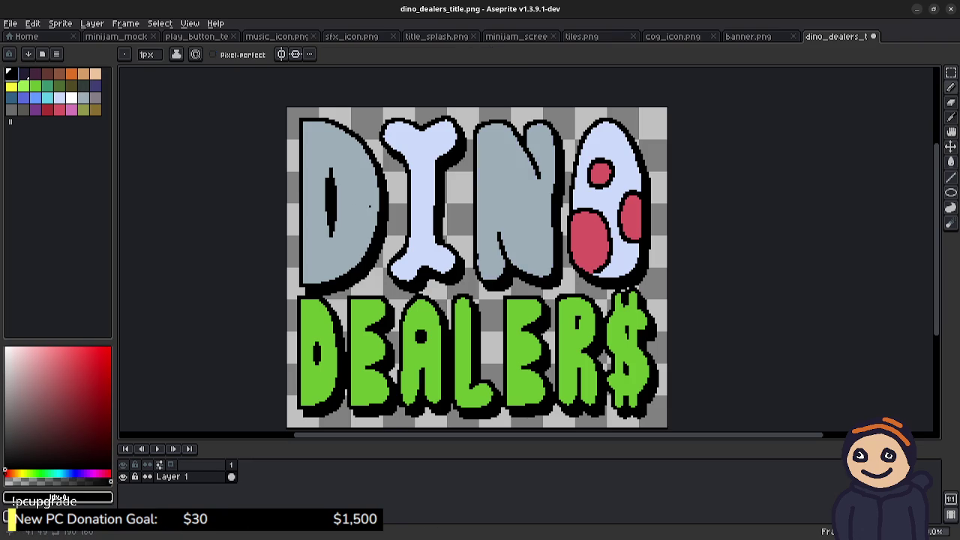
- Zoom in on the D and draw black cracks along its top-left and left edges
{"action": "left_click_drag", "start_coordinate": [305, 212], "coordinate": [376, 255]}
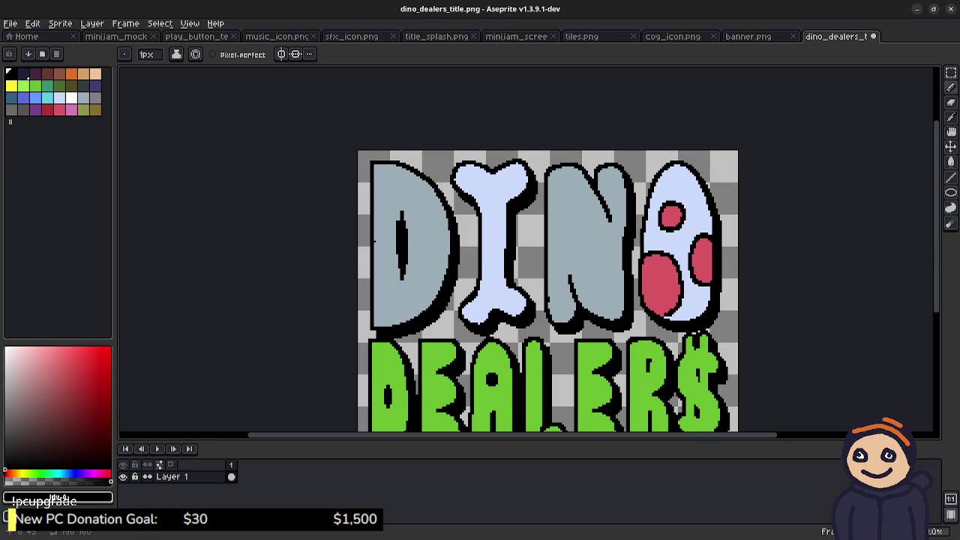
{"action": "scroll", "coordinate": [374, 240], "scroll_direction": "up", "scroll_amount": 1}
{"action": "scroll", "coordinate": [448, 208], "scroll_direction": "up", "scroll_amount": 1}
{"action": "mouse_move", "coordinate": [461, 218]}
{"action": "left_mouse_down"}
{"action": "mouse_move", "coordinate": [457, 184]}
{"action": "mouse_move", "coordinate": [479, 234]}
{"action": "left_mouse_up"}
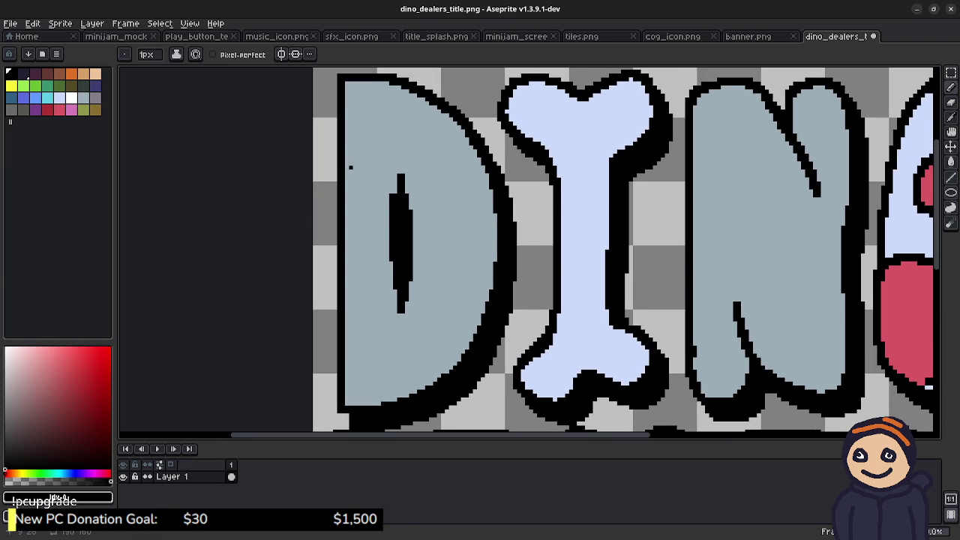
{"action": "left_click_drag", "start_coordinate": [347, 167], "coordinate": [366, 118]}
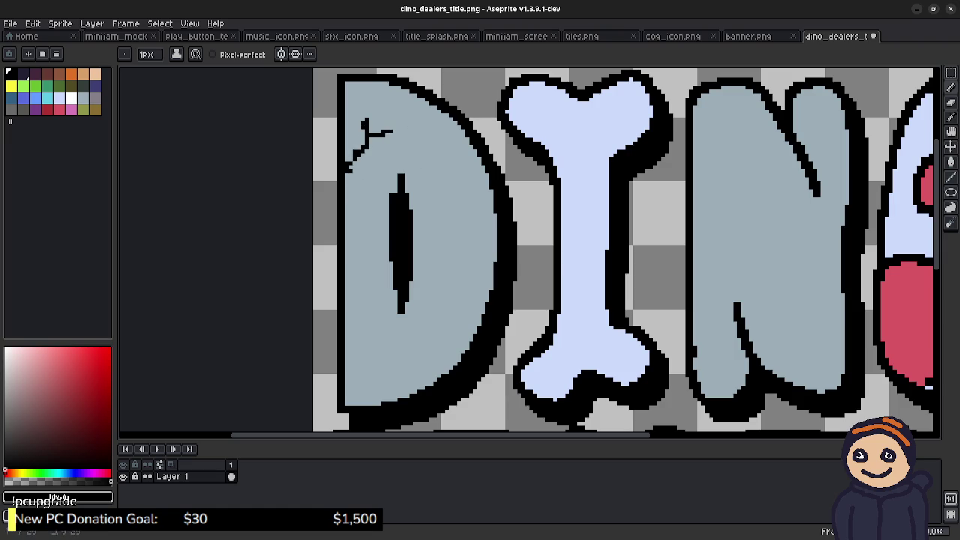
{"action": "left_click_drag", "start_coordinate": [347, 177], "coordinate": [364, 199]}
- Add cracks to the D's lower left, right edge, upper right and beside its inner hole
{"action": "mouse_move", "coordinate": [347, 292]}
{"action": "left_mouse_down"}
{"action": "mouse_move", "coordinate": [365, 274]}
{"action": "mouse_move", "coordinate": [359, 304]}
{"action": "left_mouse_up"}
{"action": "mouse_move", "coordinate": [387, 400]}
{"action": "left_mouse_down"}
{"action": "mouse_move", "coordinate": [374, 387]}
{"action": "mouse_move", "coordinate": [386, 369]}
{"action": "mouse_move", "coordinate": [381, 346]}
{"action": "mouse_move", "coordinate": [371, 359]}
{"action": "left_mouse_up"}
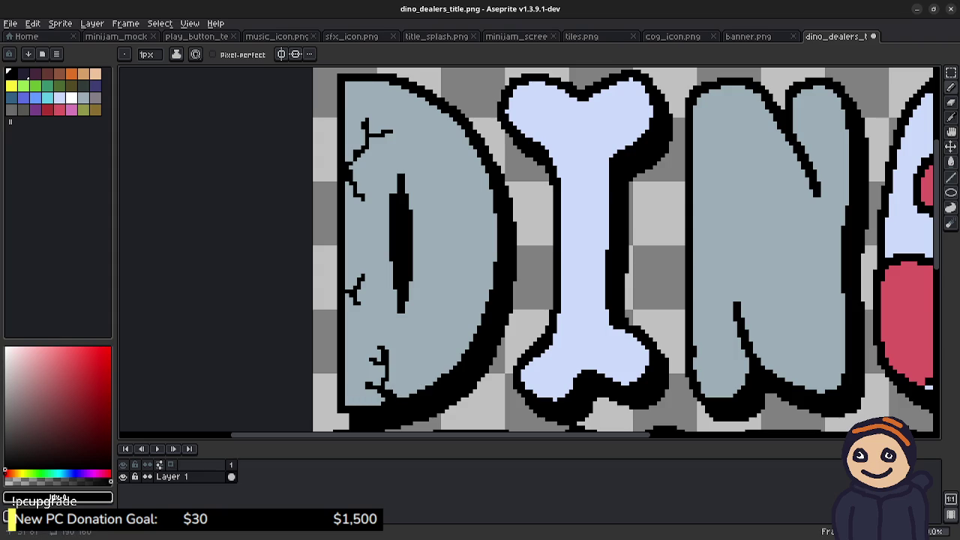
{"action": "mouse_move", "coordinate": [475, 332]}
{"action": "left_mouse_down"}
{"action": "mouse_move", "coordinate": [457, 306]}
{"action": "mouse_move", "coordinate": [434, 323]}
{"action": "left_mouse_up"}
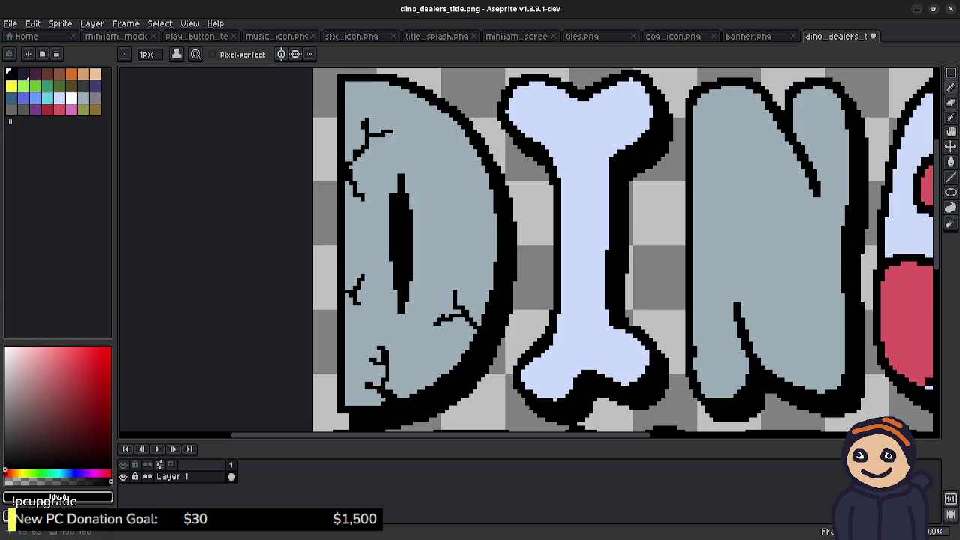
{"action": "left_click", "coordinate": [479, 321]}
{"action": "mouse_move", "coordinate": [488, 182]}
{"action": "left_mouse_down"}
{"action": "mouse_move", "coordinate": [477, 192]}
{"action": "mouse_move", "coordinate": [450, 167]}
{"action": "left_mouse_up"}
{"action": "mouse_move", "coordinate": [476, 201]}
{"action": "left_mouse_down"}
{"action": "mouse_move", "coordinate": [466, 195]}
{"action": "mouse_move", "coordinate": [457, 213]}
{"action": "left_mouse_up"}
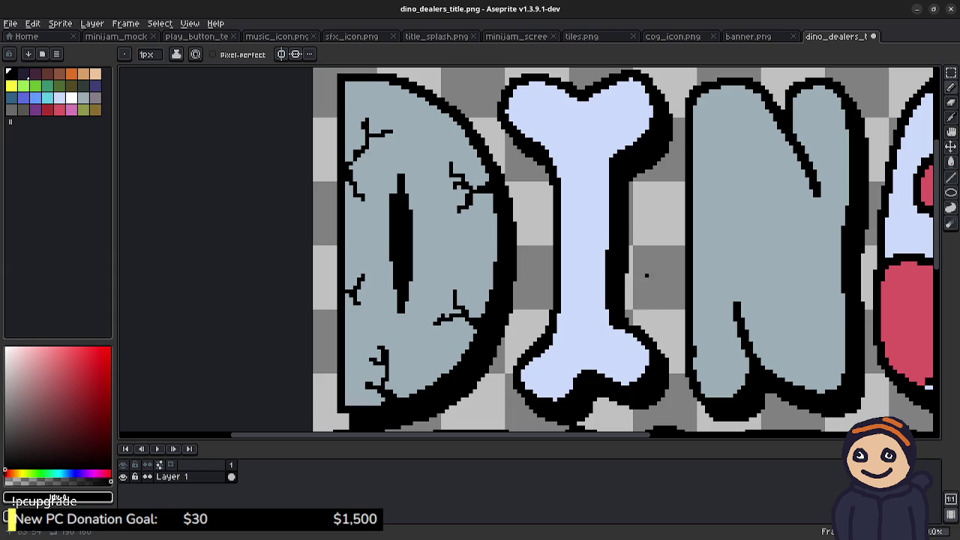
{"action": "mouse_move", "coordinate": [418, 240]}
{"action": "left_mouse_down"}
{"action": "mouse_move", "coordinate": [427, 222]}
{"action": "mouse_move", "coordinate": [424, 269]}
{"action": "left_mouse_up"}
- Scroll to the N and draw branching black cracks across its middle, sides and top
{"action": "scroll", "coordinate": [528, 253], "scroll_direction": "right", "scroll_amount": 5}
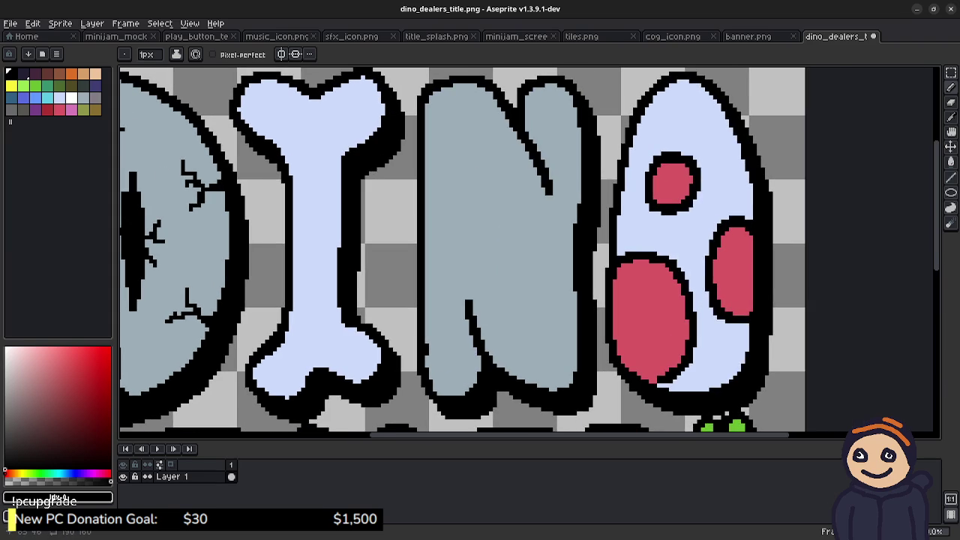
{"action": "scroll", "coordinate": [391, 241], "scroll_direction": "right", "scroll_amount": 2}
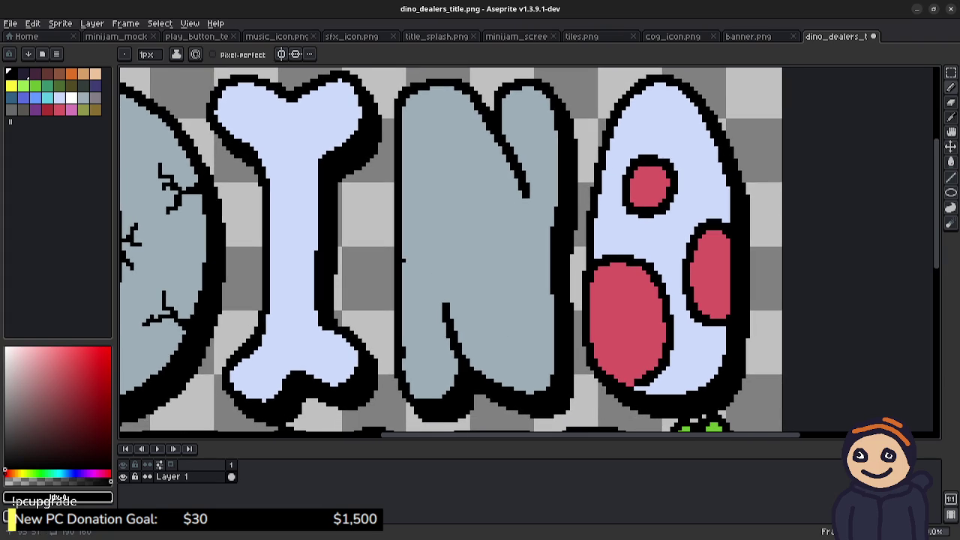
{"action": "mouse_move", "coordinate": [407, 252]}
{"action": "left_mouse_down"}
{"action": "mouse_move", "coordinate": [431, 216]}
{"action": "mouse_move", "coordinate": [432, 236]}
{"action": "mouse_move", "coordinate": [446, 246]}
{"action": "left_mouse_up"}
{"action": "mouse_move", "coordinate": [489, 376]}
{"action": "left_mouse_down"}
{"action": "mouse_move", "coordinate": [484, 327]}
{"action": "mouse_move", "coordinate": [498, 353]}
{"action": "mouse_move", "coordinate": [511, 332]}
{"action": "mouse_move", "coordinate": [497, 378]}
{"action": "left_mouse_up"}
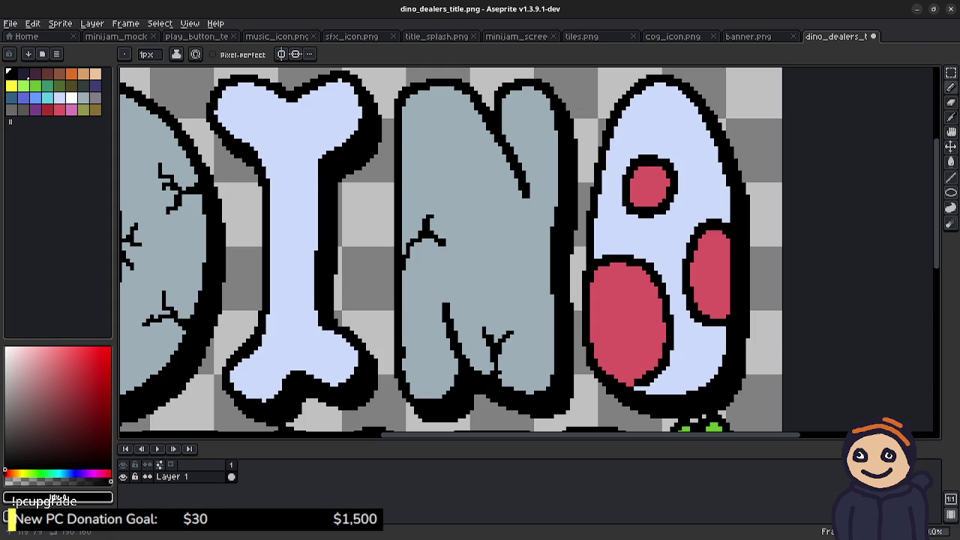
{"action": "mouse_move", "coordinate": [547, 271]}
{"action": "left_mouse_down"}
{"action": "mouse_move", "coordinate": [531, 231]}
{"action": "mouse_move", "coordinate": [522, 259]}
{"action": "mouse_move", "coordinate": [512, 257]}
{"action": "mouse_move", "coordinate": [535, 278]}
{"action": "mouse_move", "coordinate": [523, 285]}
{"action": "left_mouse_up"}
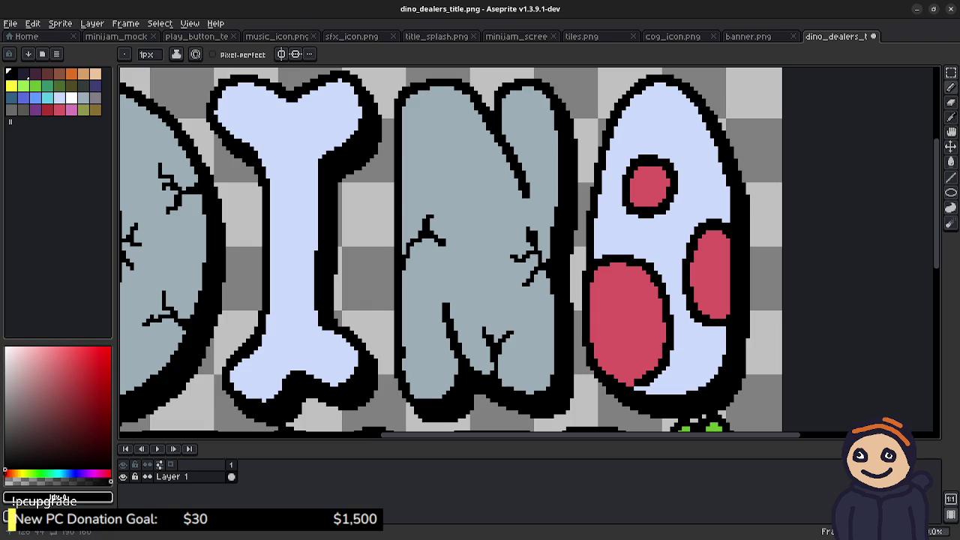
{"action": "left_click", "coordinate": [528, 242], "text": "alt"}
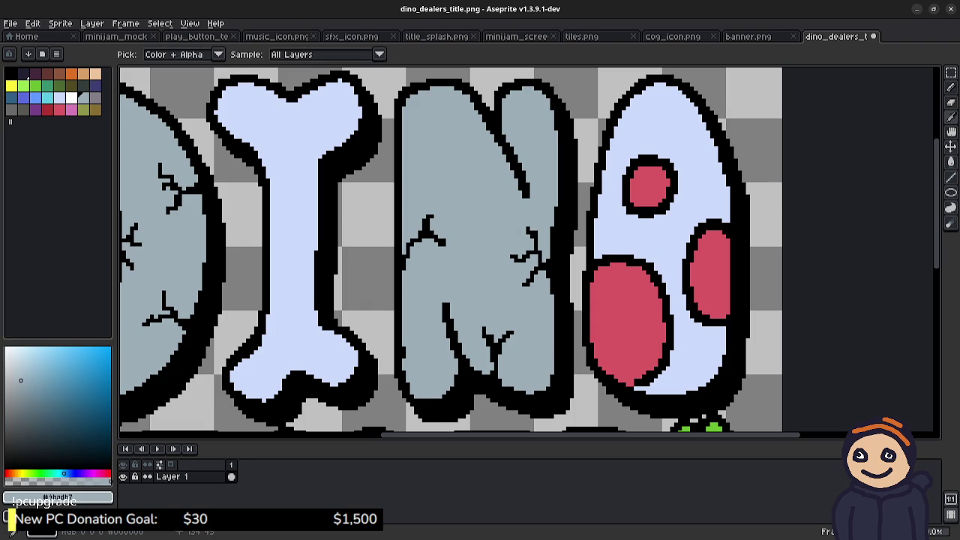
{"action": "left_click", "coordinate": [552, 173], "text": "alt"}
{"action": "left_click_drag", "start_coordinate": [557, 135], "coordinate": [539, 118]}
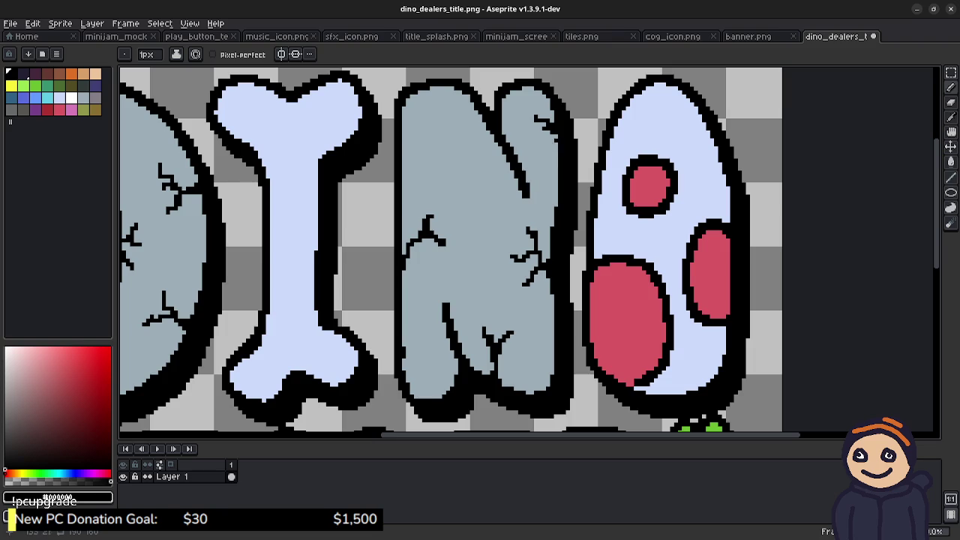
{"action": "mouse_move", "coordinate": [404, 133]}
{"action": "left_mouse_down"}
{"action": "mouse_move", "coordinate": [415, 128]}
{"action": "mouse_move", "coordinate": [425, 140]}
{"action": "mouse_move", "coordinate": [417, 154]}
{"action": "mouse_move", "coordinate": [419, 119]}
{"action": "left_mouse_up"}
- Dot four single black speckle pixels across the N
{"action": "left_click", "coordinate": [477, 142]}
{"action": "left_click", "coordinate": [475, 260]}
{"action": "left_click", "coordinate": [417, 330]}
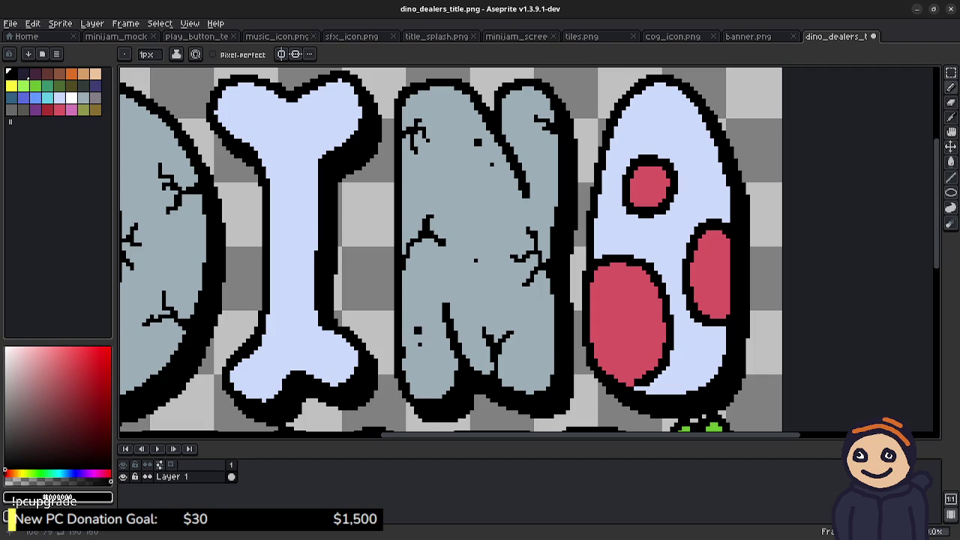
{"action": "left_click", "coordinate": [540, 365]}
{"action": "scroll", "coordinate": [372, 281], "scroll_direction": "left", "scroll_amount": 5}
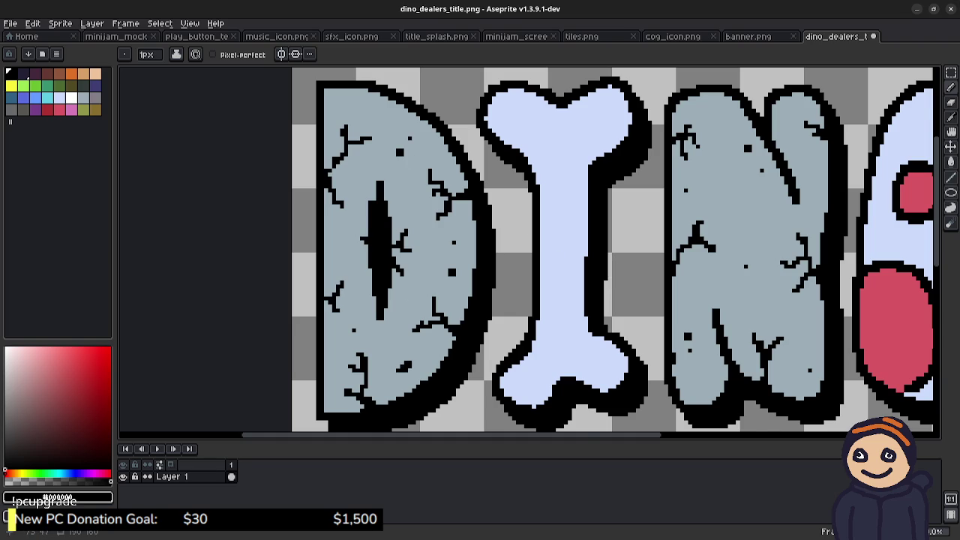
- Redraw the right edge of the egg's red spot, undoing a too-wide first stroke
{"action": "scroll", "coordinate": [588, 249], "scroll_direction": "down", "scroll_amount": 3}
{"action": "scroll", "coordinate": [692, 237], "scroll_direction": "down", "scroll_amount": 5}
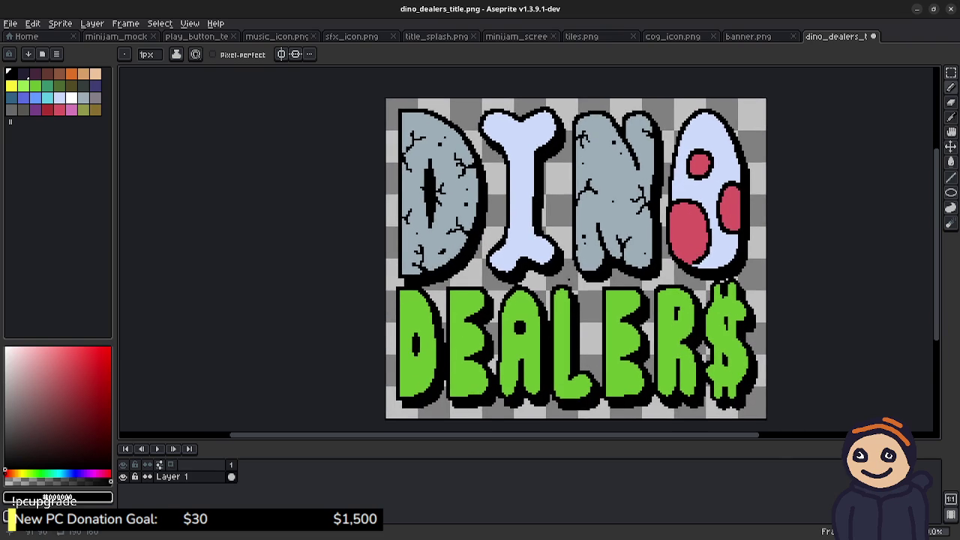
{"action": "scroll", "coordinate": [537, 225], "scroll_direction": "up", "scroll_amount": 3}
{"action": "scroll", "coordinate": [537, 225], "scroll_direction": "up", "scroll_amount": 2}
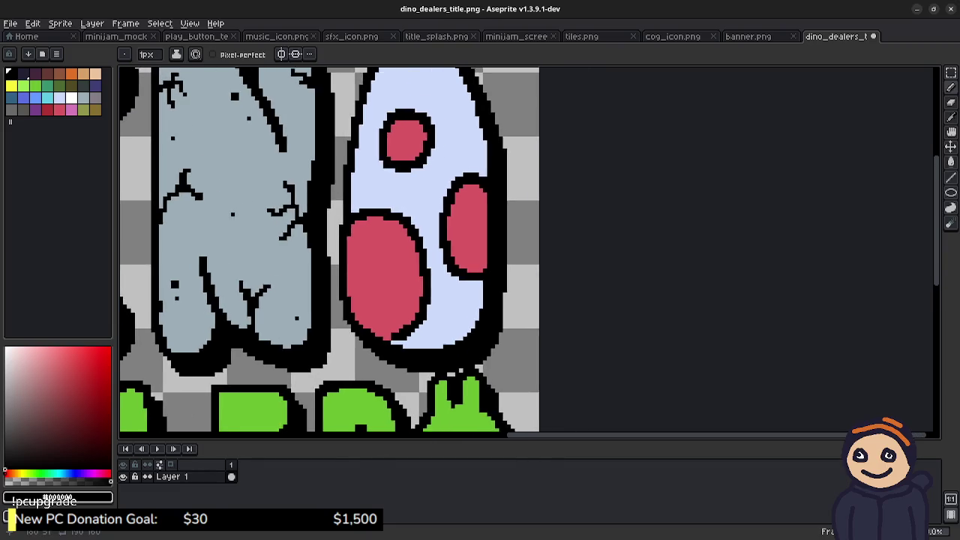
{"action": "left_click", "coordinate": [480, 210], "text": "alt"}
{"action": "left_click_drag", "start_coordinate": [491, 207], "coordinate": [493, 243]}
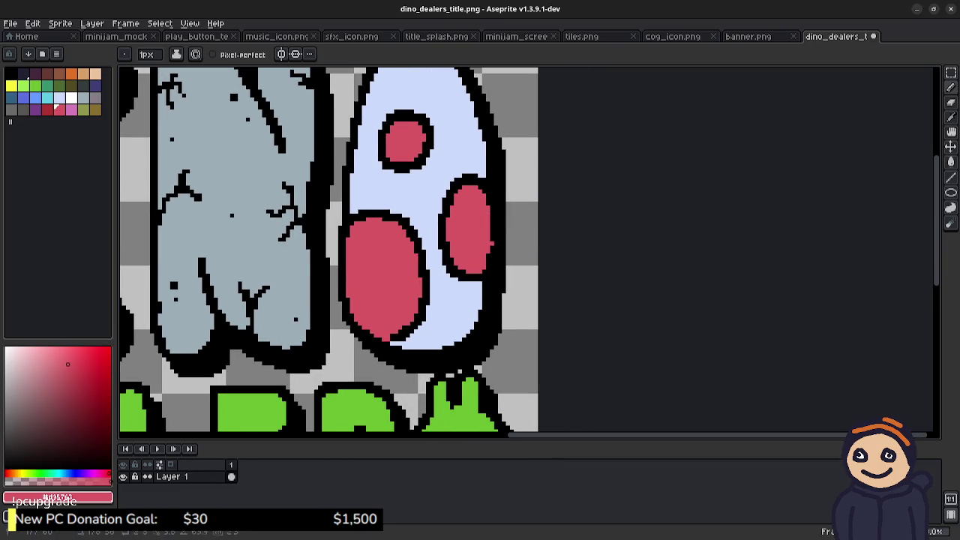
{"action": "key", "text": "ctrl+z"}
{"action": "left_click_drag", "start_coordinate": [492, 248], "coordinate": [492, 219]}
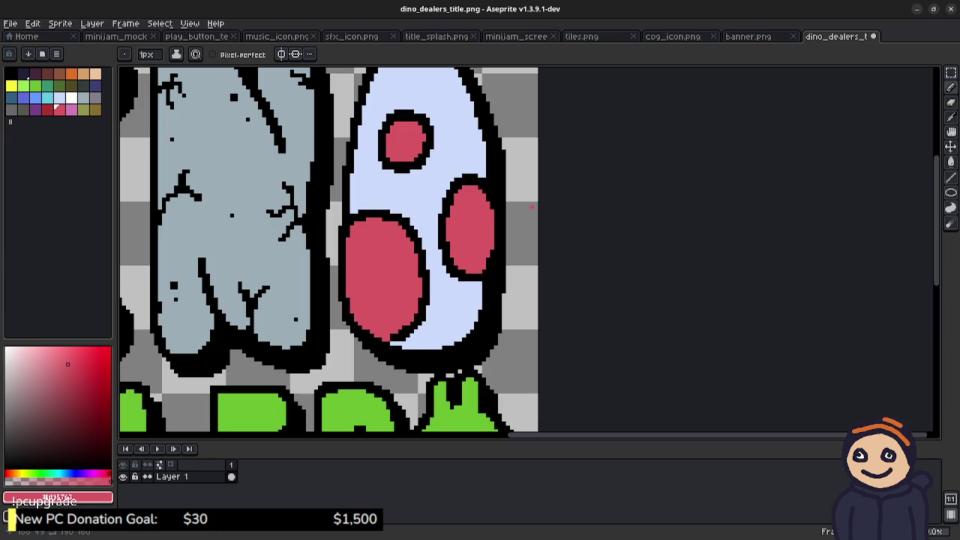
- Thicken the egg's right black outline with two black strokes
{"action": "left_click", "coordinate": [507, 174], "text": "alt"}
{"action": "left_click_drag", "start_coordinate": [508, 174], "coordinate": [508, 273]}
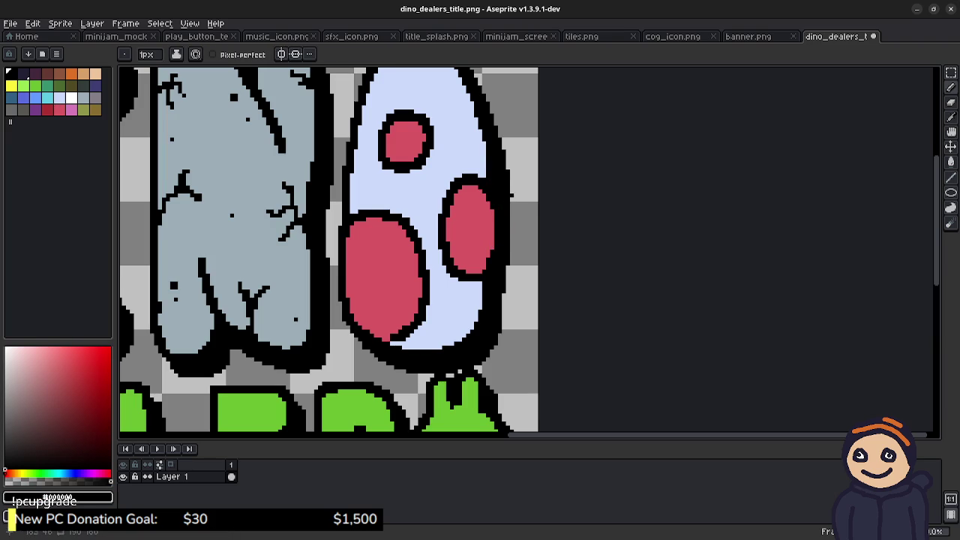
{"action": "left_click_drag", "start_coordinate": [513, 193], "coordinate": [513, 245]}
- Repaint several pixels on the egg's right outline in light blue to smooth it
{"action": "left_click", "coordinate": [469, 225], "text": "alt"}
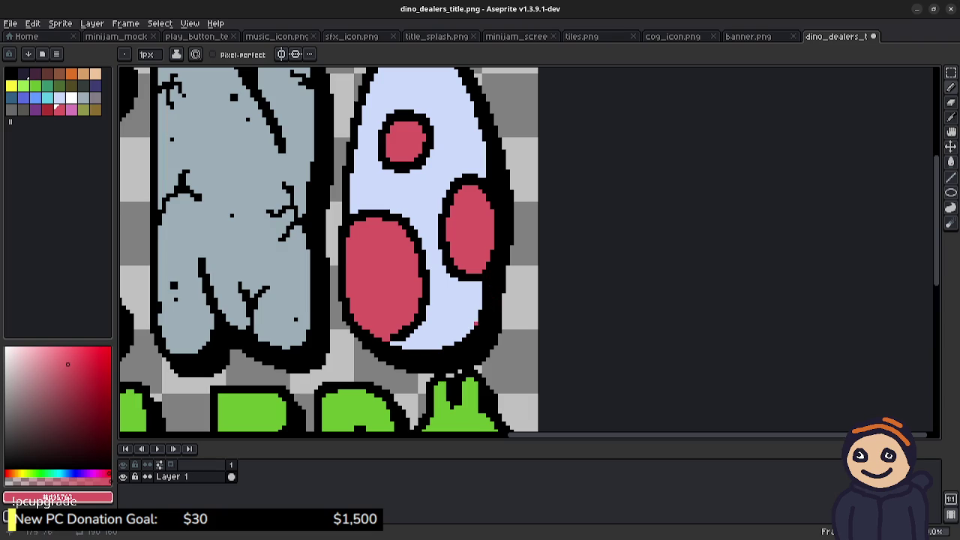
{"action": "scroll", "coordinate": [679, 277], "scroll_direction": "down", "scroll_amount": 2}
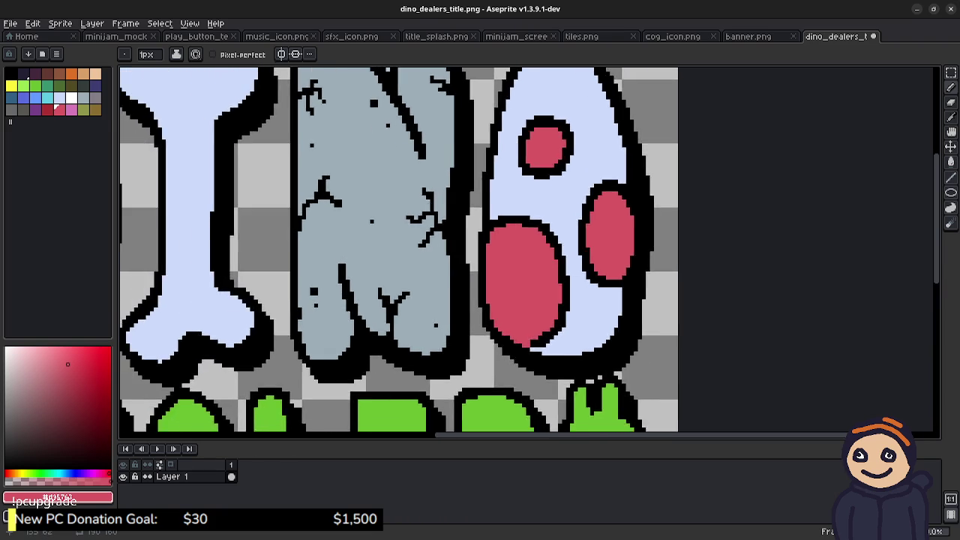
{"action": "scroll", "coordinate": [563, 260], "scroll_direction": "up", "scroll_amount": 2}
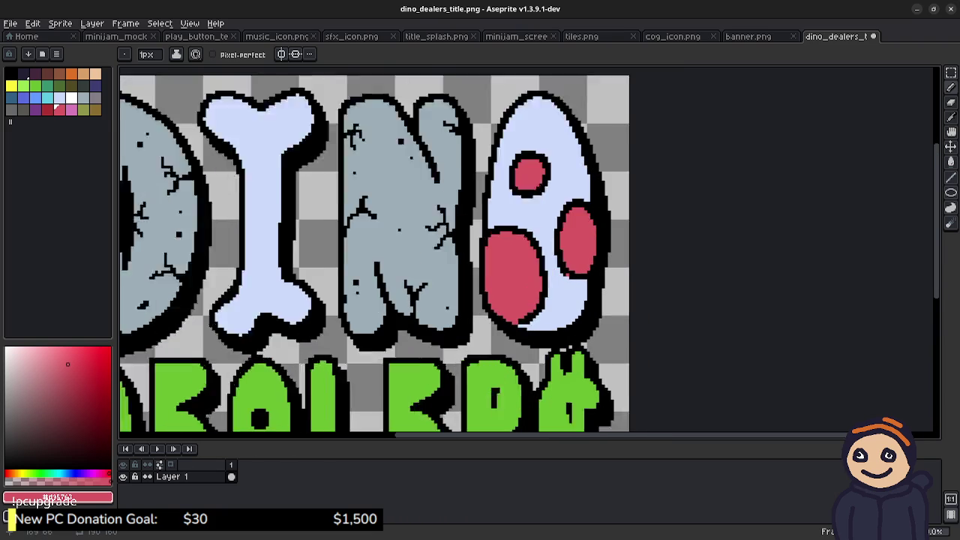
{"action": "scroll", "coordinate": [531, 280], "scroll_direction": "right", "scroll_amount": 1}
{"action": "scroll", "coordinate": [531, 280], "scroll_direction": "up", "scroll_amount": 1}
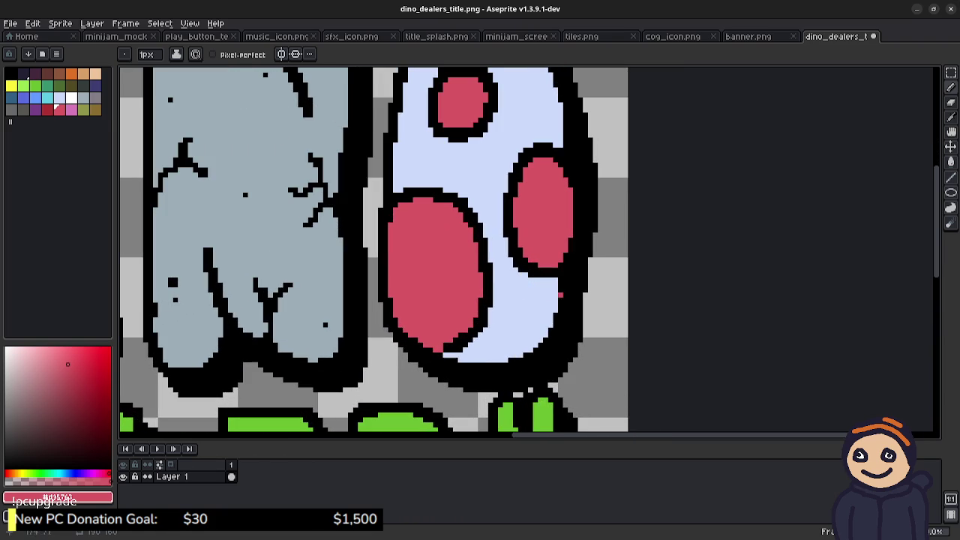
{"action": "left_click", "coordinate": [565, 279], "text": "alt"}
{"action": "left_click", "coordinate": [565, 283]}
{"action": "left_click", "coordinate": [563, 287]}
{"action": "left_click", "coordinate": [561, 280]}
{"action": "left_click", "coordinate": [561, 290]}
{"action": "left_click", "coordinate": [561, 296]}
{"action": "left_click", "coordinate": [561, 300]}
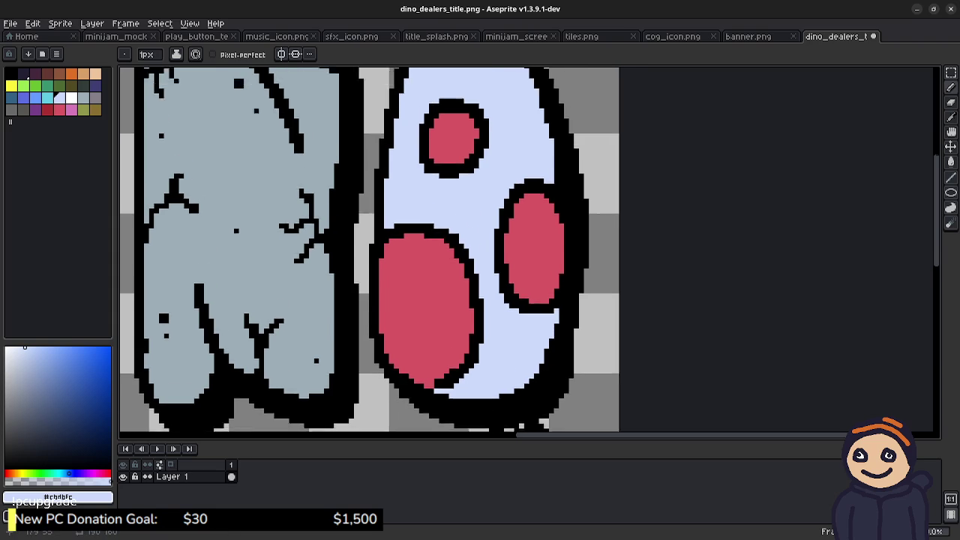
{"action": "scroll", "coordinate": [577, 231], "scroll_direction": "up", "scroll_amount": 3}
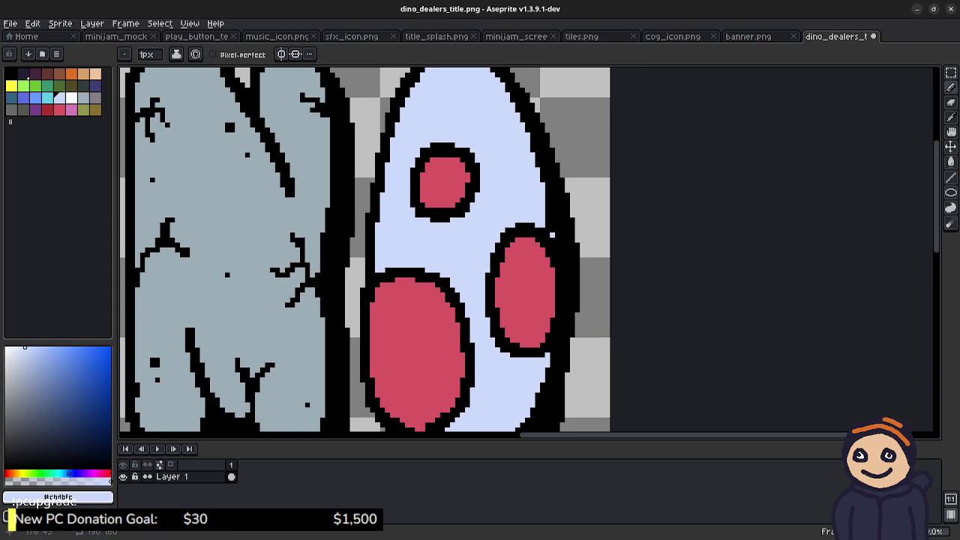
- Thin the egg letter's black right outline with one more stroke
{"action": "left_click_drag", "start_coordinate": [548, 226], "coordinate": [547, 213]}
{"action": "mouse_move", "coordinate": [416, 334]}
{"action": "left_mouse_down"}
{"action": "mouse_move", "coordinate": [558, 291]}
{"action": "mouse_move", "coordinate": [576, 270]}
{"action": "mouse_move", "coordinate": [468, 293]}
{"action": "left_mouse_up"}
{"action": "scroll", "coordinate": [557, 276], "scroll_direction": "down", "scroll_amount": 2}
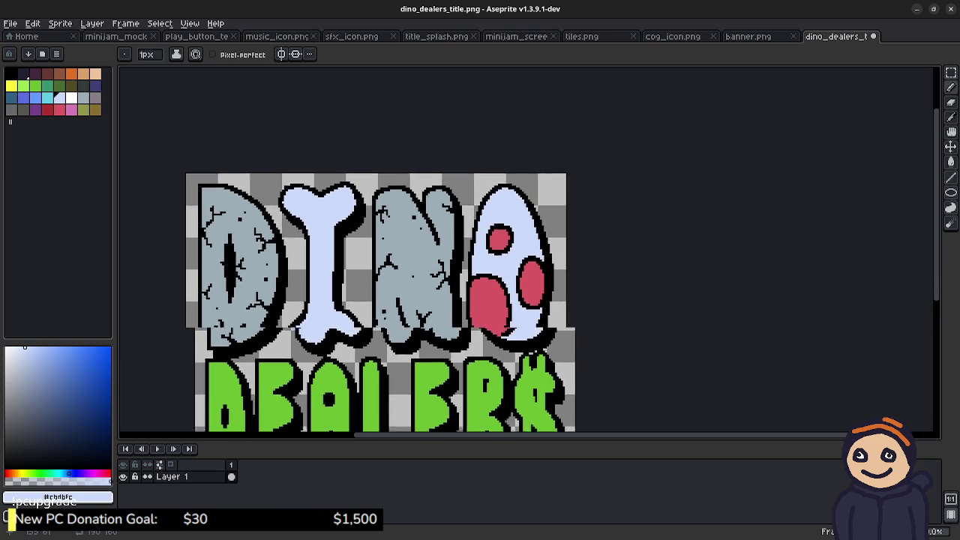
{"action": "scroll", "coordinate": [562, 279], "scroll_direction": "up", "scroll_amount": 1}
{"action": "scroll", "coordinate": [561, 279], "scroll_direction": "down", "scroll_amount": 1}
{"action": "mouse_move", "coordinate": [562, 279]}
{"action": "left_mouse_down"}
{"action": "mouse_move", "coordinate": [646, 226]}
{"action": "mouse_move", "coordinate": [677, 185]}
{"action": "left_mouse_up"}
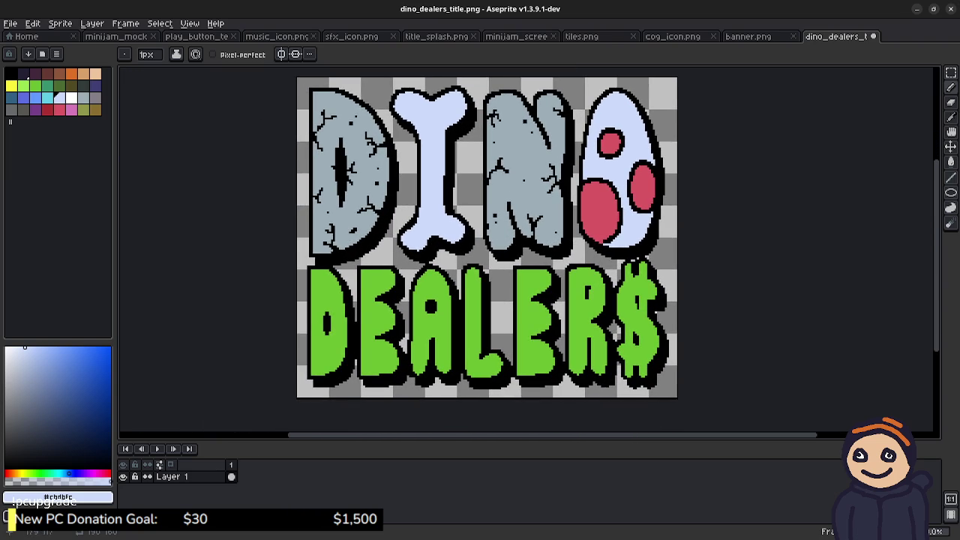
{"action": "scroll", "coordinate": [591, 266], "scroll_direction": "up", "scroll_amount": 3}
{"action": "scroll", "coordinate": [591, 266], "scroll_direction": "up", "scroll_amount": 2}
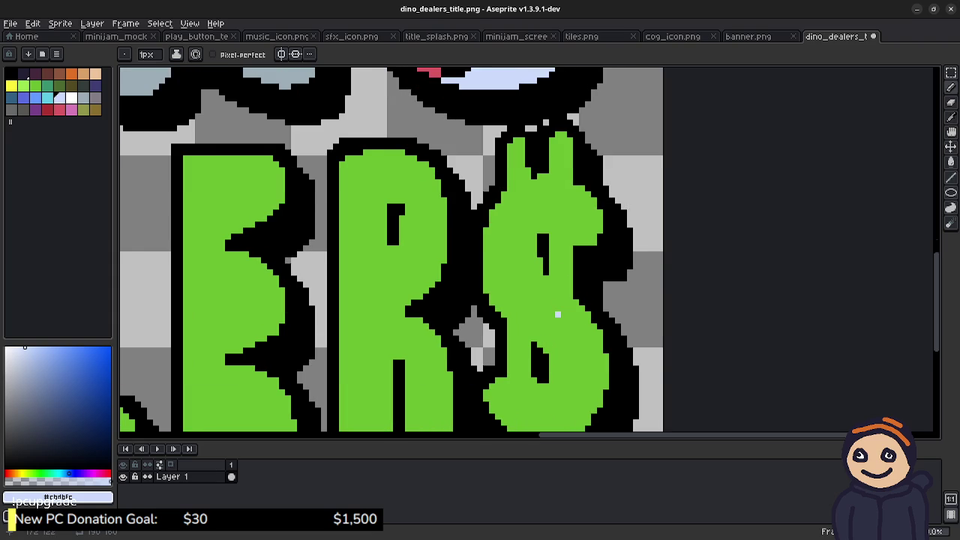
{"action": "scroll", "coordinate": [555, 311], "scroll_direction": "down", "scroll_amount": 2}
{"action": "scroll", "coordinate": [745, 257], "scroll_direction": "down", "scroll_amount": 3}
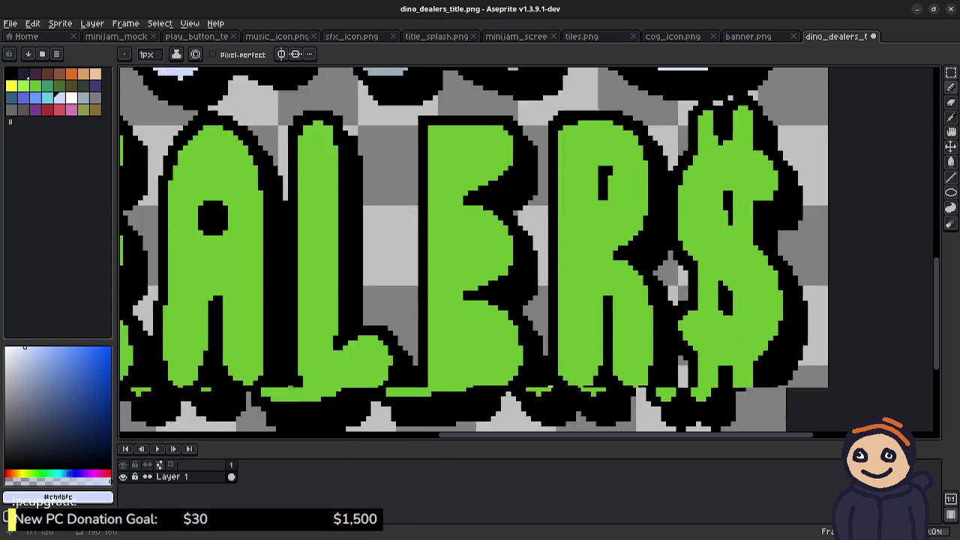
{"action": "scroll", "coordinate": [745, 257], "scroll_direction": "down", "scroll_amount": 2}
{"action": "scroll", "coordinate": [663, 243], "scroll_direction": "up", "scroll_amount": 2}
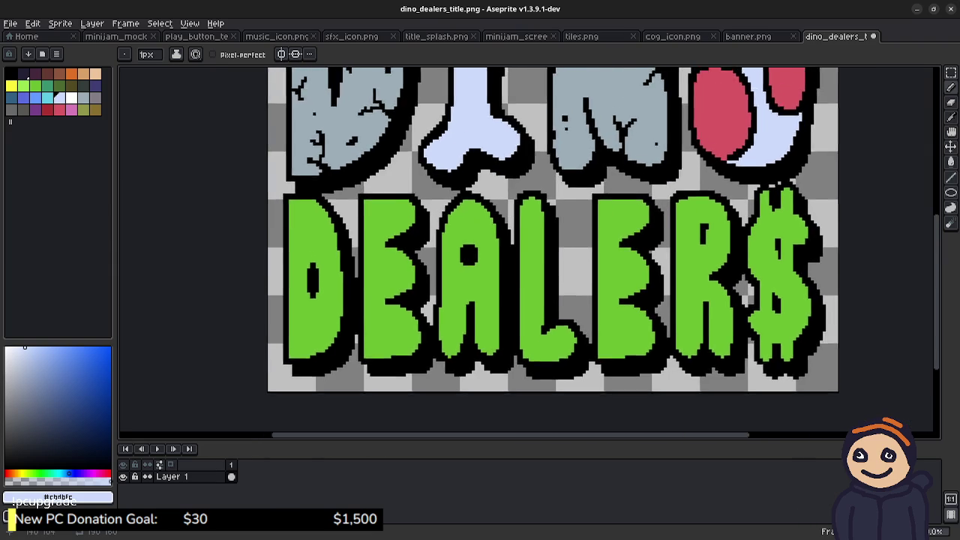
{"action": "scroll", "coordinate": [518, 253], "scroll_direction": "down", "scroll_amount": 3}
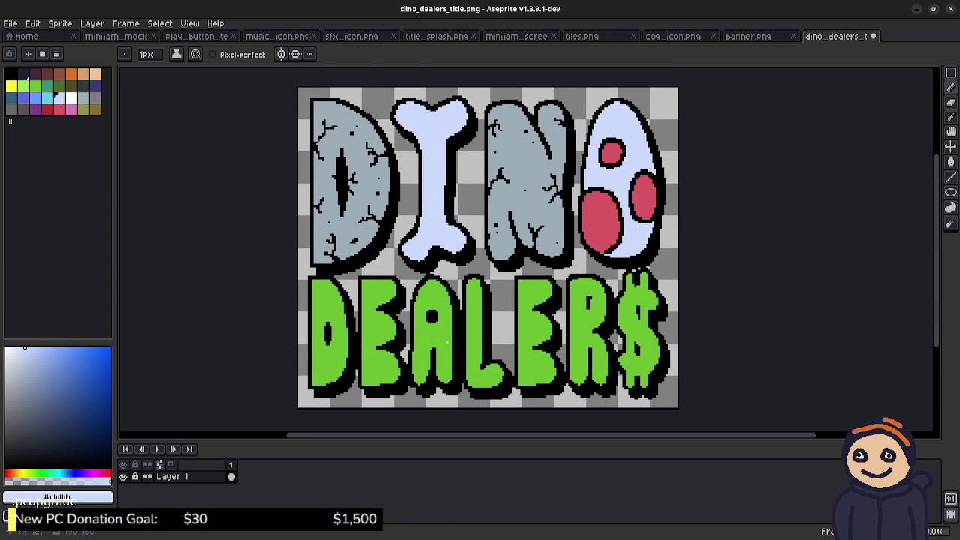
- Marquee-select the DEALER$ word area and copy it
{"action": "key", "text": "m"}
{"action": "mouse_move", "coordinate": [308, 391]}
{"action": "left_mouse_down"}
{"action": "mouse_move", "coordinate": [622, 266]}
{"action": "mouse_move", "coordinate": [663, 271]}
{"action": "left_mouse_up"}
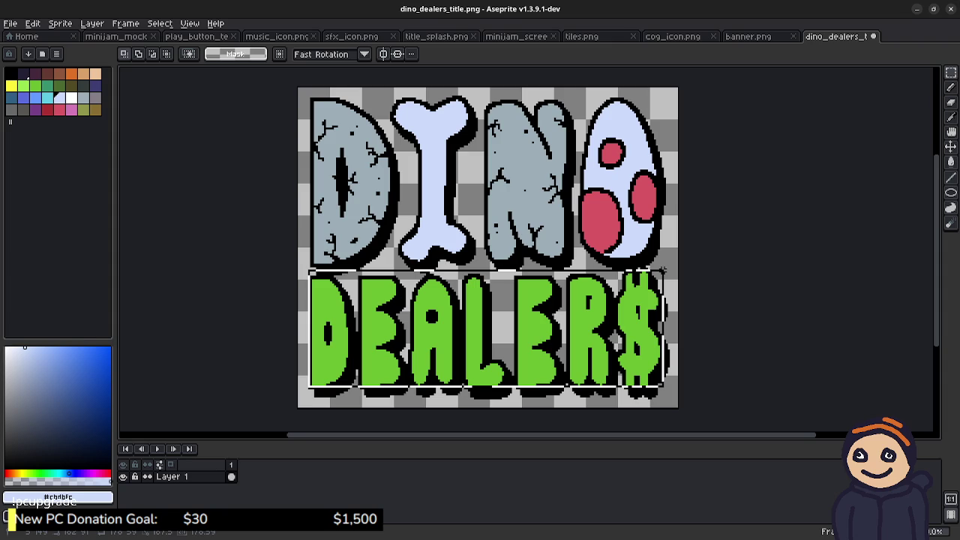
{"action": "left_click_drag", "start_coordinate": [662, 271], "coordinate": [662, 272]}
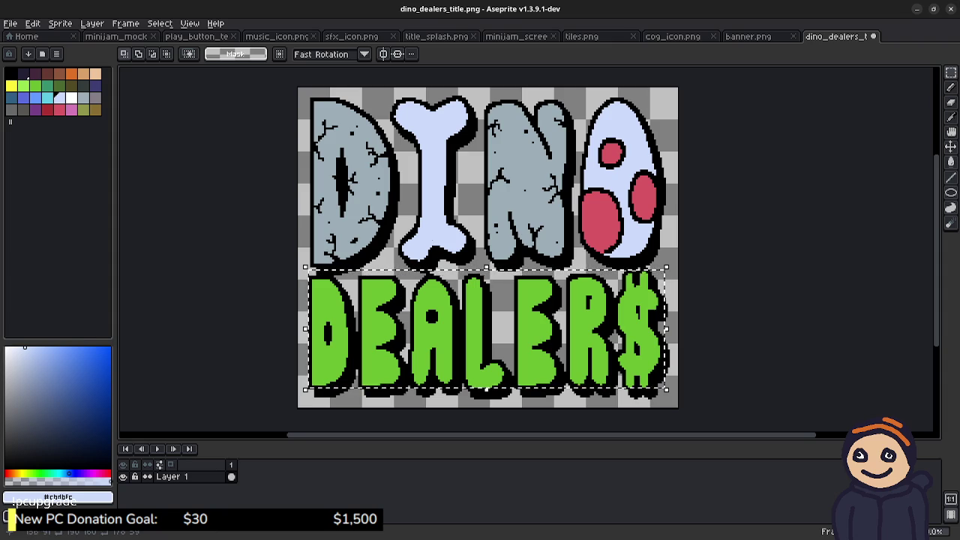
{"action": "key", "text": "ctrl+Tab"}
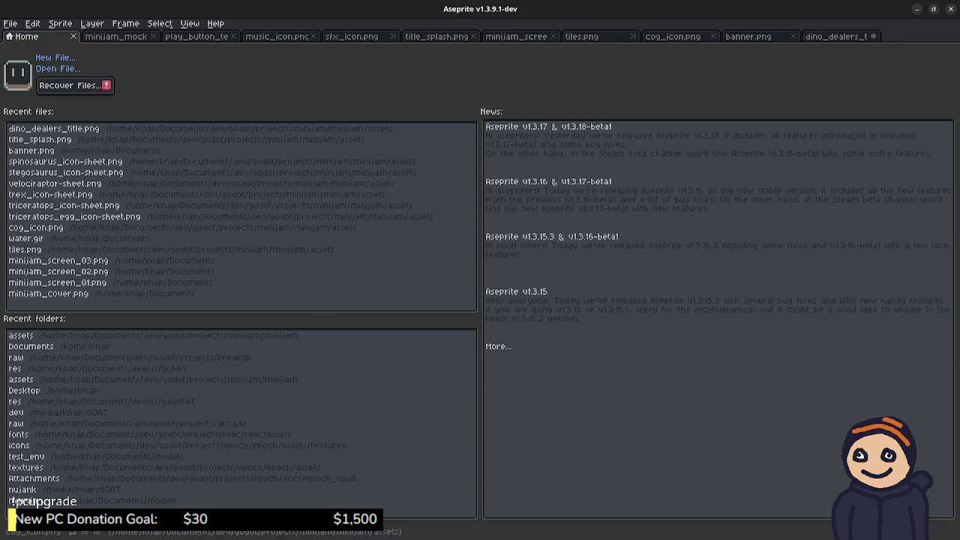
{"action": "key", "text": "ctrl+shift+Tab"}
- Create a new sprite with width 180 and height 60 px
{"action": "key", "text": "alt+f"}
{"action": "key", "text": "n"}
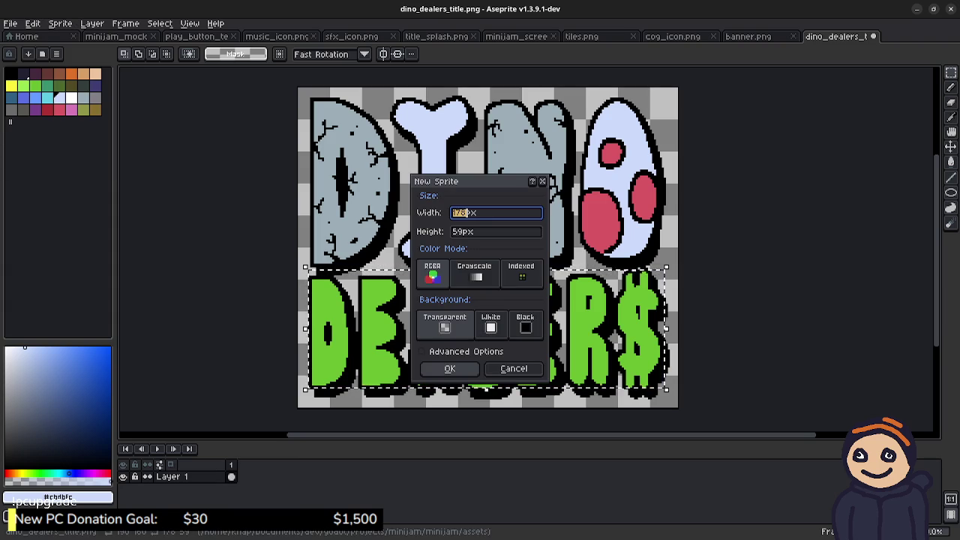
{"action": "type", "text": "180"}
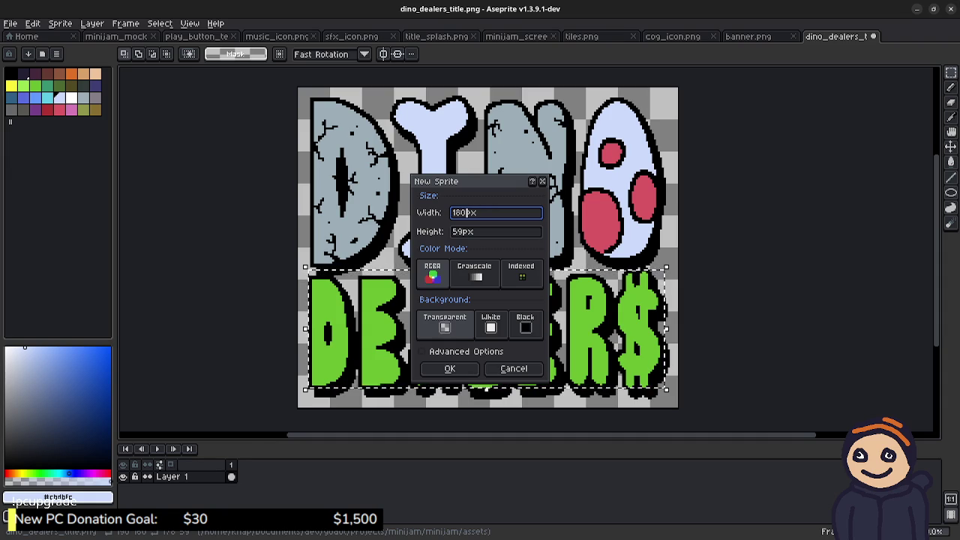
{"action": "key", "text": "Tab"}
{"action": "type", "text": "60"}
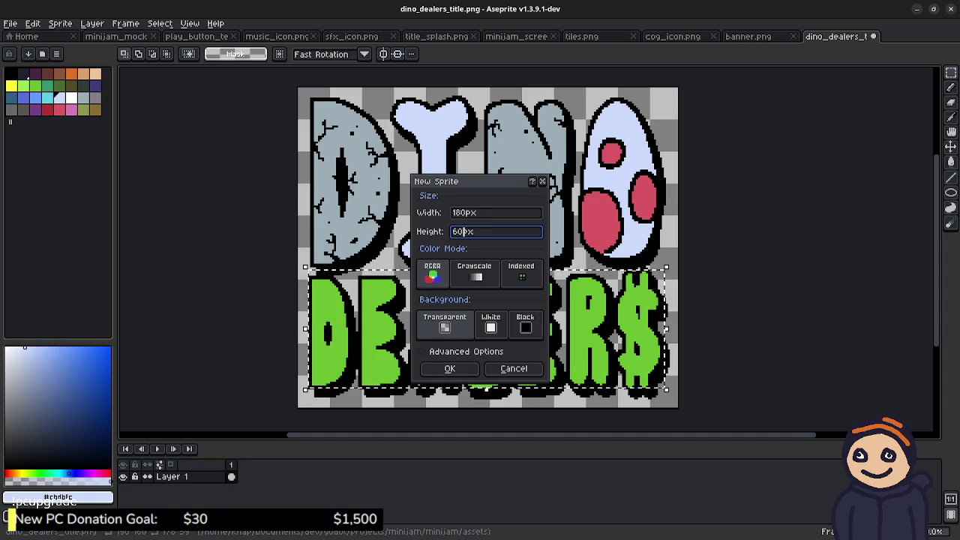
{"action": "left_click", "coordinate": [452, 366]}
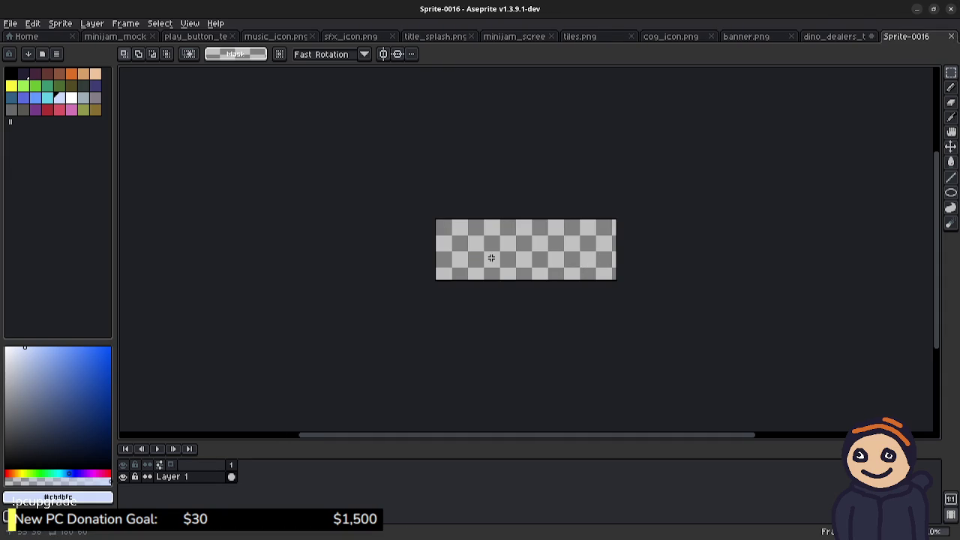
- Flood-fill the empty canvas with the bright green swatch
{"action": "scroll", "coordinate": [491, 258], "scroll_direction": "up", "scroll_amount": 2}
{"action": "left_click_drag", "start_coordinate": [495, 225], "coordinate": [456, 250]}
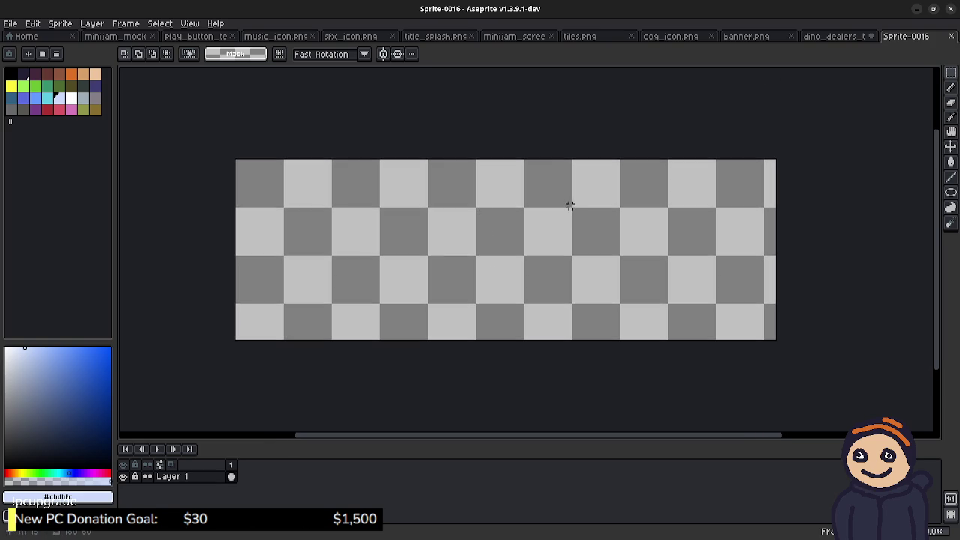
{"action": "left_click", "coordinate": [35, 85]}
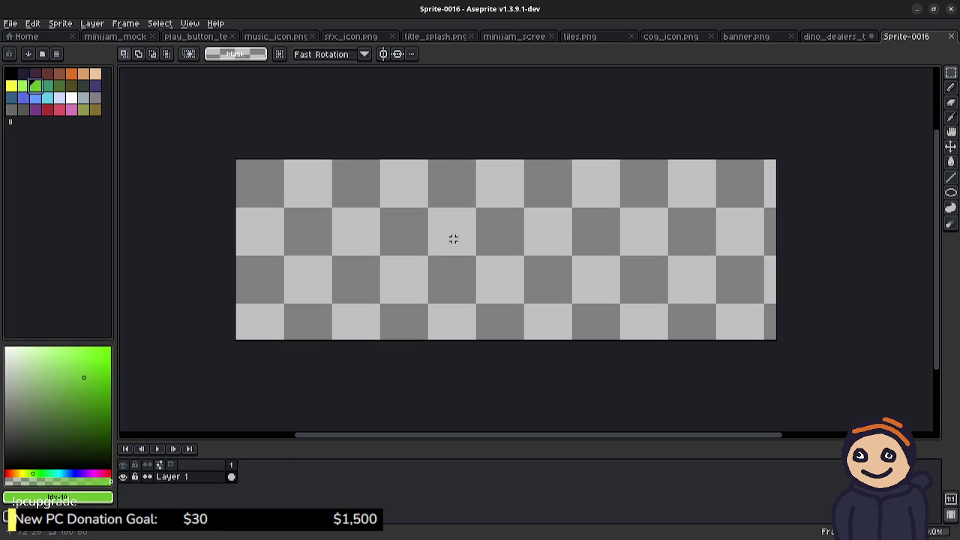
{"action": "key", "text": "g"}
{"action": "left_click", "coordinate": [452, 237]}
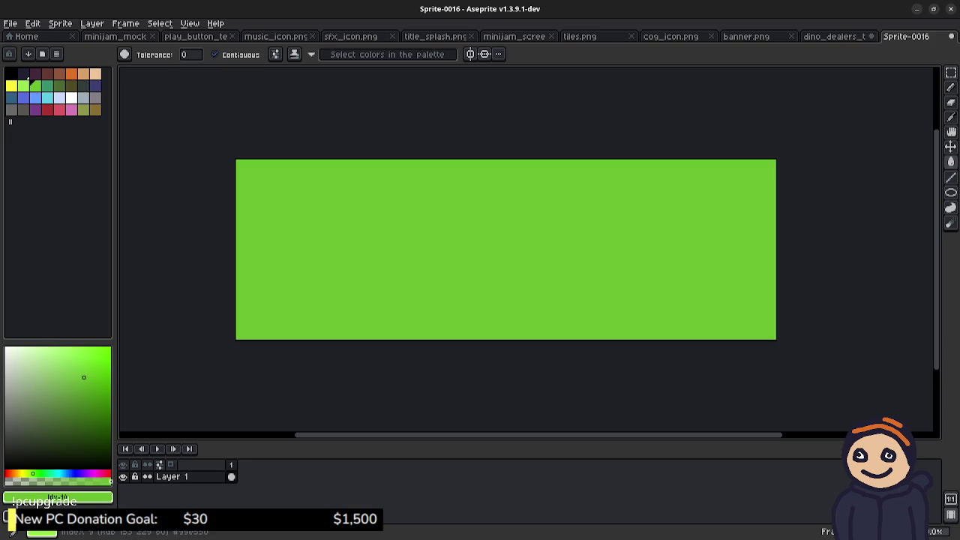
- Refill the whole canvas with the light-green swatch, undoing a stray stroke and a darker trial fill
{"action": "left_click", "coordinate": [47, 86]}
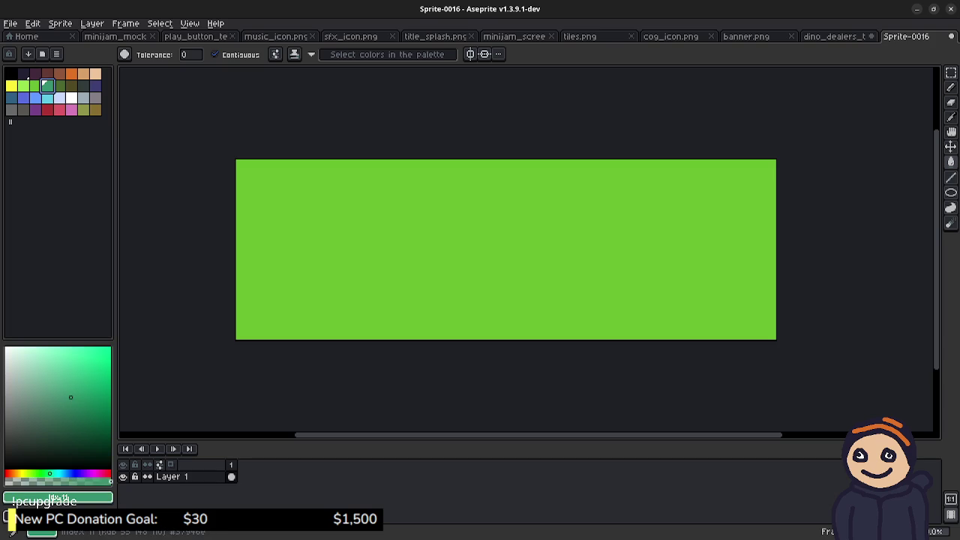
{"action": "left_click", "coordinate": [35, 85]}
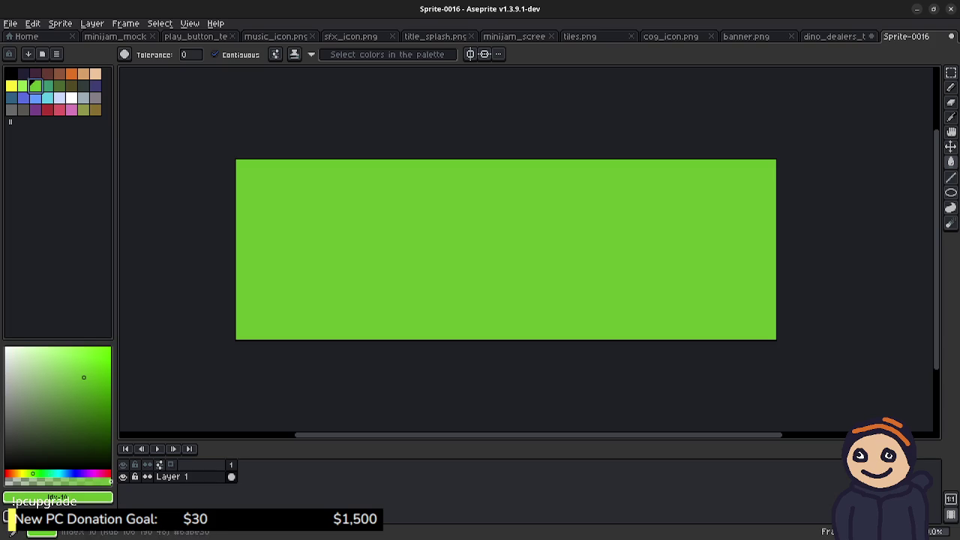
{"action": "left_click", "coordinate": [23, 85]}
{"action": "key", "text": "b"}
{"action": "left_click_drag", "start_coordinate": [384, 236], "coordinate": [489, 256]}
{"action": "key", "text": "v"}
{"action": "key", "text": "ctrl+z"}
{"action": "key", "text": "b"}
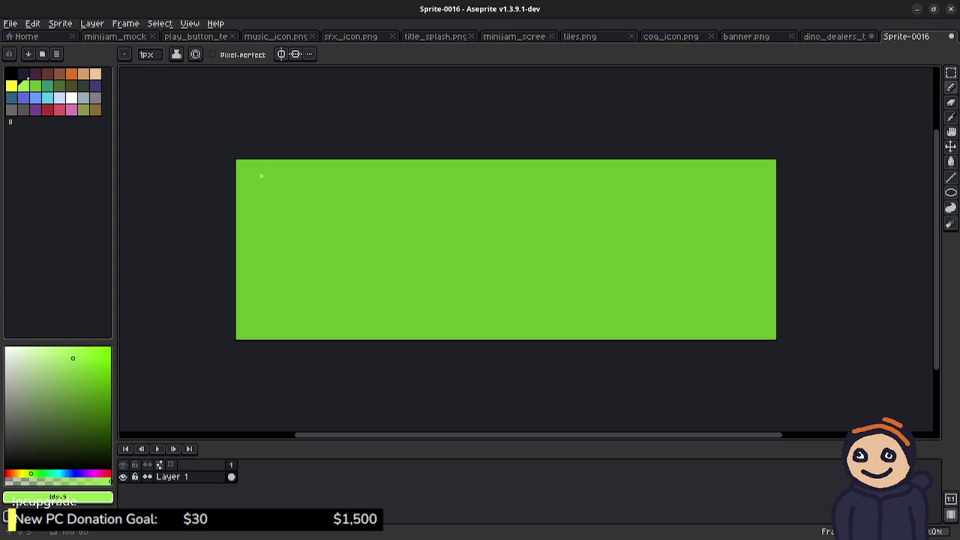
{"action": "key", "text": "g"}
{"action": "left_click", "coordinate": [315, 206]}
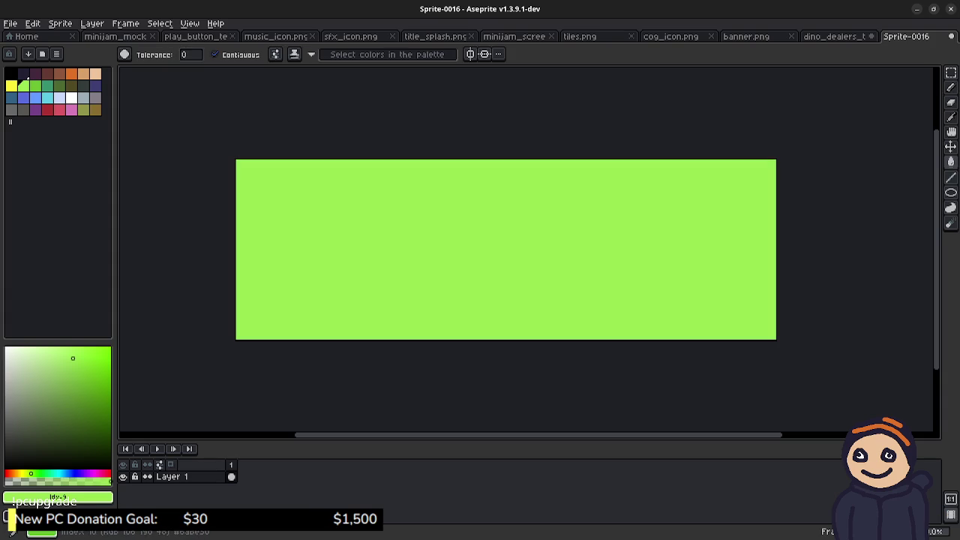
{"action": "left_click", "coordinate": [36, 85]}
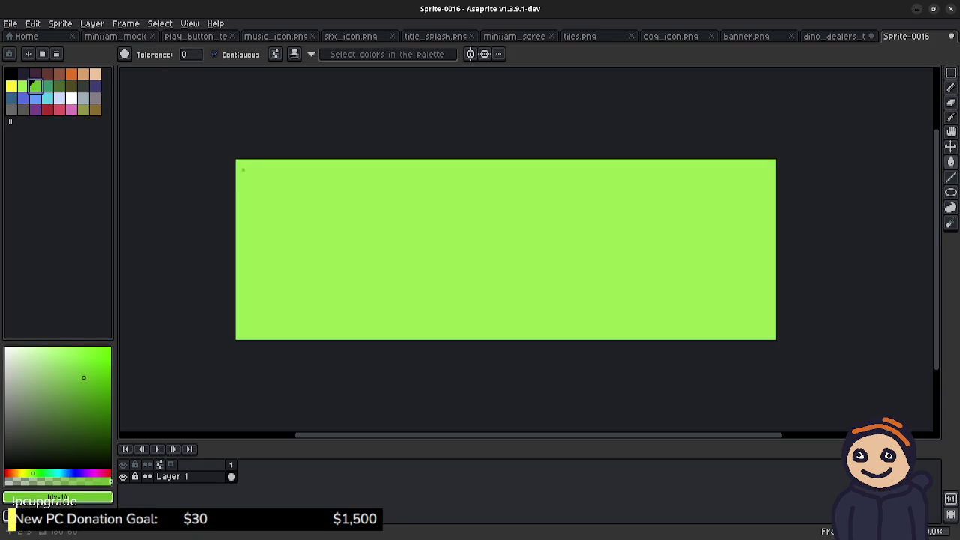
{"action": "left_click", "coordinate": [246, 169]}
{"action": "key", "text": "ctrl+z"}
- Draw two inset dark-green rectangle outlines and bucket-fill the band between them dark green
{"action": "key", "text": "b"}
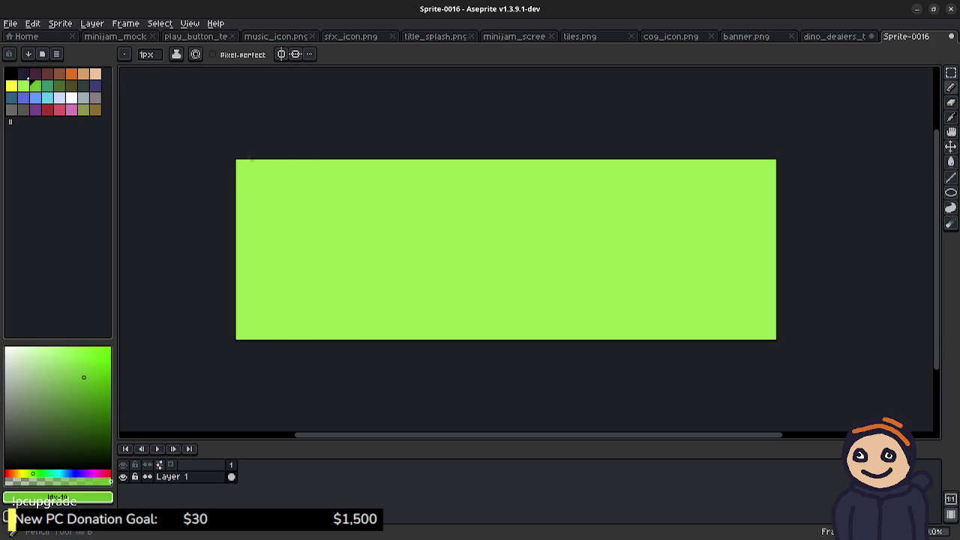
{"action": "mouse_move", "coordinate": [246, 170]}
{"action": "left_mouse_down"}
{"action": "mouse_move", "coordinate": [769, 170]}
{"action": "mouse_move", "coordinate": [765, 325]}
{"action": "mouse_move", "coordinate": [238, 329]}
{"action": "left_mouse_up"}
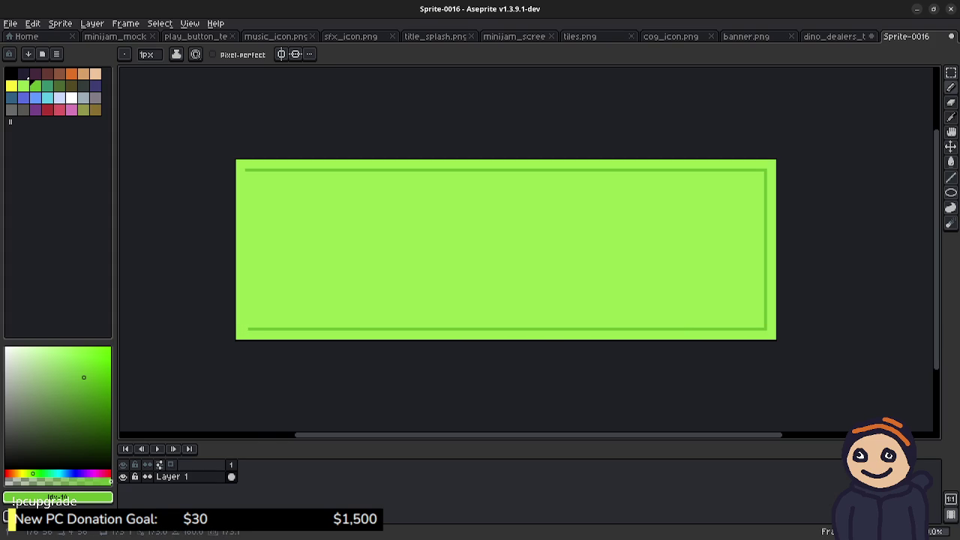
{"action": "left_click_drag", "start_coordinate": [247, 329], "coordinate": [247, 171]}
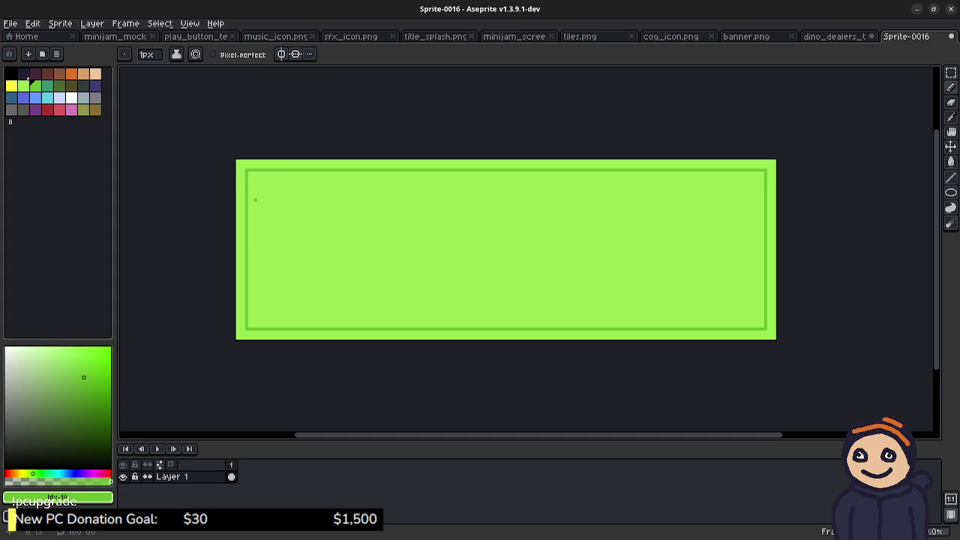
{"action": "mouse_move", "coordinate": [252, 176]}
{"action": "left_mouse_down"}
{"action": "mouse_move", "coordinate": [760, 176]}
{"action": "mouse_move", "coordinate": [760, 323]}
{"action": "mouse_move", "coordinate": [253, 323]}
{"action": "mouse_move", "coordinate": [253, 180]}
{"action": "left_mouse_up"}
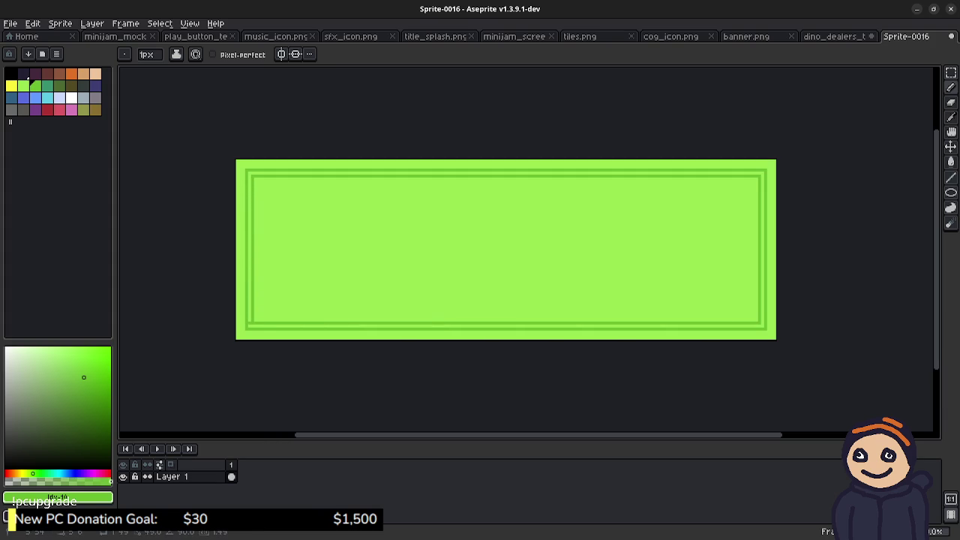
{"action": "key", "text": "g"}
{"action": "left_click", "coordinate": [249, 187]}
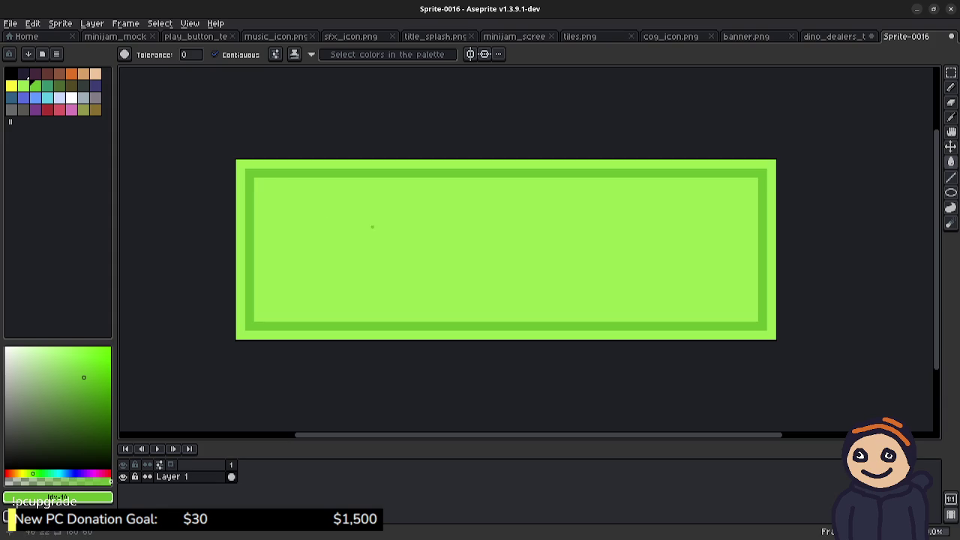
{"action": "key", "text": "b"}
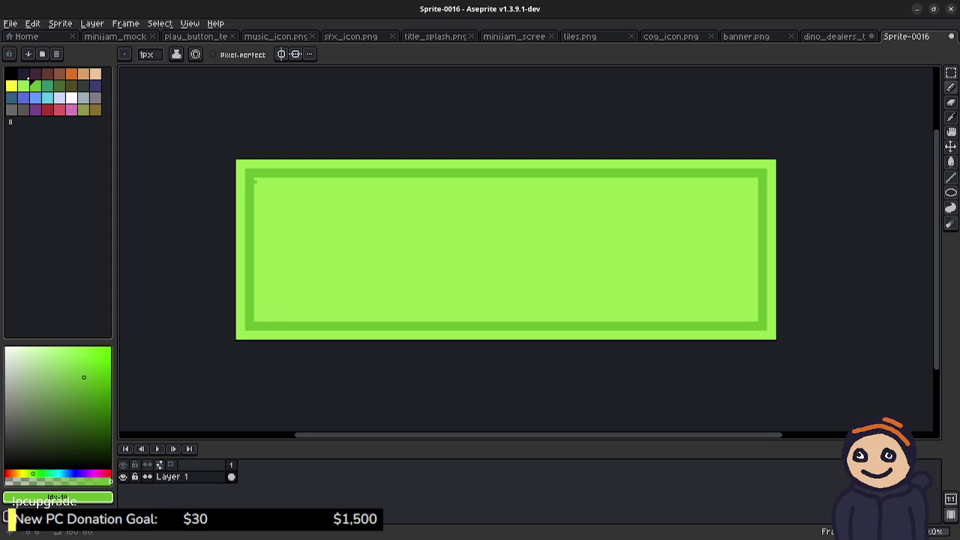
{"action": "scroll", "coordinate": [375, 270], "scroll_direction": "up", "scroll_amount": 1}
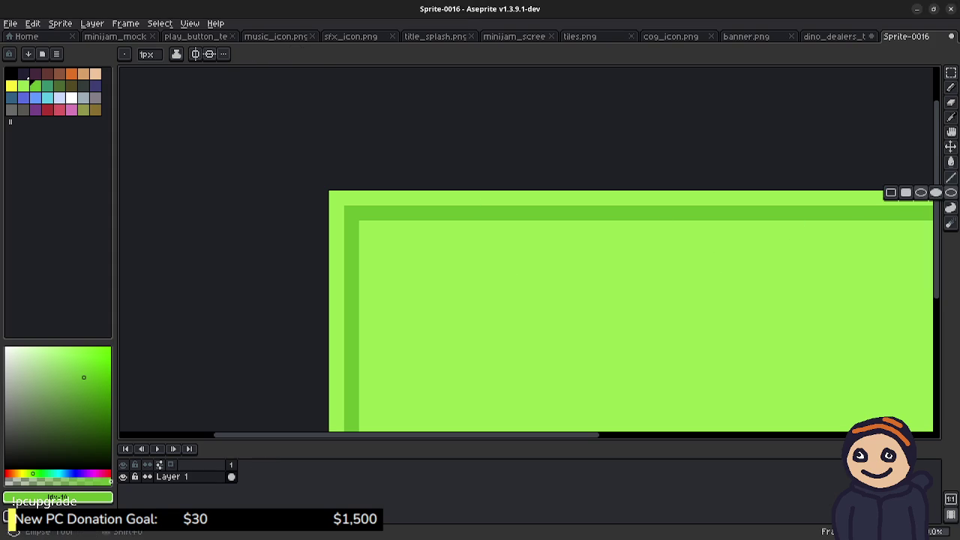
- Draw an ellipse arc at the border's top-left corner and paint stray dark pixels light green
{"action": "left_click", "coordinate": [951, 192]}
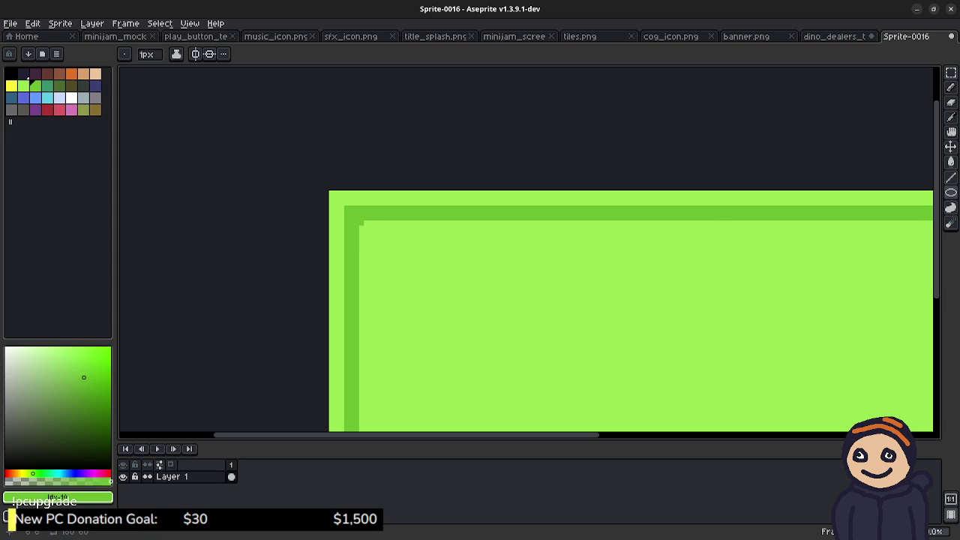
{"action": "left_click_drag", "start_coordinate": [360, 222], "coordinate": [440, 300]}
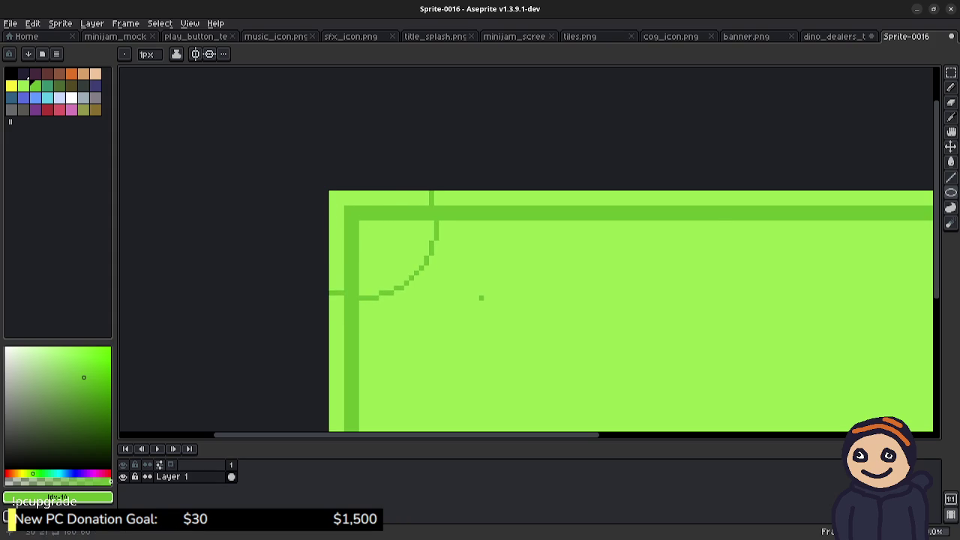
{"action": "scroll", "coordinate": [480, 296], "scroll_direction": "down", "scroll_amount": 1}
{"action": "left_click_drag", "start_coordinate": [493, 325], "coordinate": [450, 296]}
{"action": "scroll", "coordinate": [376, 271], "scroll_direction": "up", "scroll_amount": 1}
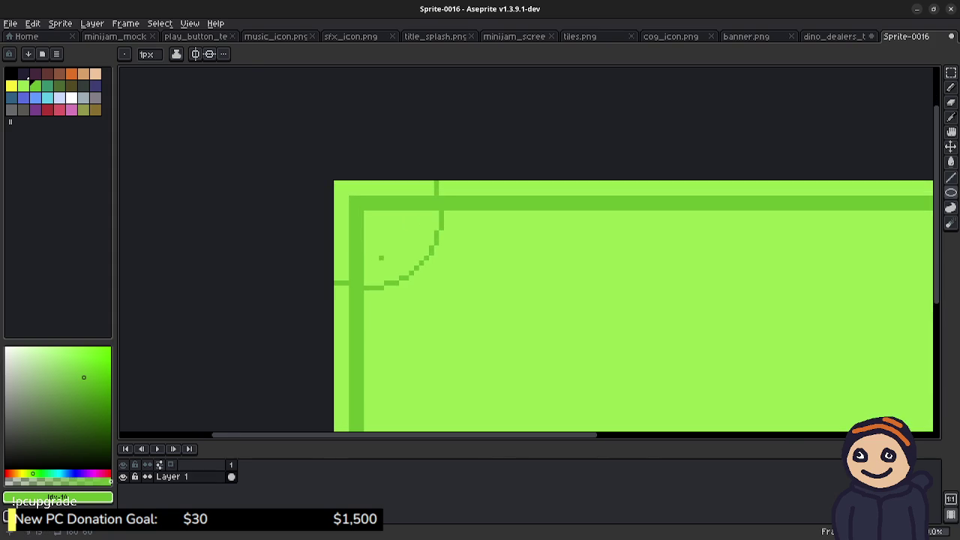
{"action": "left_click", "coordinate": [336, 274], "text": "alt"}
{"action": "left_click", "coordinate": [346, 283]}
{"action": "left_click", "coordinate": [336, 284]}
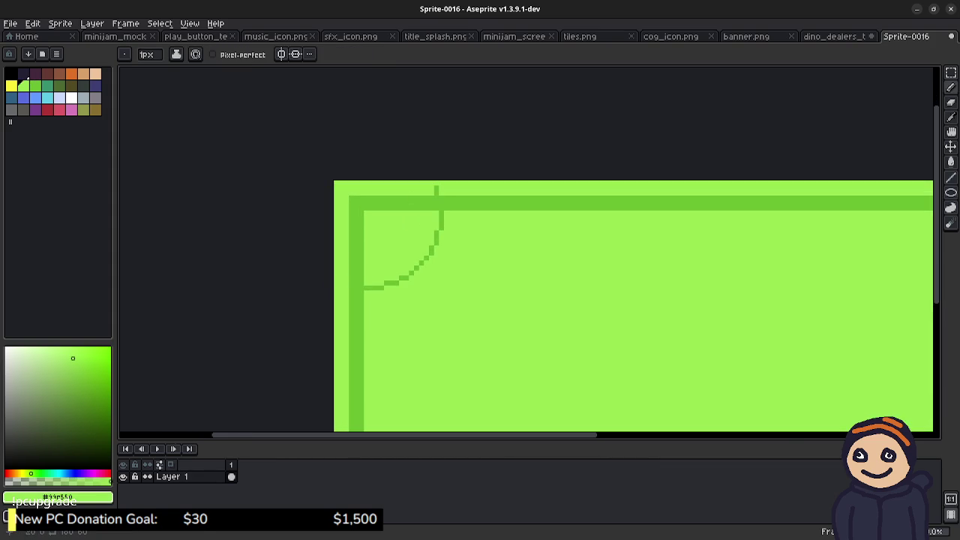
{"action": "left_click_drag", "start_coordinate": [436, 193], "coordinate": [436, 183]}
- Fill inside the corner arc dark green, then undo both the fill and the arc
{"action": "key", "text": "g"}
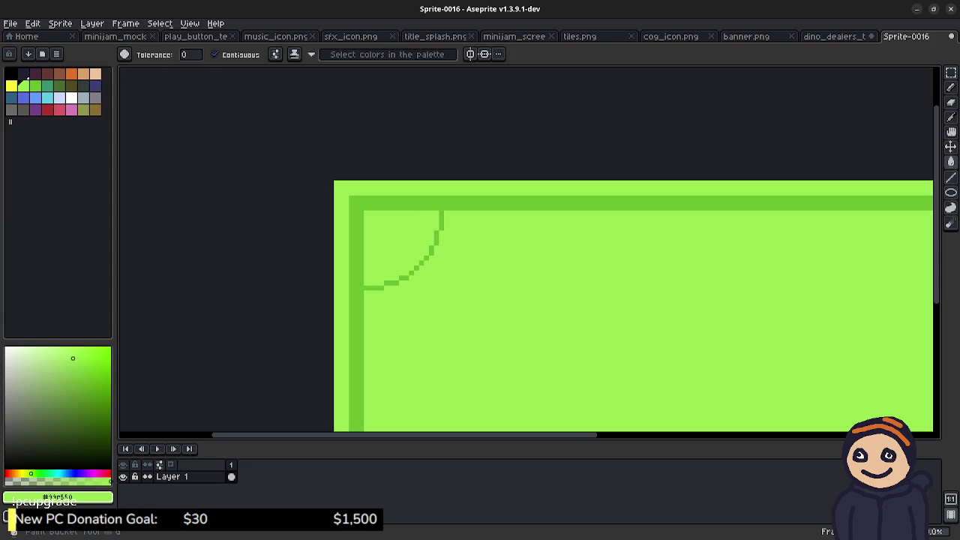
{"action": "left_click", "coordinate": [357, 230], "text": "alt"}
{"action": "left_click", "coordinate": [377, 229]}
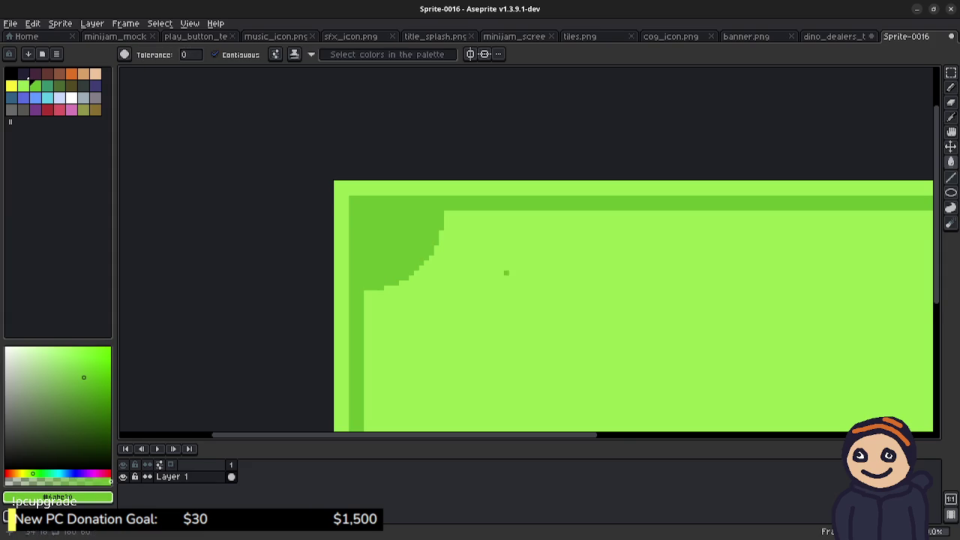
{"action": "scroll", "coordinate": [560, 303], "scroll_direction": "down", "scroll_amount": 1}
{"action": "left_click_drag", "start_coordinate": [560, 303], "coordinate": [460, 255]}
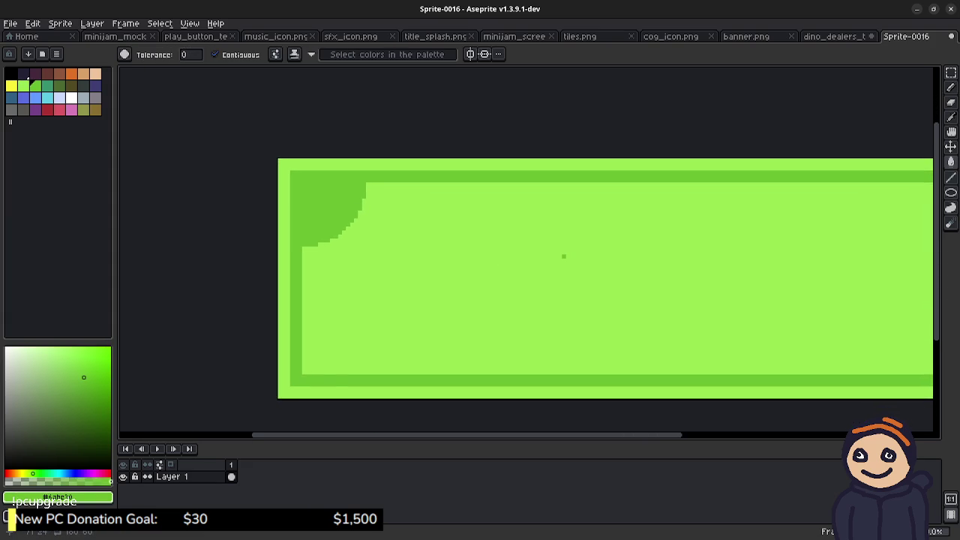
{"action": "key", "text": "v"}
{"action": "key", "text": "ctrl+z"}
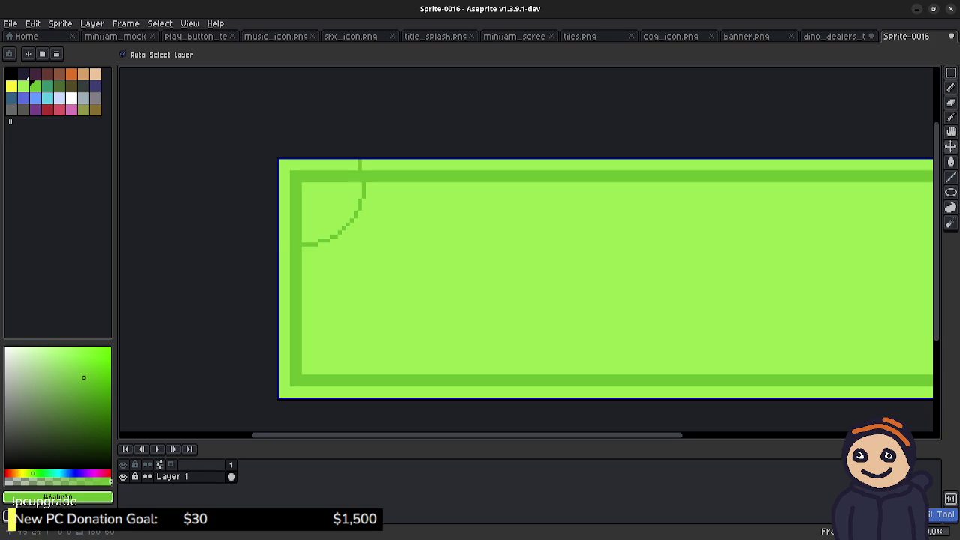
{"action": "key", "text": "ctrl+z"}
- Draw a filled dark-green circle over the banner's top-left corner
{"action": "key", "text": "g"}
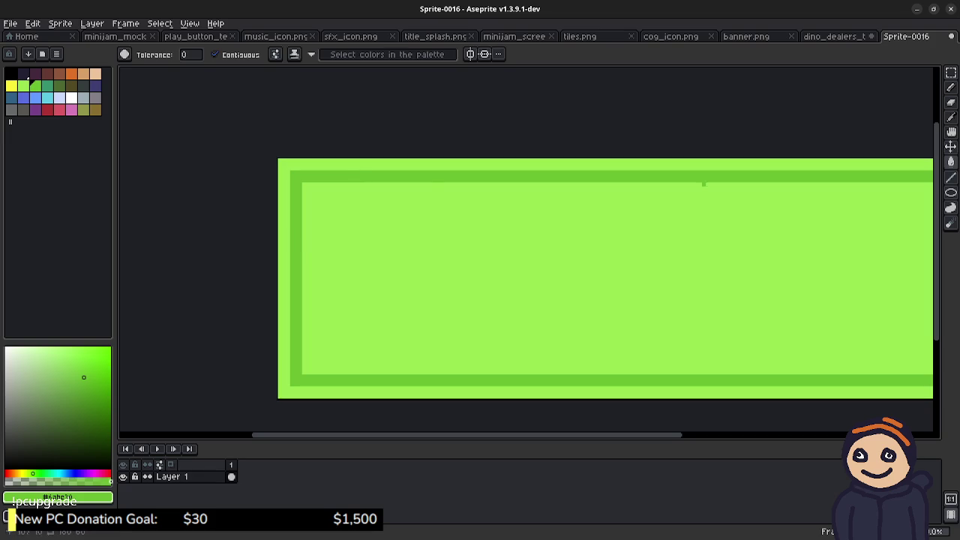
{"action": "left_click", "coordinate": [951, 193]}
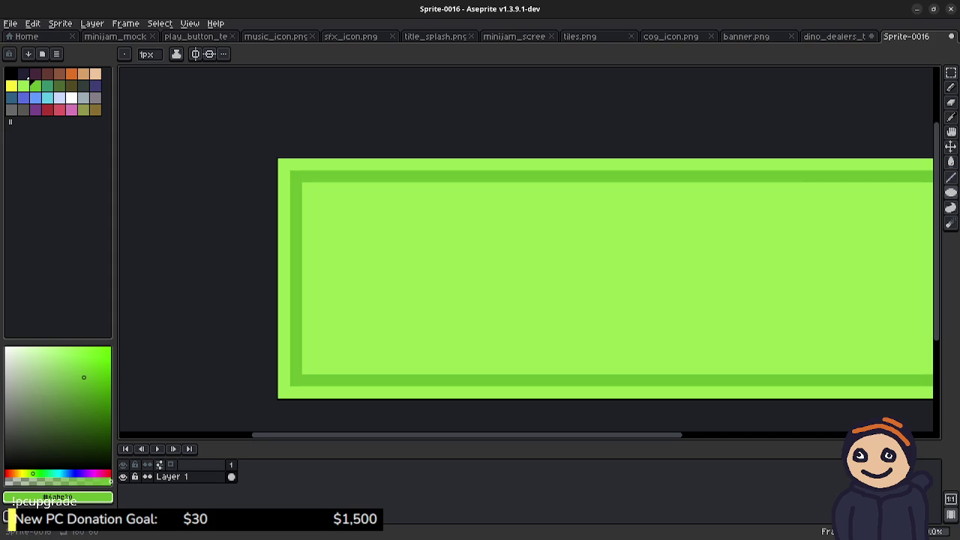
{"action": "key", "text": "alt"}
{"action": "mouse_move", "coordinate": [301, 182]}
{"action": "left_mouse_down"}
{"action": "mouse_move", "coordinate": [333, 216]}
{"action": "mouse_move", "coordinate": [349, 218]}
{"action": "mouse_move", "coordinate": [330, 159]}
{"action": "mouse_move", "coordinate": [350, 234]}
{"action": "mouse_move", "coordinate": [341, 223]}
{"action": "left_mouse_up"}
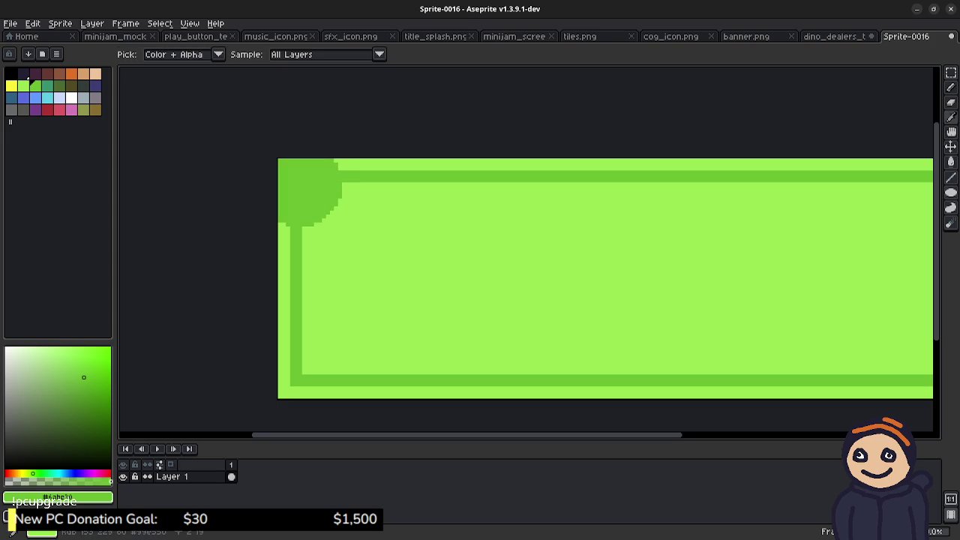
- Trim the top-left corner circle by repainting its outer edge and corner pixels light green
{"action": "left_click", "coordinate": [291, 221], "text": "alt"}
{"action": "key", "text": "b"}
{"action": "mouse_move", "coordinate": [288, 222]}
{"action": "left_mouse_down"}
{"action": "mouse_move", "coordinate": [288, 160]}
{"action": "mouse_move", "coordinate": [335, 168]}
{"action": "left_mouse_up"}
{"action": "key", "text": "g"}
{"action": "left_click", "coordinate": [315, 162]}
{"action": "left_click", "coordinate": [285, 184]}
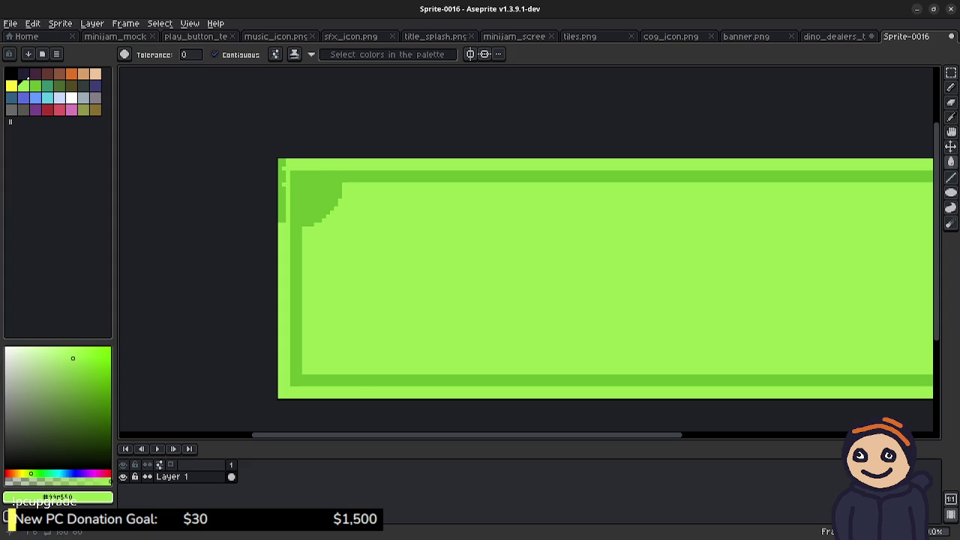
- Copy the corner piece, rotate it a quarter turn and place it in the bottom-left corner
{"action": "key", "text": "m"}
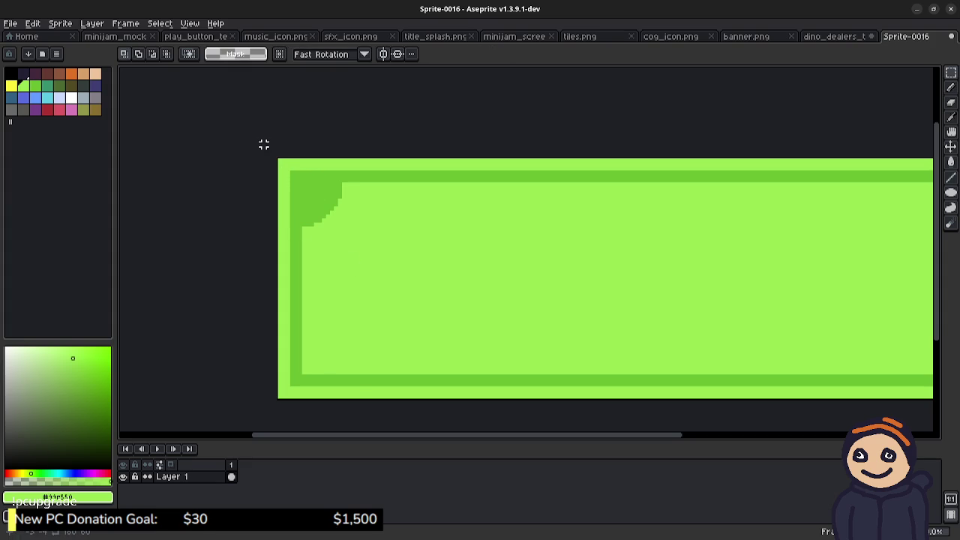
{"action": "left_click_drag", "start_coordinate": [278, 159], "coordinate": [367, 263]}
{"action": "key", "text": "ctrl+t"}
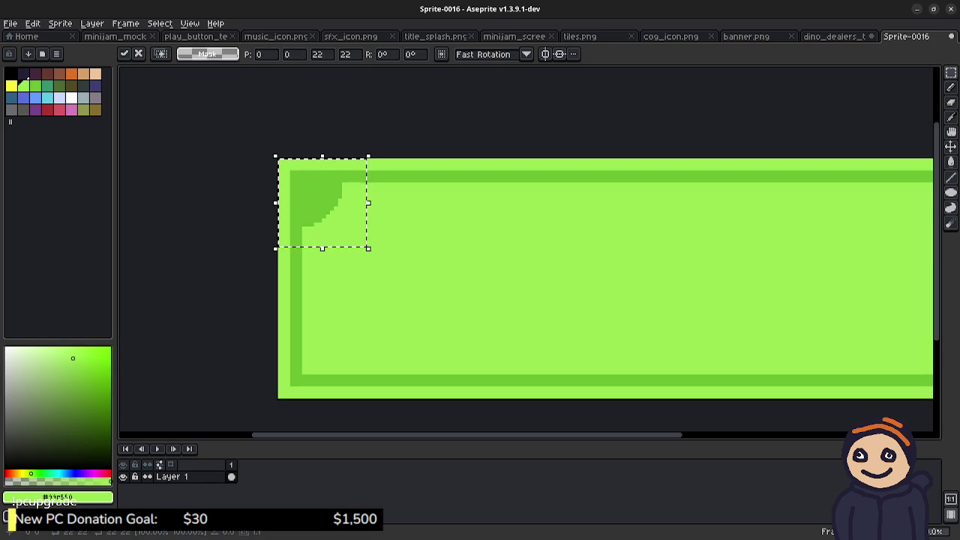
{"action": "left_click_drag", "start_coordinate": [321, 202], "coordinate": [430, 287]}
{"action": "mouse_move", "coordinate": [483, 342]}
{"action": "left_mouse_down"}
{"action": "mouse_move", "coordinate": [506, 286]}
{"action": "mouse_move", "coordinate": [484, 232]}
{"action": "left_mouse_up"}
{"action": "mouse_move", "coordinate": [428, 289]}
{"action": "left_mouse_down"}
{"action": "mouse_move", "coordinate": [348, 328]}
{"action": "mouse_move", "coordinate": [324, 356]}
{"action": "left_mouse_up"}
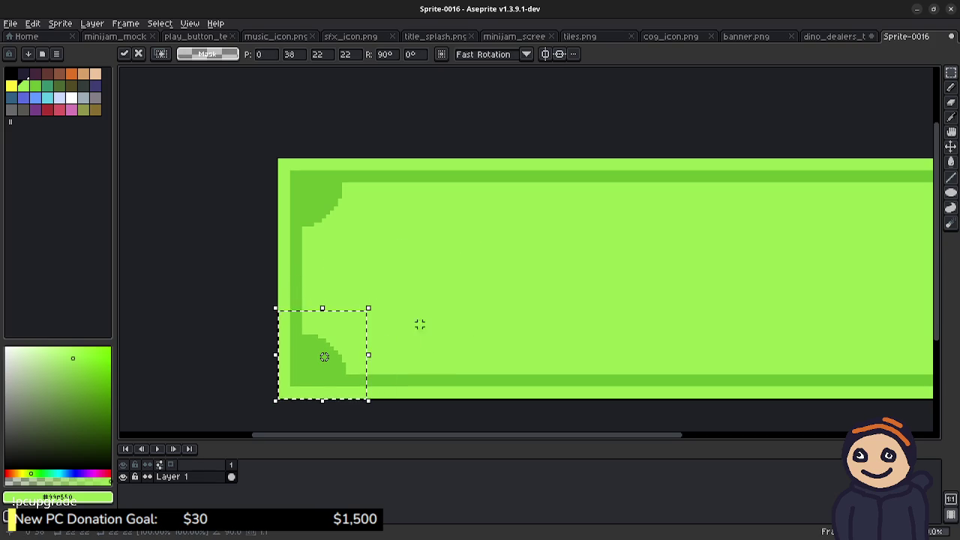
{"action": "left_click", "coordinate": [491, 317]}
- Paste another corner copy, rotate it a quarter turn and fit it into the top-right corner
{"action": "scroll", "coordinate": [491, 317], "scroll_direction": "right", "scroll_amount": 5}
{"action": "scroll", "coordinate": [543, 249], "scroll_direction": "right", "scroll_amount": 5}
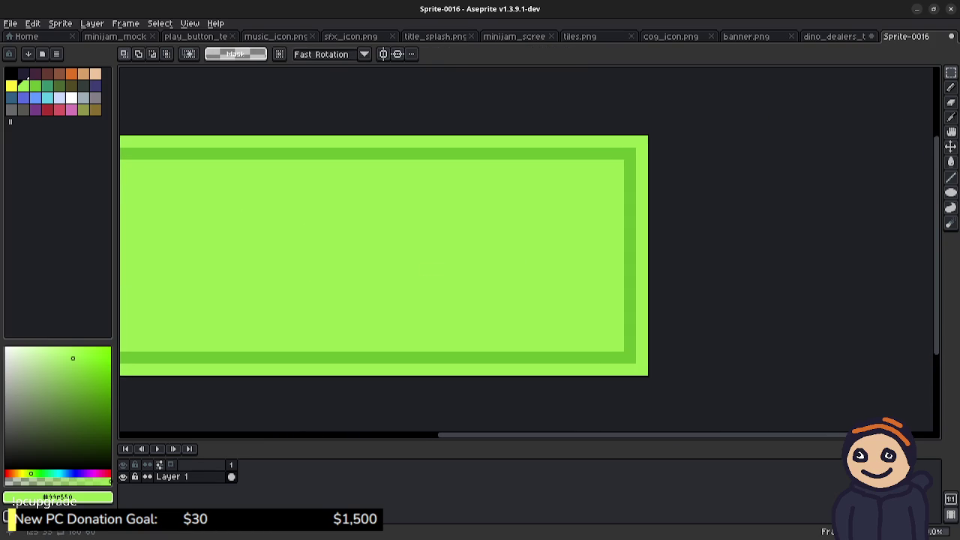
{"action": "key", "text": "ctrl+v"}
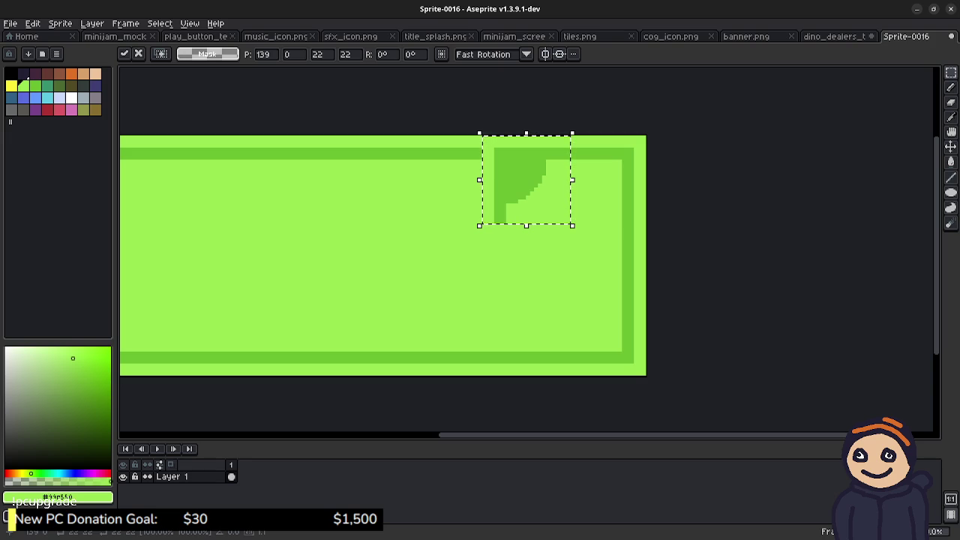
{"action": "left_click_drag", "start_coordinate": [590, 236], "coordinate": [470, 243]}
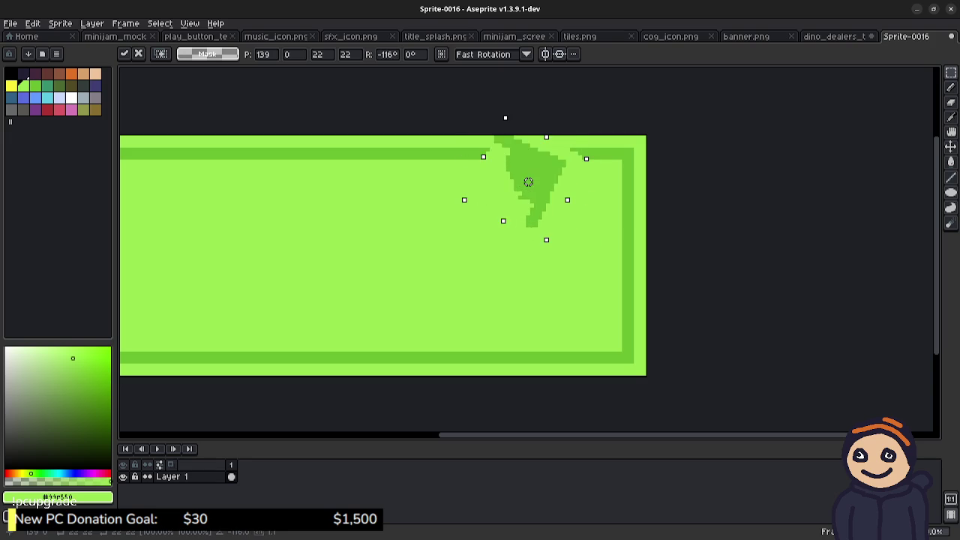
{"action": "left_click_drag", "start_coordinate": [529, 181], "coordinate": [600, 182]}
{"action": "left_click", "coordinate": [578, 300]}
- Paste a copy turned upside down into the bottom-right corner, nudged one pixel into place
{"action": "key", "text": "ctrl+v"}
{"action": "mouse_move", "coordinate": [576, 129]}
{"action": "left_mouse_down"}
{"action": "mouse_move", "coordinate": [595, 198]}
{"action": "mouse_move", "coordinate": [561, 241]}
{"action": "mouse_move", "coordinate": [504, 246]}
{"action": "left_mouse_up"}
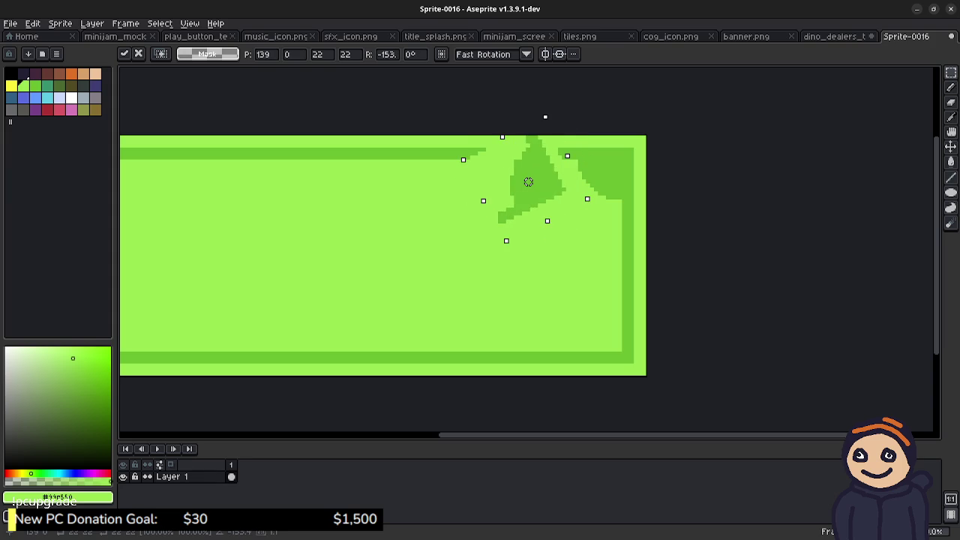
{"action": "left_click_drag", "start_coordinate": [508, 90], "coordinate": [468, 107]}
{"action": "mouse_move", "coordinate": [530, 184]}
{"action": "left_mouse_down"}
{"action": "mouse_move", "coordinate": [559, 280]}
{"action": "mouse_move", "coordinate": [601, 330]}
{"action": "left_mouse_up"}
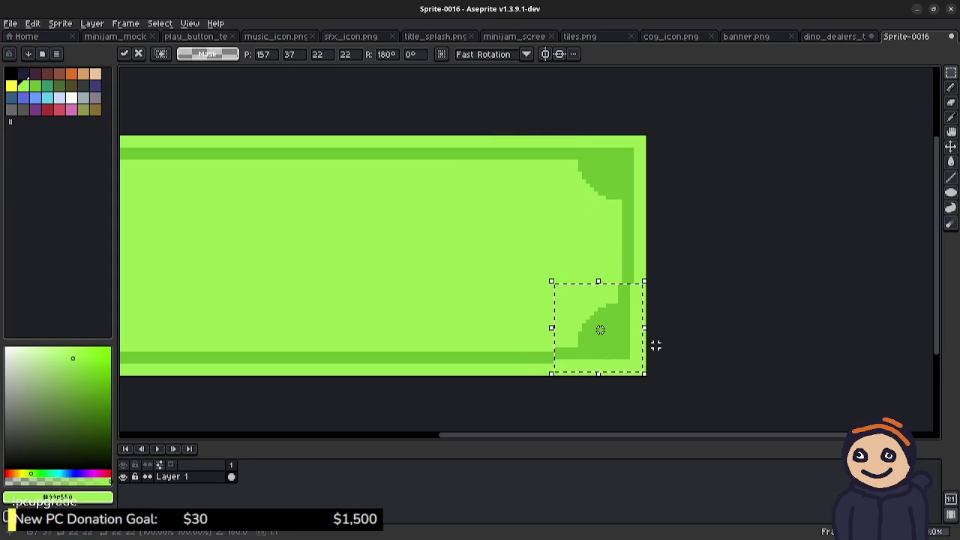
{"action": "key", "text": "Right"}
{"action": "key", "text": "Down"}
{"action": "left_click", "coordinate": [480, 261]}
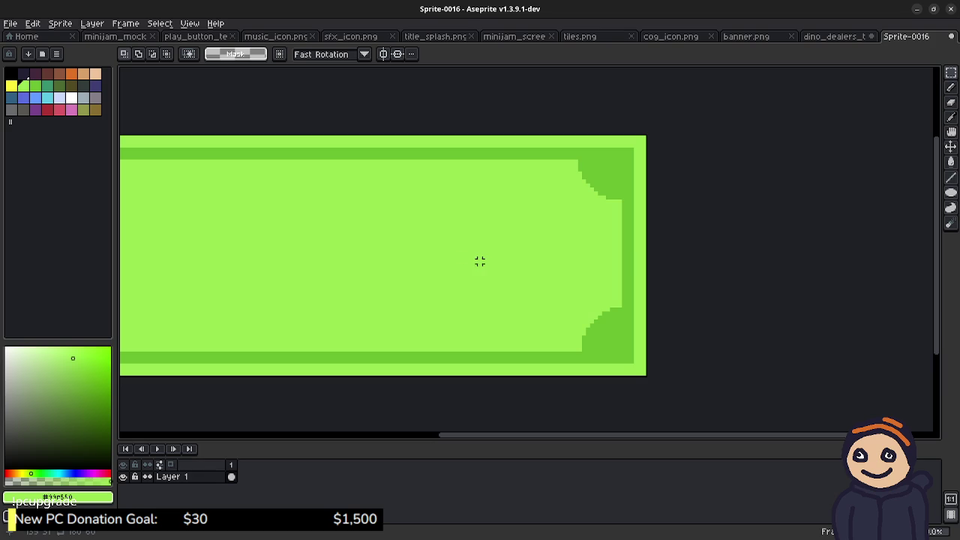
{"action": "scroll", "coordinate": [431, 229], "scroll_direction": "left", "scroll_amount": 6}
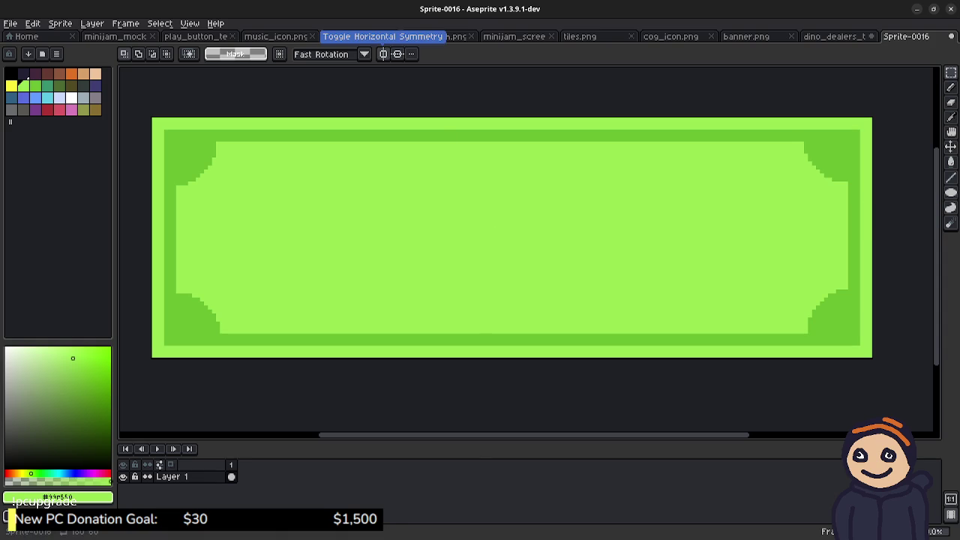
- Enable horizontal and vertical symmetry, test and undo a rectangle, then sample the darker border green
{"action": "left_click", "coordinate": [383, 54]}
{"action": "left_click", "coordinate": [397, 54]}
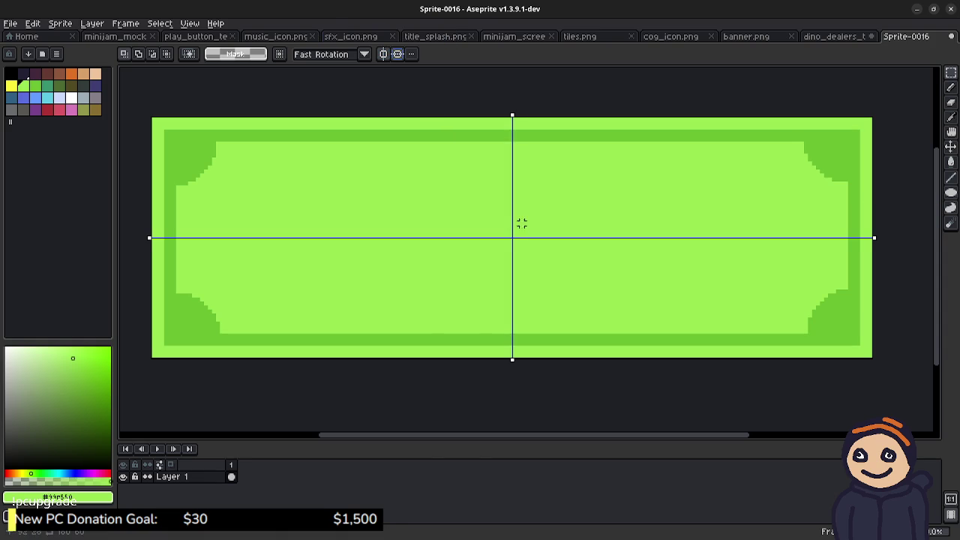
{"action": "left_click_drag", "start_coordinate": [513, 234], "coordinate": [570, 294]}
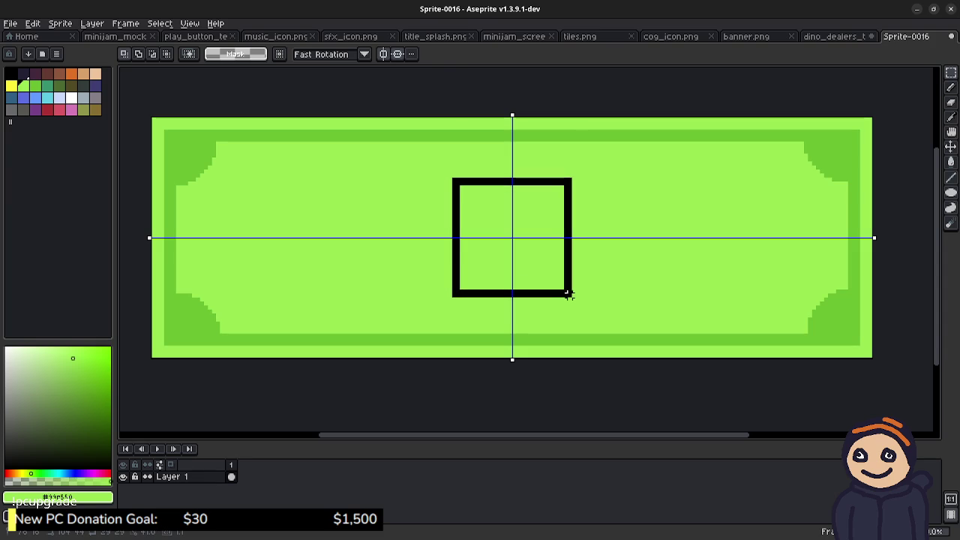
{"action": "left_click_drag", "start_coordinate": [569, 295], "coordinate": [581, 311]}
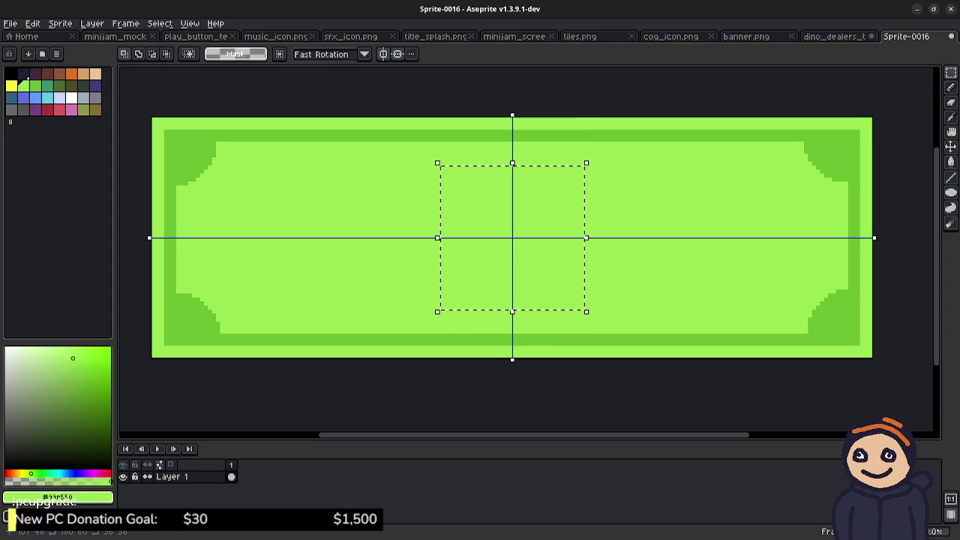
{"action": "key", "text": "ctrl+z"}
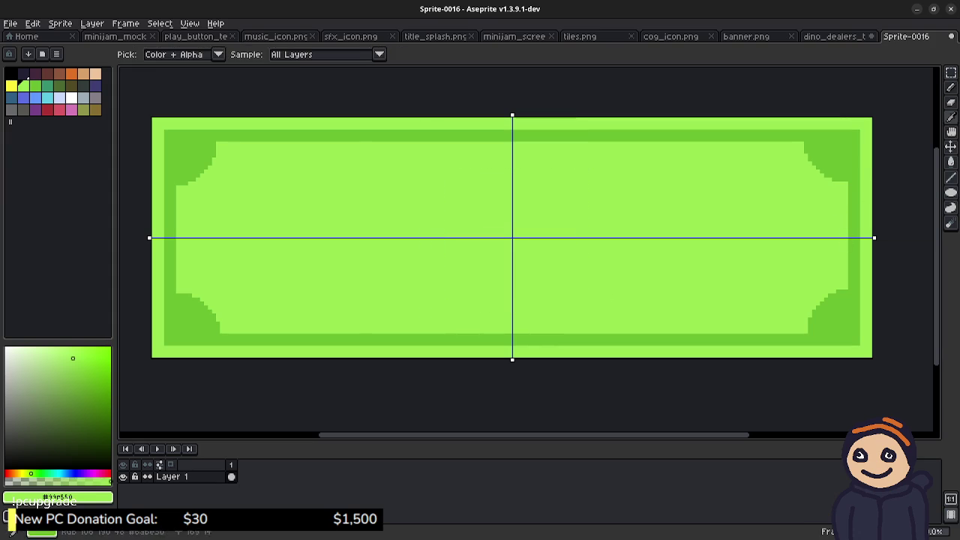
{"action": "left_click", "coordinate": [854, 225], "text": "alt"}
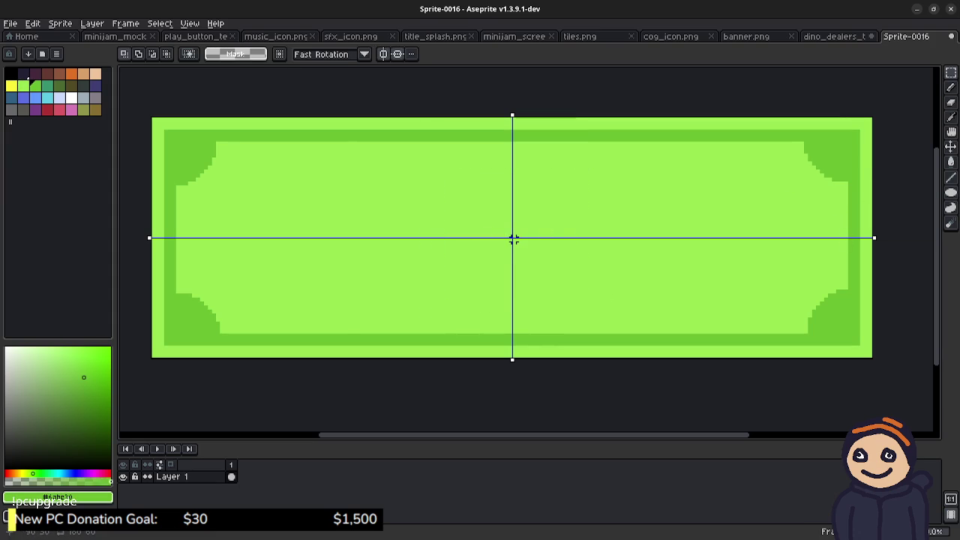
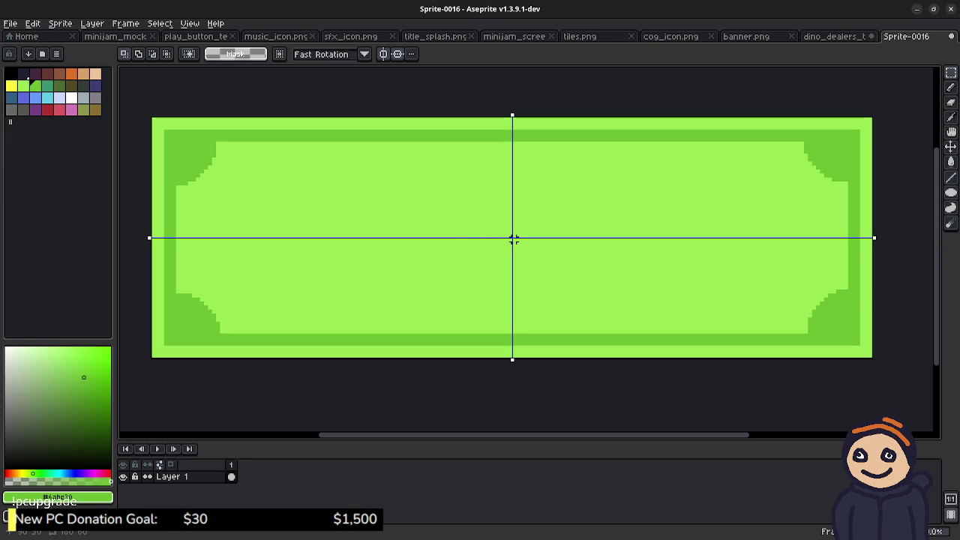
- Draw a large mirrored circle at the banknote's centre and fill it solid dark green
{"action": "key", "text": "b"}
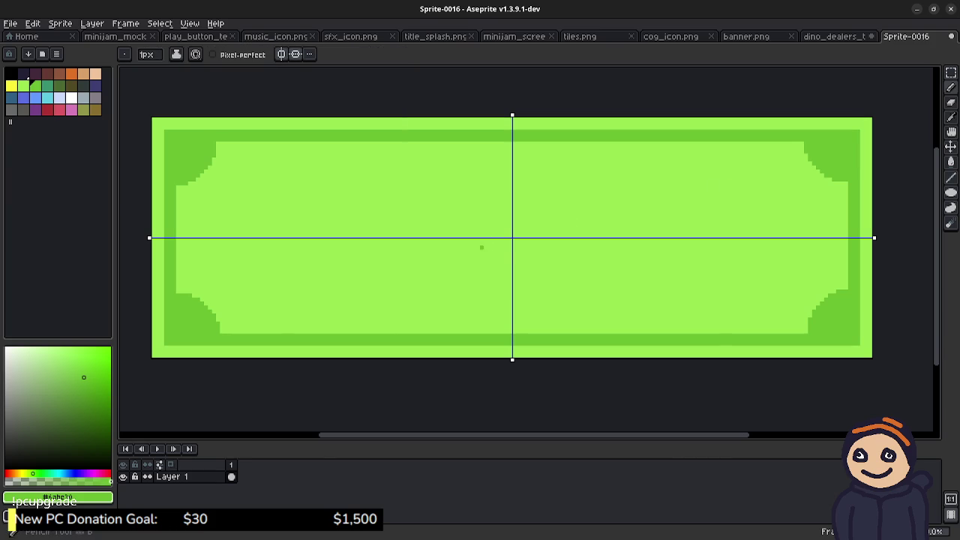
{"action": "left_click_drag", "start_coordinate": [512, 238], "coordinate": [531, 218]}
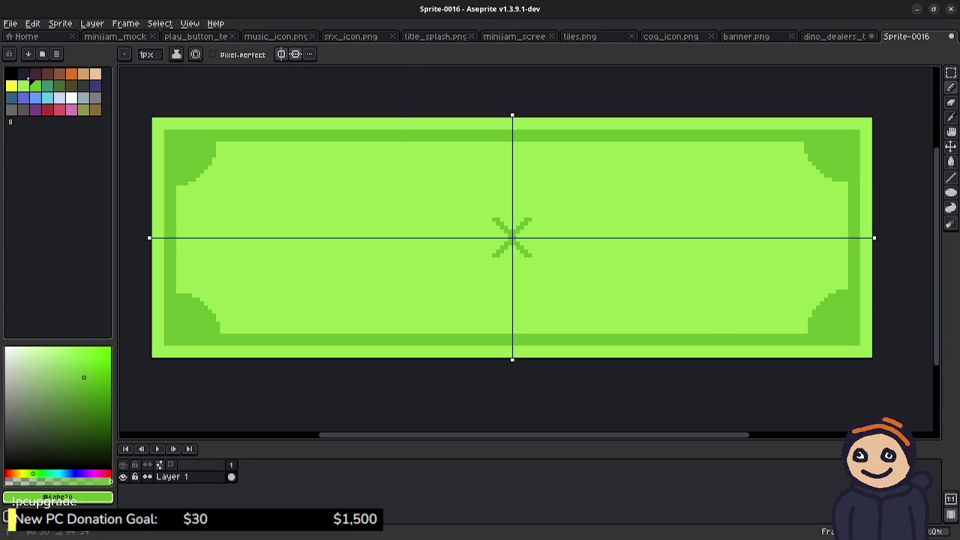
{"action": "key", "text": "ctrl+z"}
{"action": "key", "text": "shift+u"}
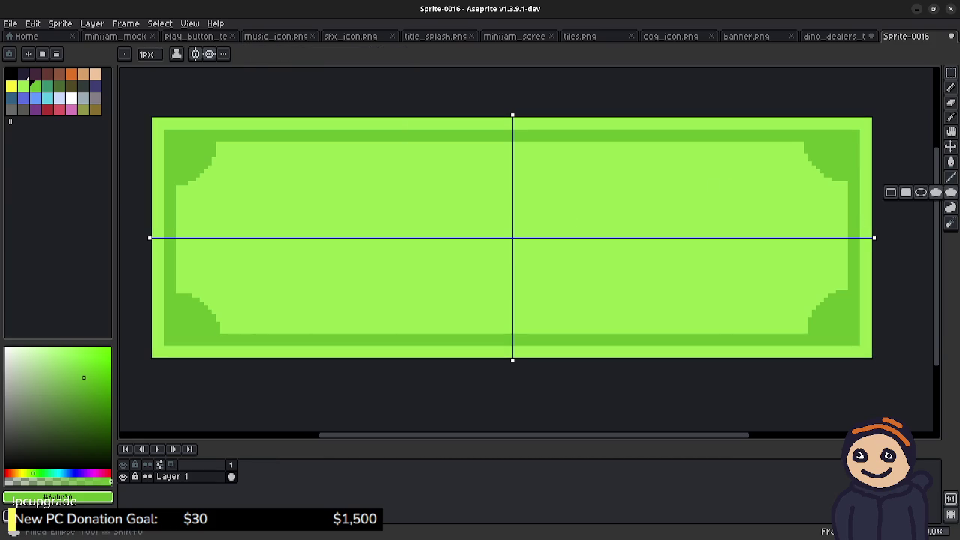
{"action": "left_click_drag", "start_coordinate": [531, 218], "coordinate": [576, 174]}
{"action": "key", "text": "ctrl+z"}
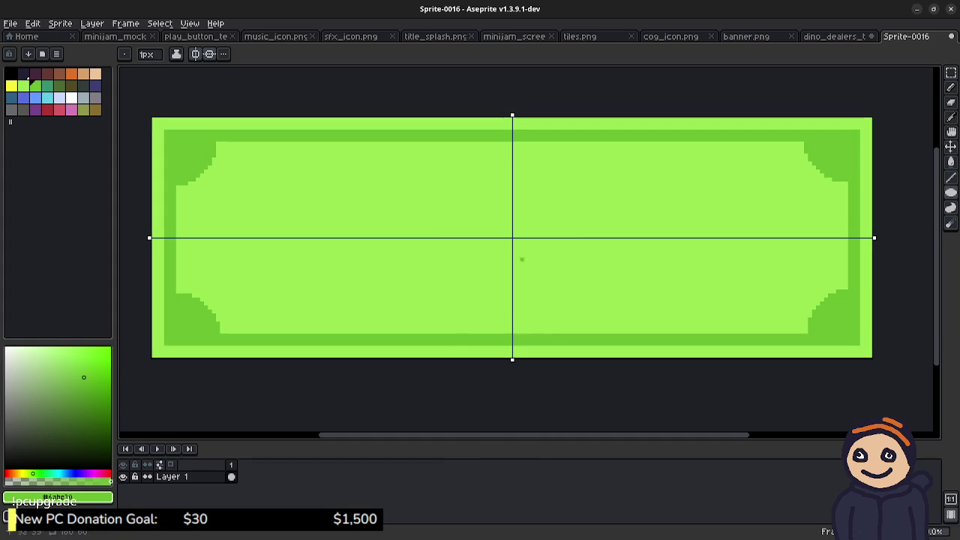
{"action": "left_click_drag", "start_coordinate": [513, 239], "coordinate": [580, 171]}
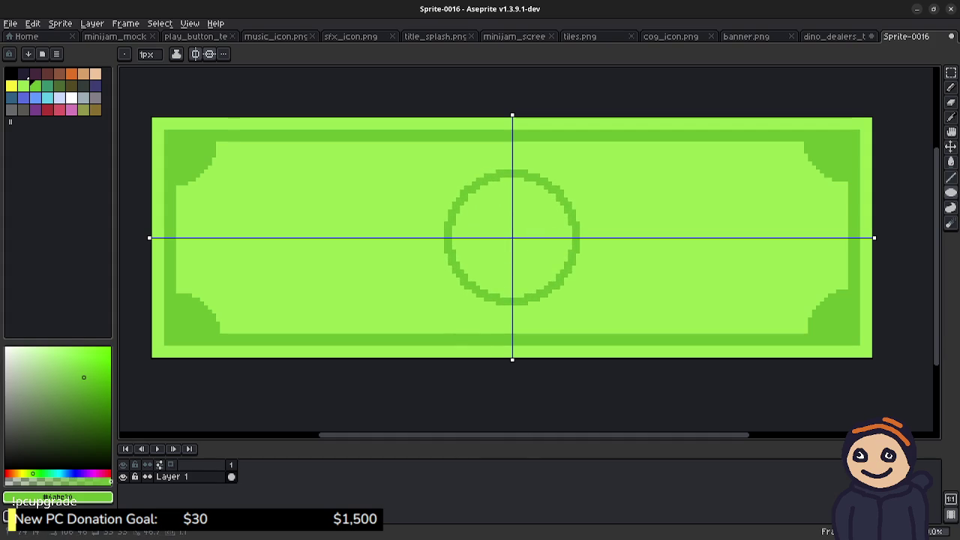
{"action": "left_click_drag", "start_coordinate": [580, 170], "coordinate": [586, 164]}
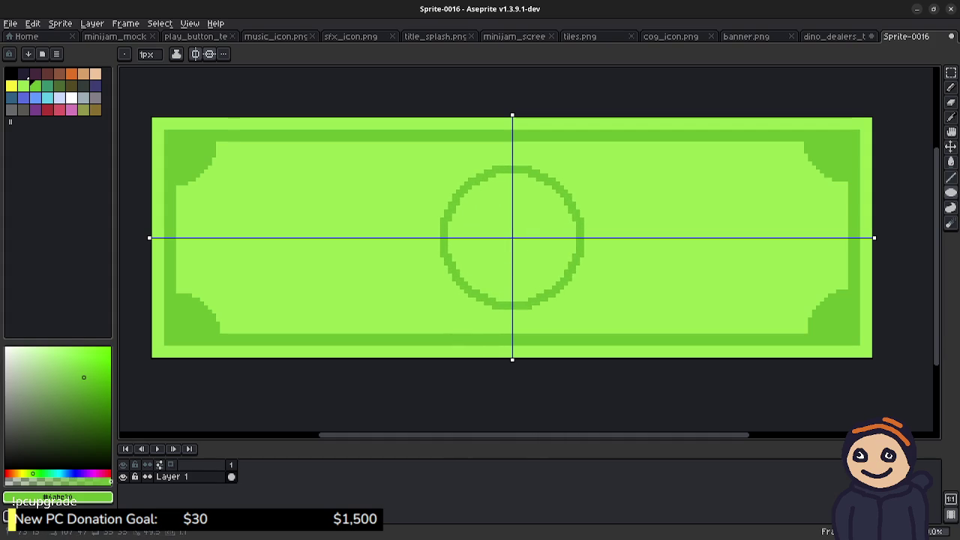
{"action": "left_click", "coordinate": [574, 241]}
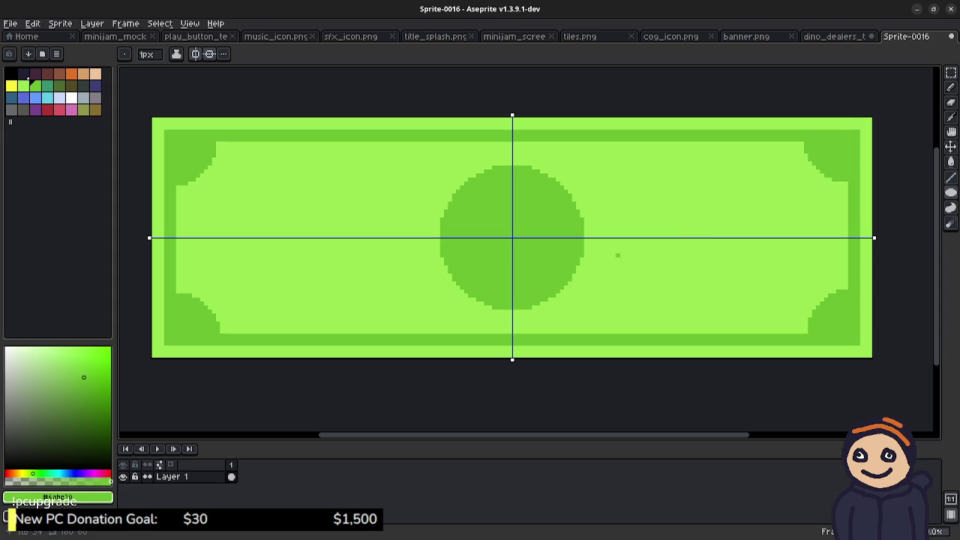
- Turn off horizontal mirroring and draw two small dark-green dots either side of the centre circle
{"action": "left_click_drag", "start_coordinate": [705, 240], "coordinate": [729, 262]}
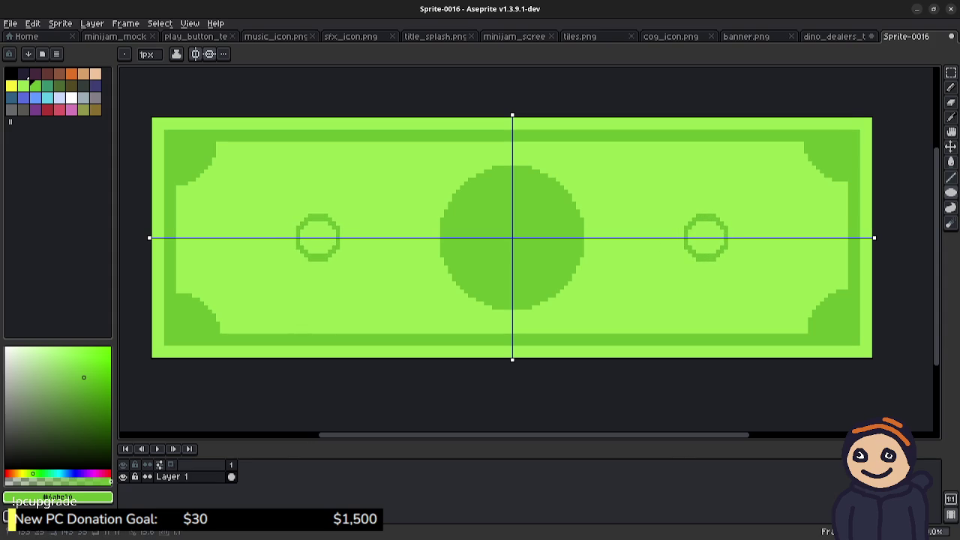
{"action": "key", "text": "ctrl+z"}
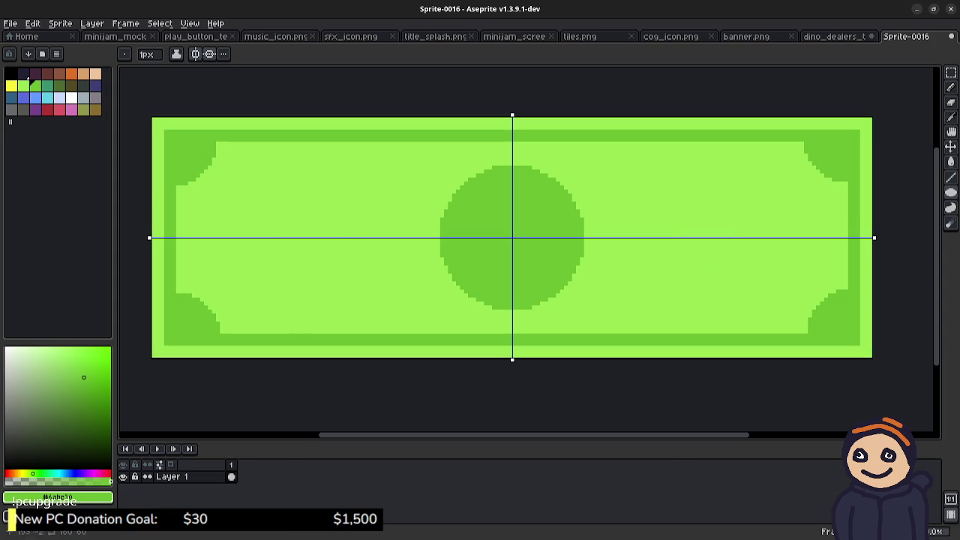
{"action": "left_click", "coordinate": [209, 53]}
{"action": "left_click_drag", "start_coordinate": [705, 239], "coordinate": [735, 268]}
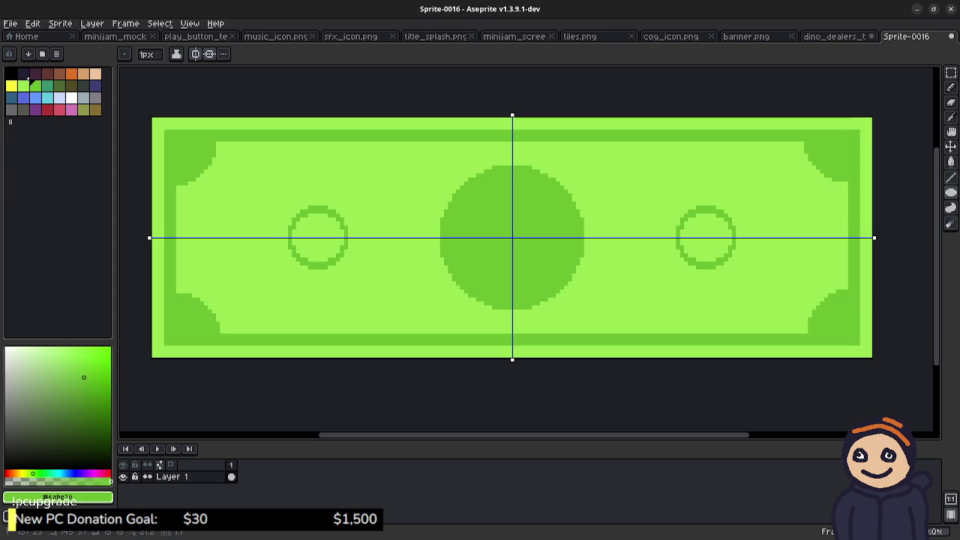
{"action": "left_click_drag", "start_coordinate": [735, 268], "coordinate": [732, 266]}
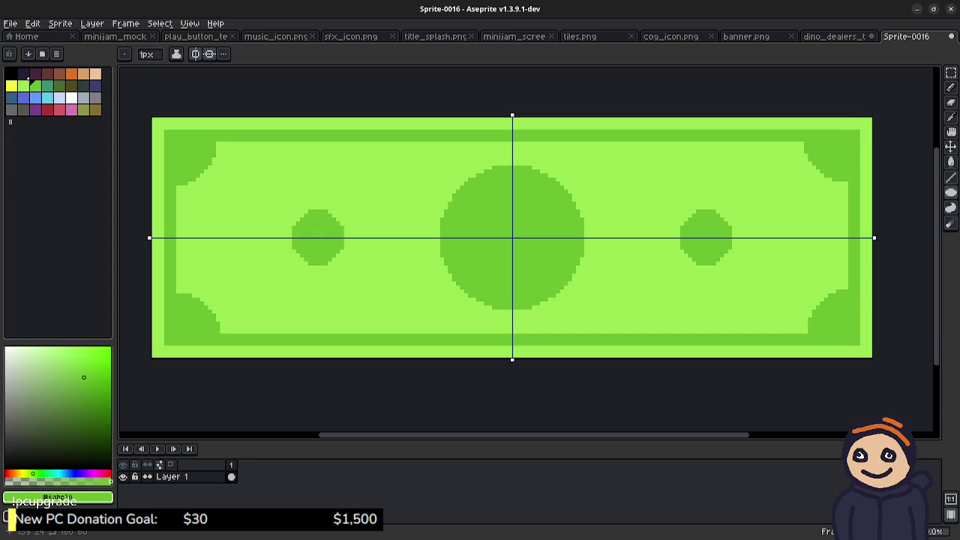
{"action": "key", "text": "ctrl+z"}
{"action": "key", "text": "ctrl+z"}
{"action": "left_click_drag", "start_coordinate": [705, 239], "coordinate": [723, 257]}
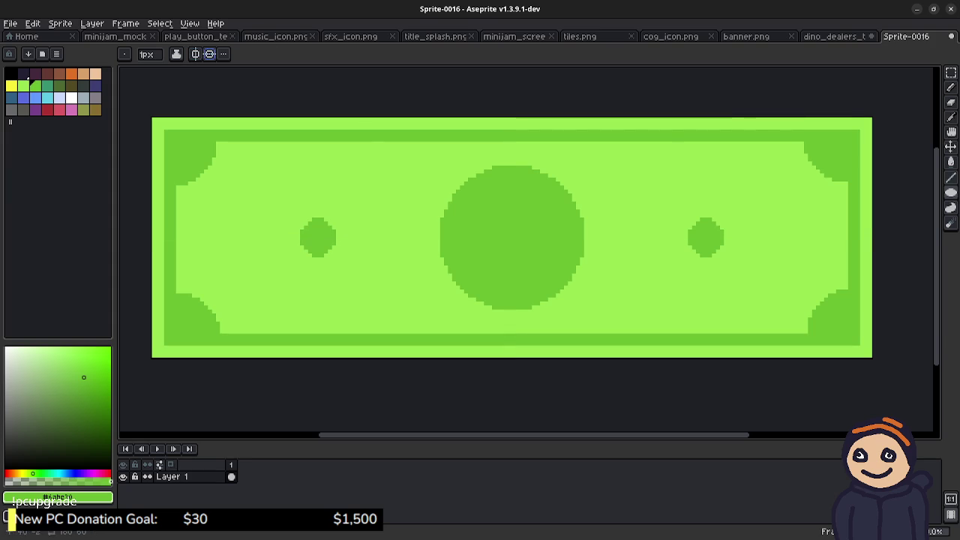
- Select the whole banknote, then Magic Wand the DEALER$ lettering in dino_dealers_title.png
{"action": "key", "text": "ctrl+a"}
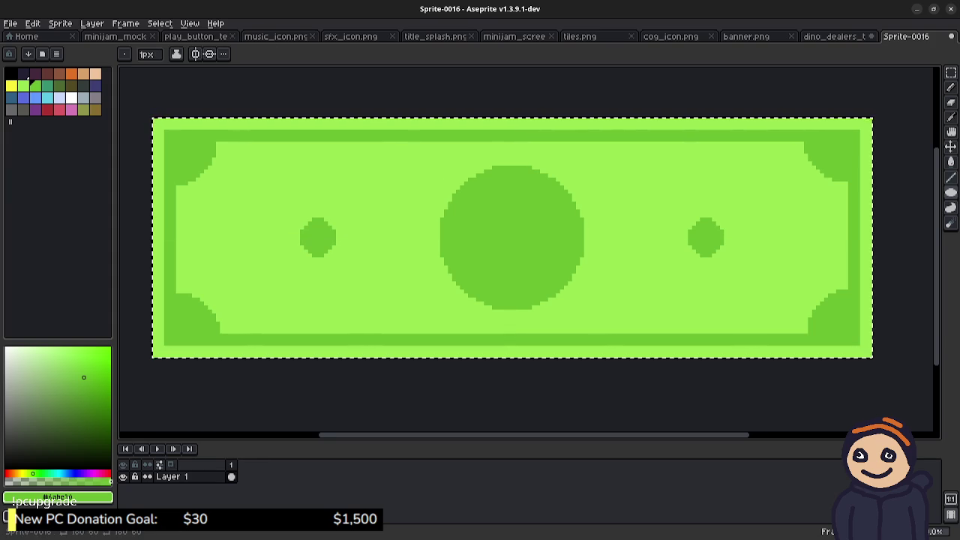
{"action": "key", "text": "ctrl+shift+Tab"}
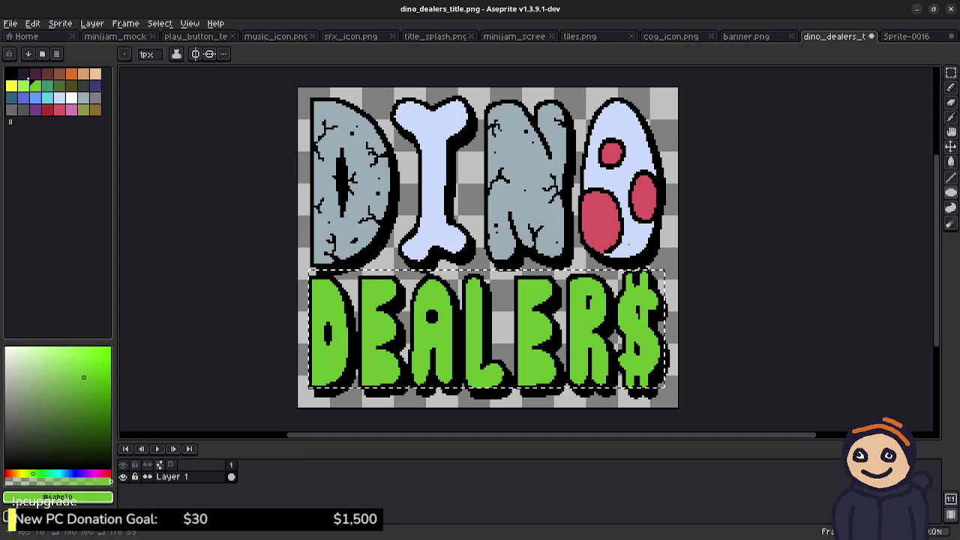
{"action": "key", "text": "m"}
{"action": "key", "text": "ctrl+d"}
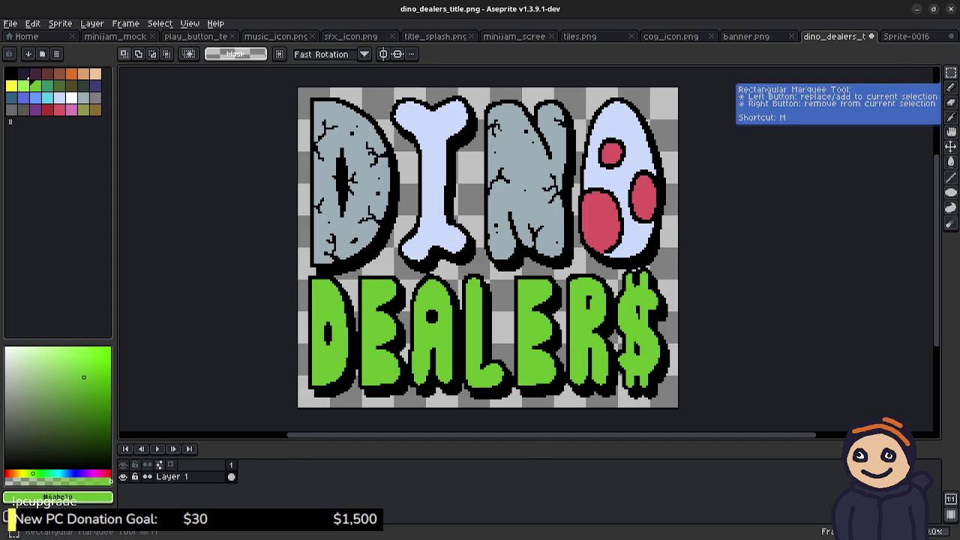
{"action": "key", "text": "w"}
{"action": "left_click", "coordinate": [323, 303]}
- Test-paste the banknote into the title image, undo it, and select Layer 1
{"action": "key", "text": "ctrl+z"}
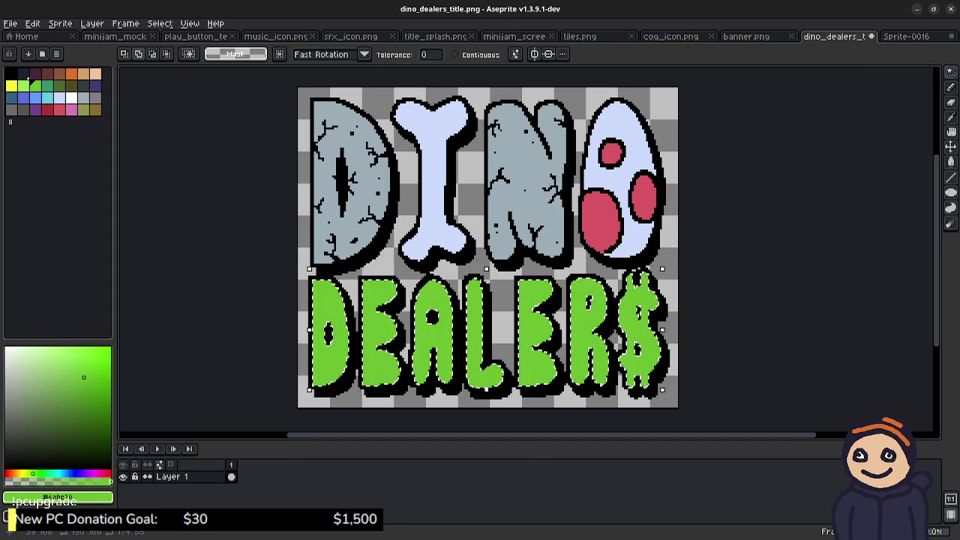
{"action": "key", "text": "ctrl+v"}
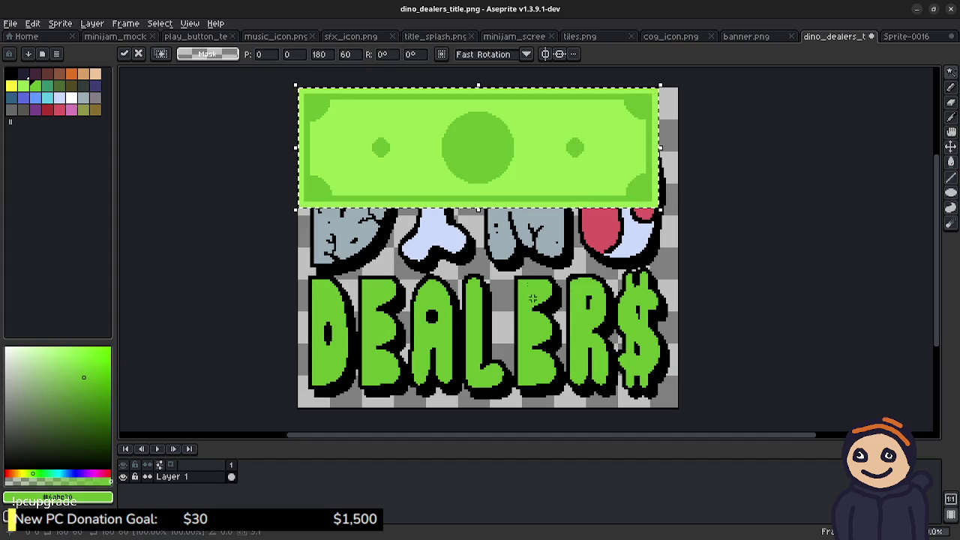
{"action": "key", "text": "ctrl+z"}
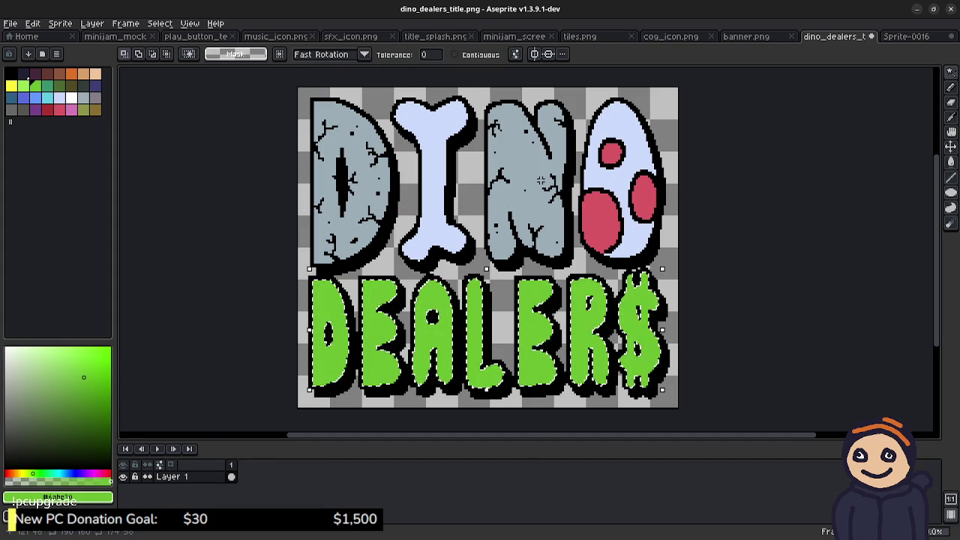
{"action": "left_click", "coordinate": [176, 476]}
- Add a new layer and paste the banknote over the DEALER$ lettering, nudging it into place
{"action": "right_click", "coordinate": [174, 476]}
{"action": "mouse_move", "coordinate": [218, 461]}
{"action": "left_click", "coordinate": [304, 460]}
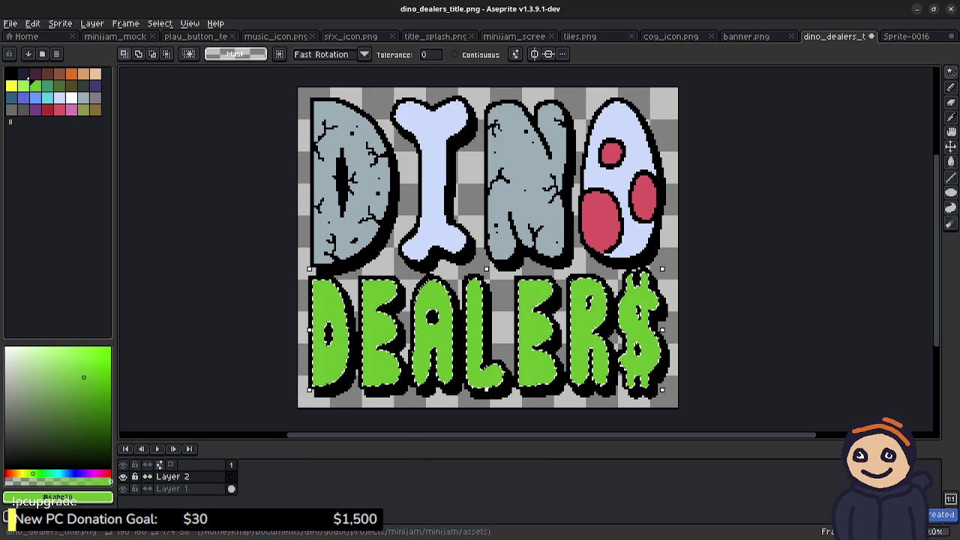
{"action": "left_click", "coordinate": [253, 266]}
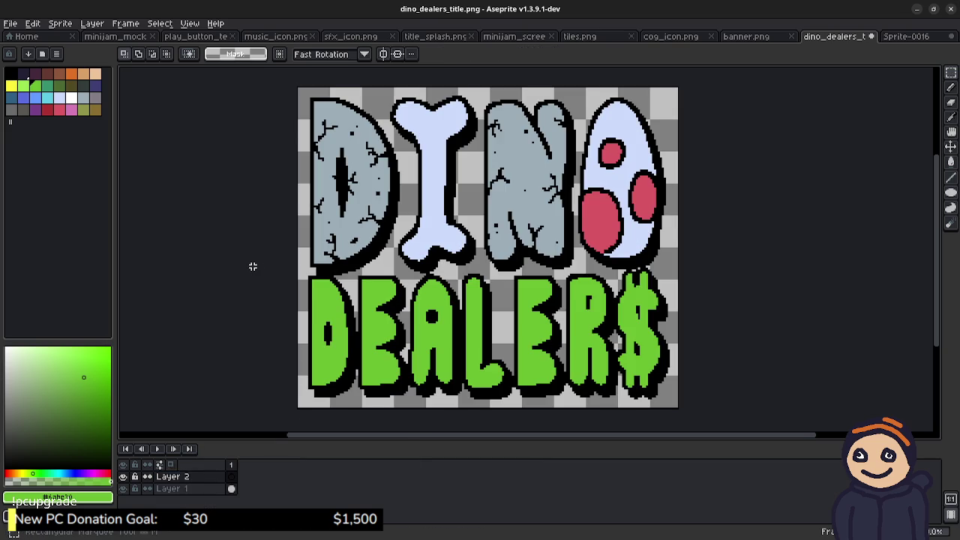
{"action": "key", "text": "ctrl+v"}
{"action": "left_click_drag", "start_coordinate": [478, 147], "coordinate": [486, 336]}
{"action": "key", "text": "Up"}
{"action": "key", "text": "Up"}
{"action": "key", "text": "Right"}
{"action": "key", "text": "Right"}
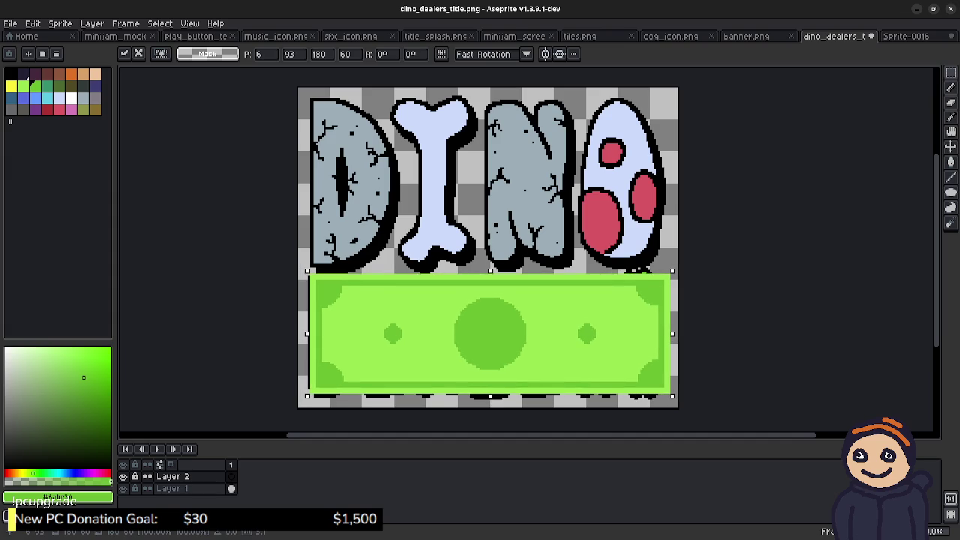
{"action": "key", "text": "Left"}
{"action": "key", "text": "Up"}
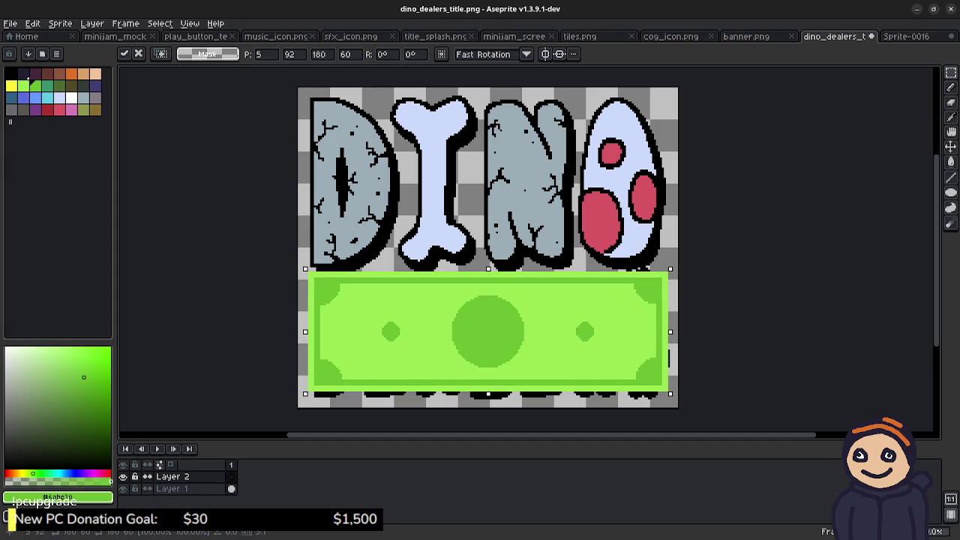
{"action": "key", "text": "Up"}
{"action": "key", "text": "Up"}
{"action": "key", "text": "Up"}
{"action": "key", "text": "Down"}
{"action": "key", "text": "Down"}
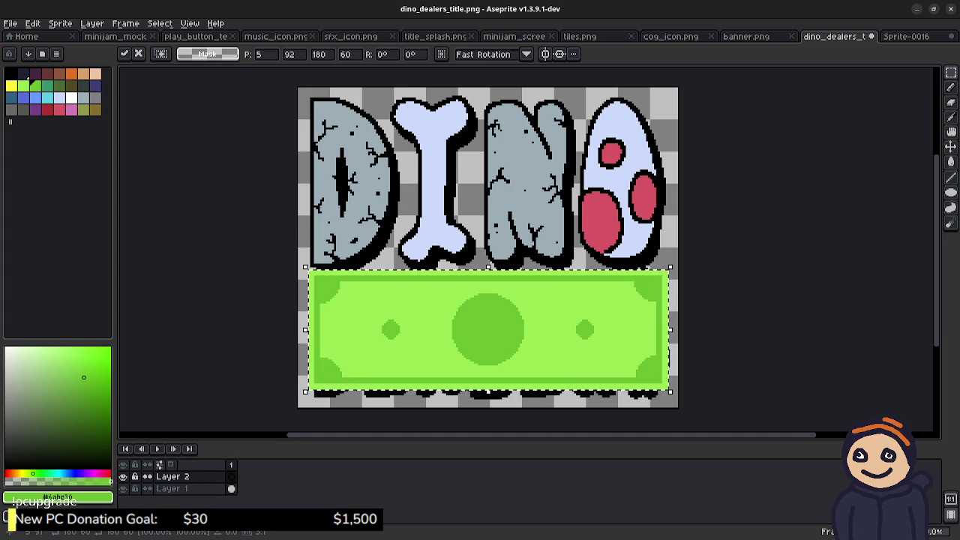
{"action": "left_click", "coordinate": [229, 285]}
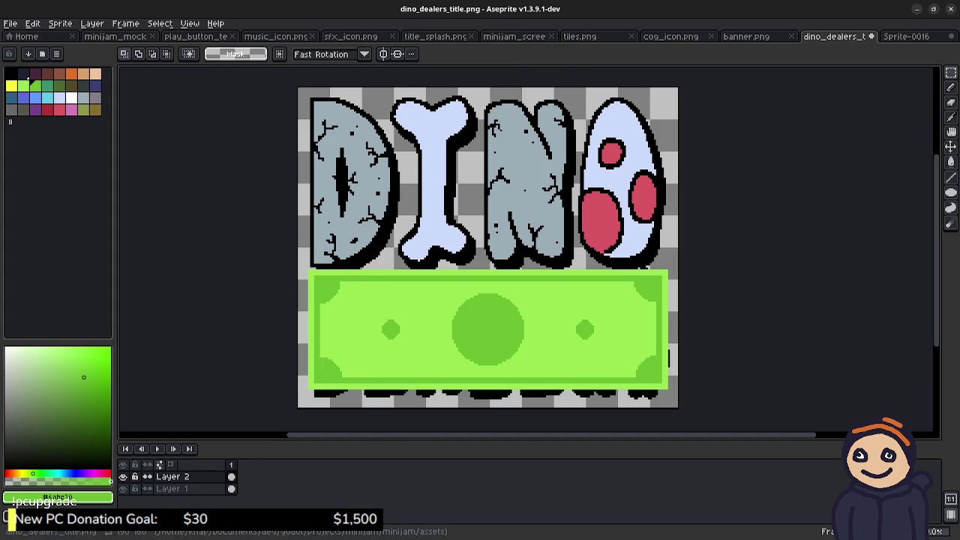
- Magic Wand the DEALER$ letters on Layer 1, then show the banknote layer and hide Layer 1
{"action": "left_click", "coordinate": [176, 488]}
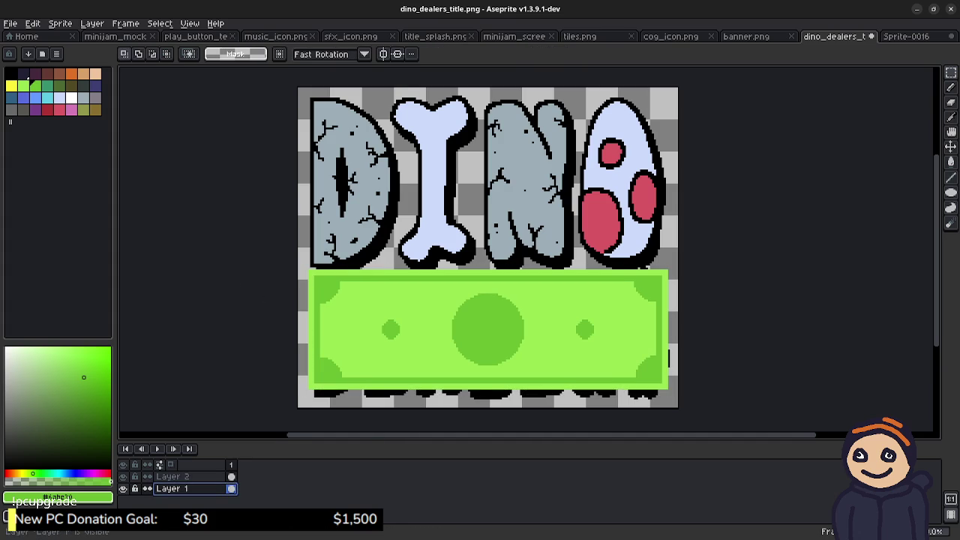
{"action": "left_click", "coordinate": [123, 476]}
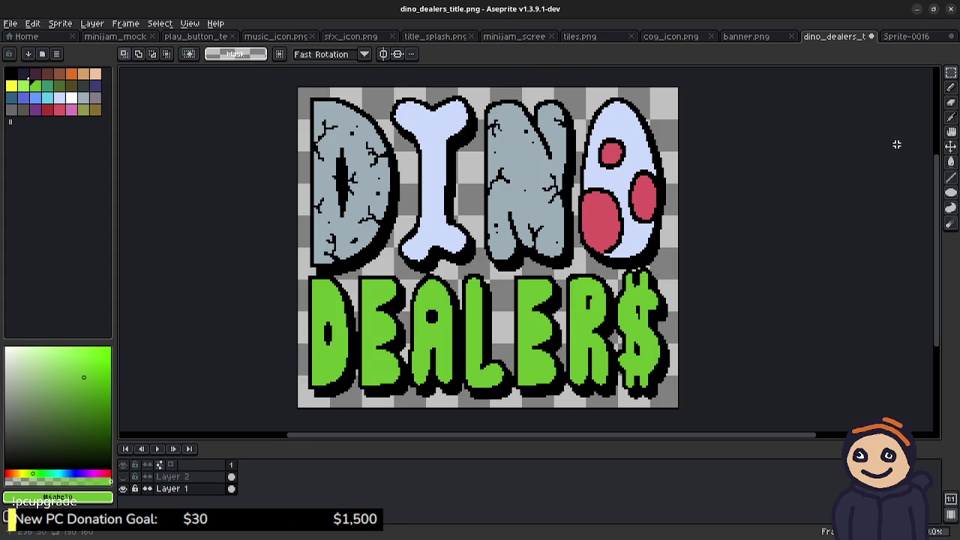
{"action": "left_click", "coordinate": [875, 73]}
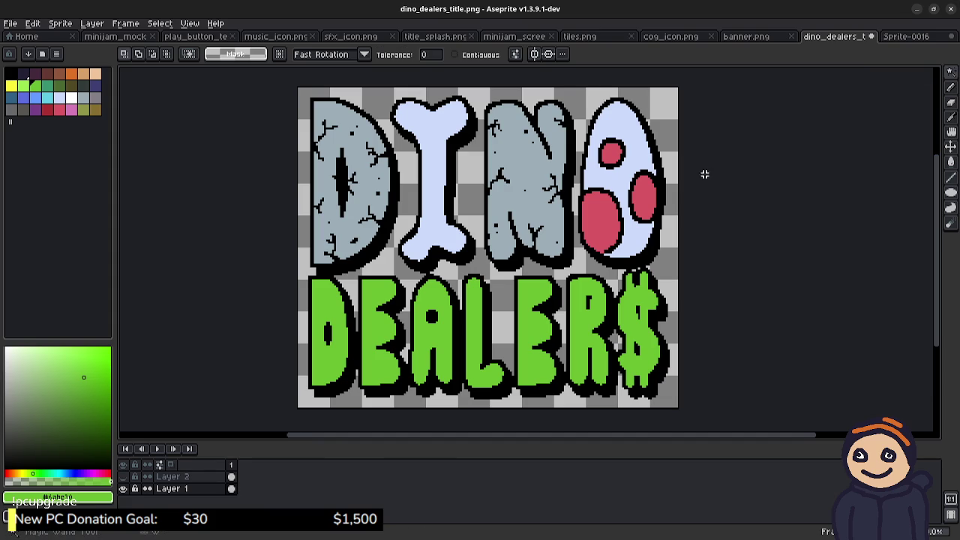
{"action": "left_click", "coordinate": [354, 347]}
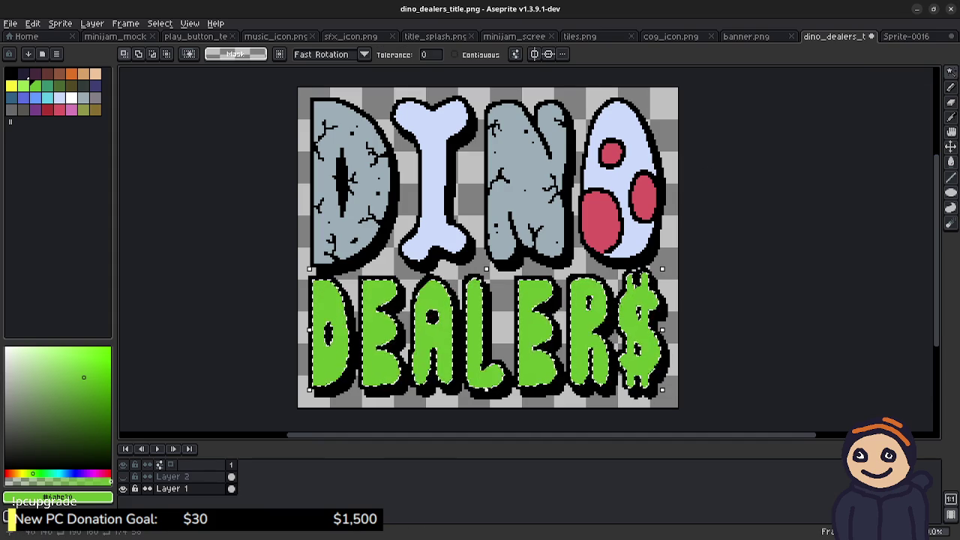
{"action": "left_click", "coordinate": [123, 476]}
{"action": "left_click", "coordinate": [123, 488]}
{"action": "left_click", "coordinate": [173, 477]}
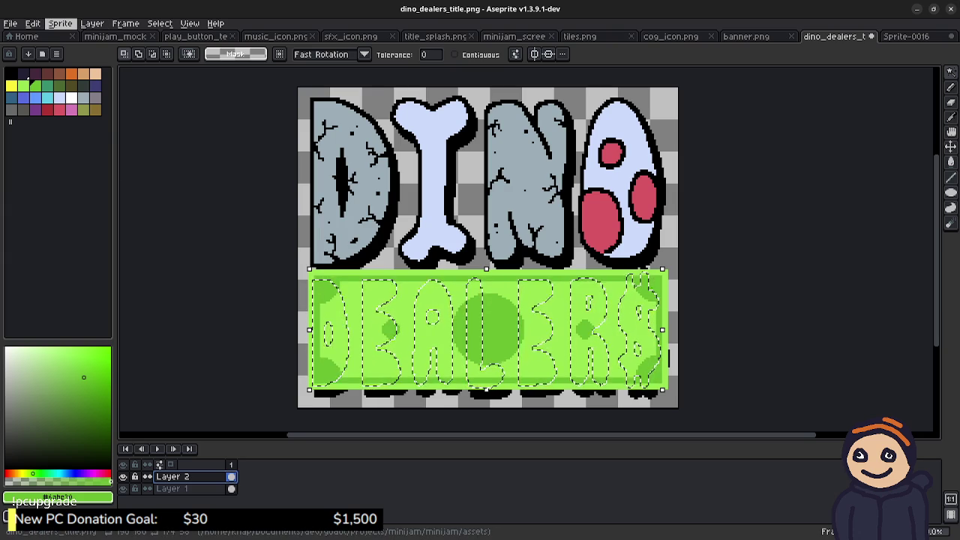
- Invert the letter selection and clear everything outside the DEALER$ letter shapes
{"action": "left_click", "coordinate": [60, 23]}
{"action": "mouse_move", "coordinate": [33, 24]}
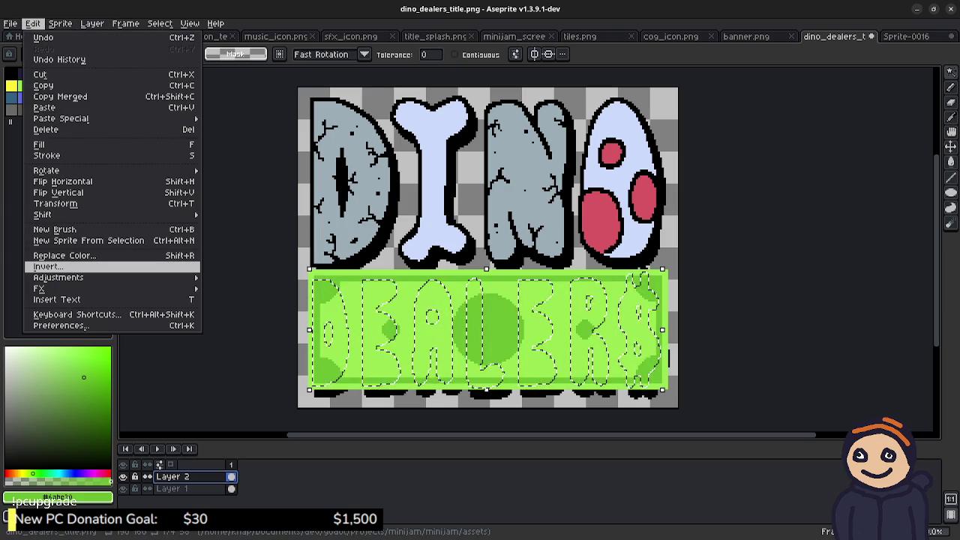
{"action": "left_click", "coordinate": [46, 266]}
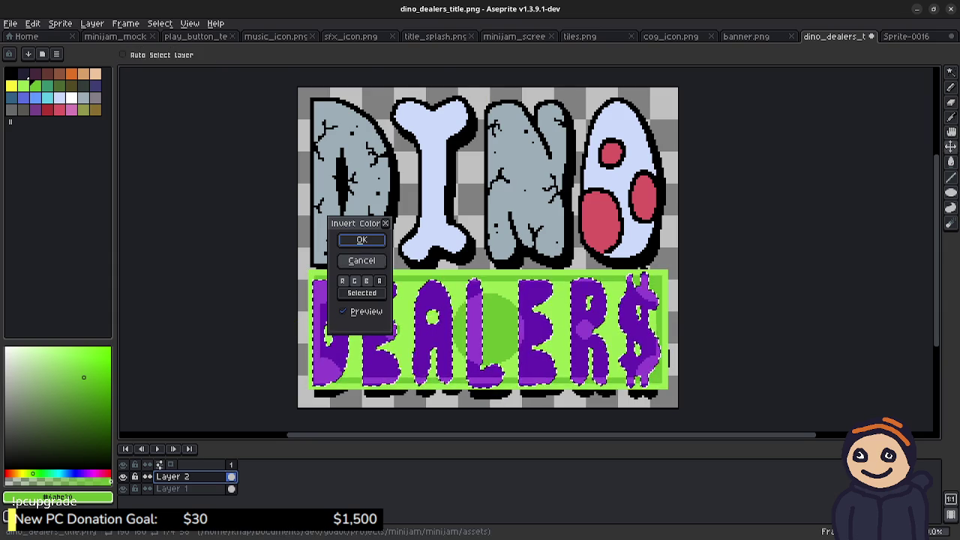
{"action": "left_click", "coordinate": [361, 239]}
{"action": "left_click", "coordinate": [160, 24]}
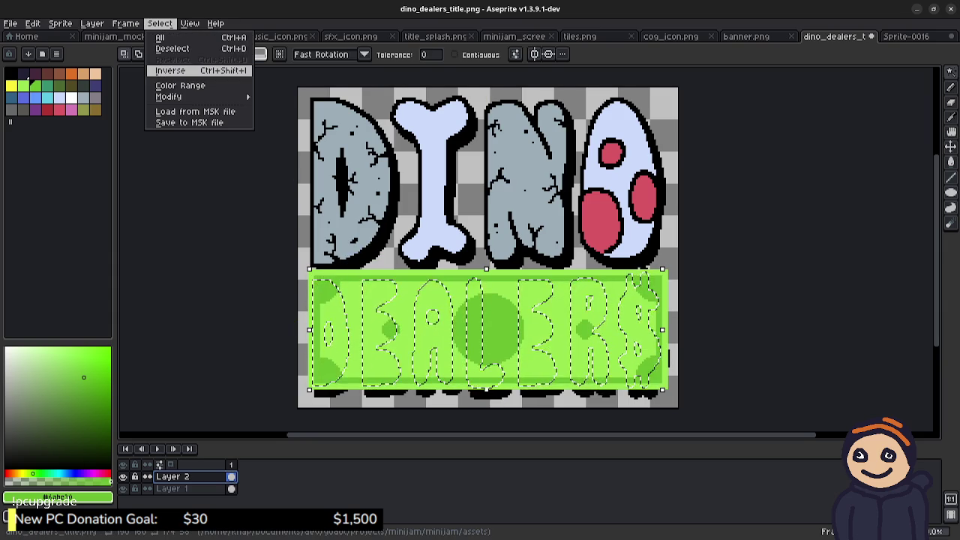
{"action": "left_click", "coordinate": [172, 68]}
{"action": "key", "text": "ctrl+z"}
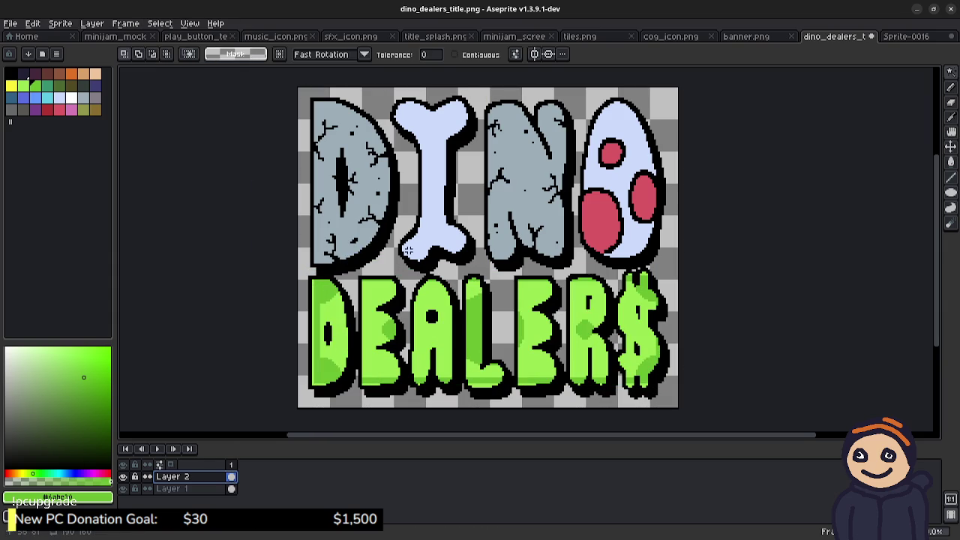
{"action": "key", "text": "m"}
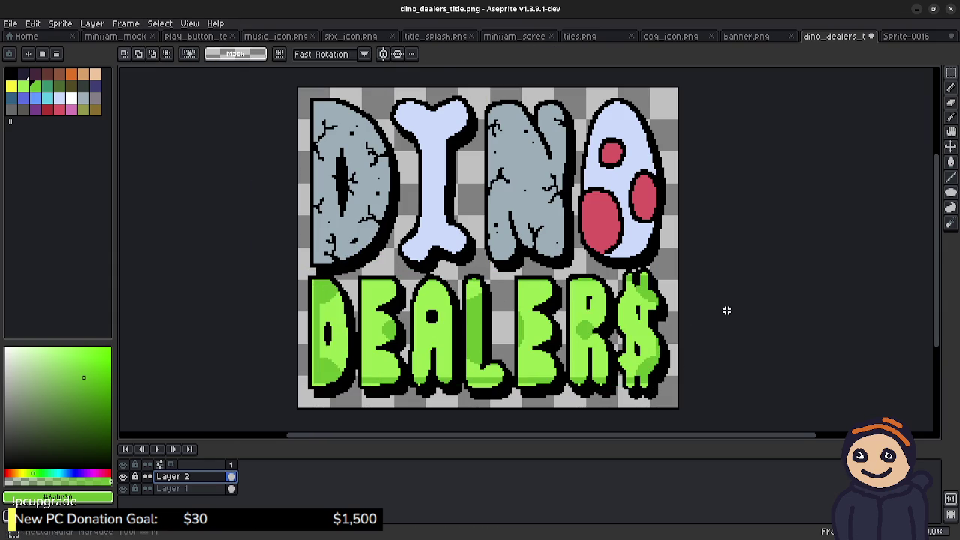
{"action": "mouse_move", "coordinate": [671, 333]}
{"action": "left_mouse_down"}
{"action": "mouse_move", "coordinate": [665, 274]}
{"action": "mouse_move", "coordinate": [682, 270]}
{"action": "mouse_move", "coordinate": [622, 302]}
{"action": "left_mouse_up"}
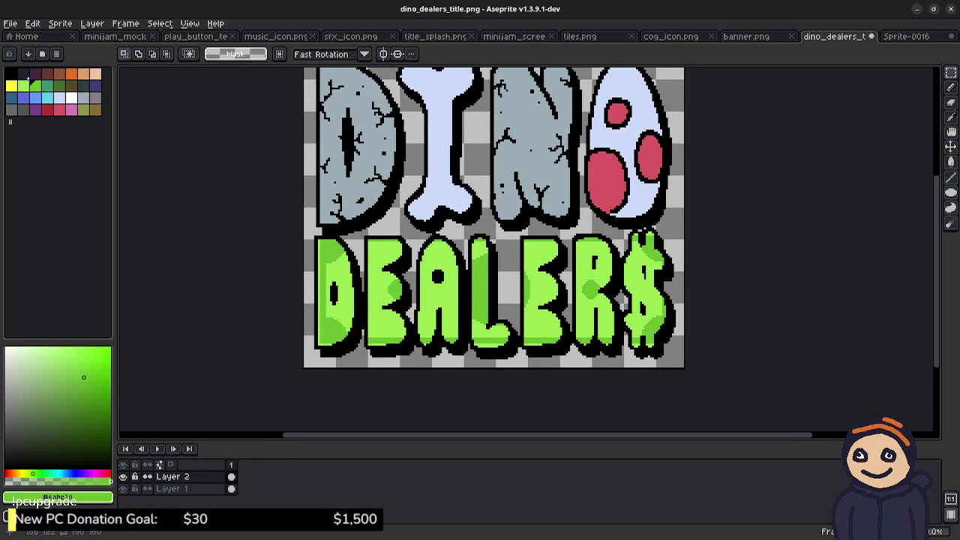
{"action": "left_click_drag", "start_coordinate": [622, 302], "coordinate": [620, 304]}
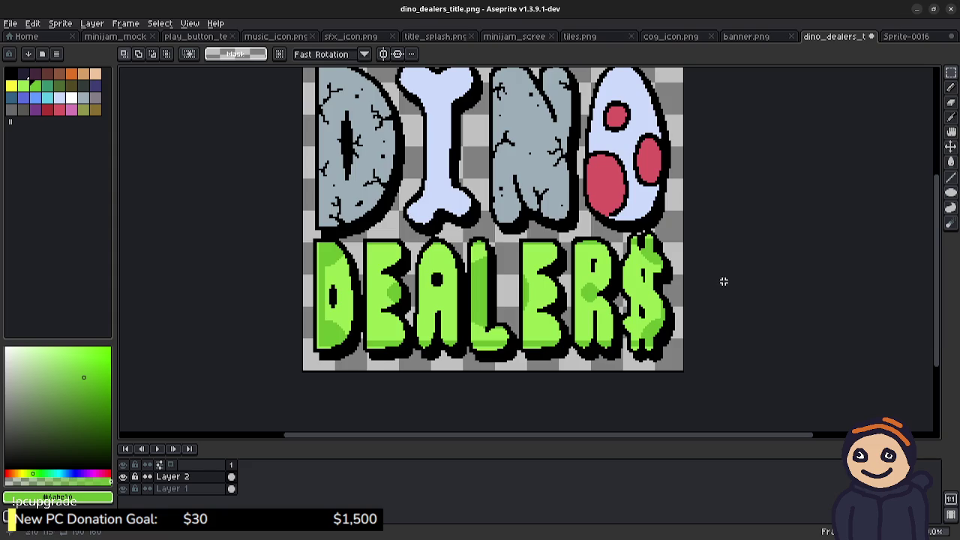
- Add a new Layer 3 and move it to the bottom of the layer stack
{"action": "scroll", "coordinate": [722, 278], "scroll_direction": "down", "scroll_amount": 1}
{"action": "left_click_drag", "start_coordinate": [743, 285], "coordinate": [696, 279]}
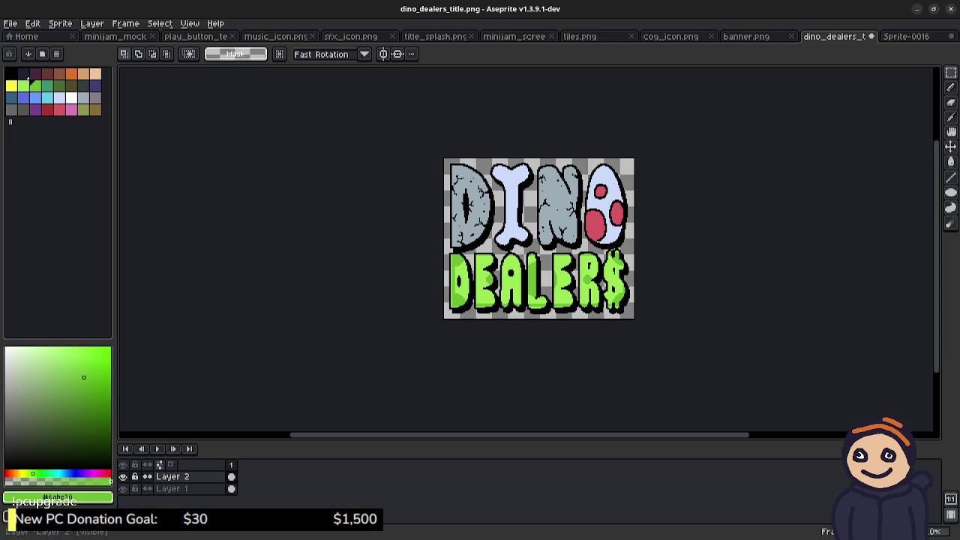
{"action": "left_click", "coordinate": [171, 488]}
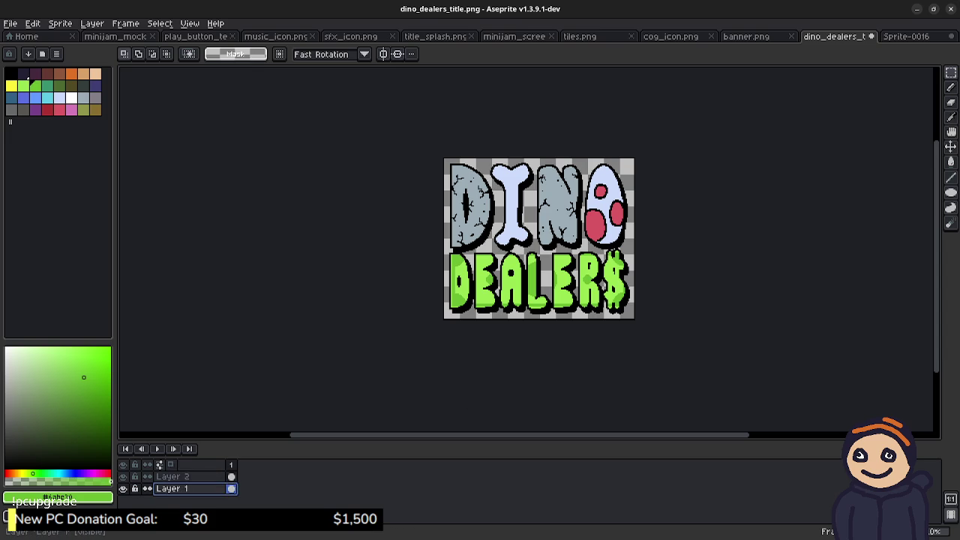
{"action": "right_click", "coordinate": [177, 486]}
{"action": "mouse_move", "coordinate": [196, 460]}
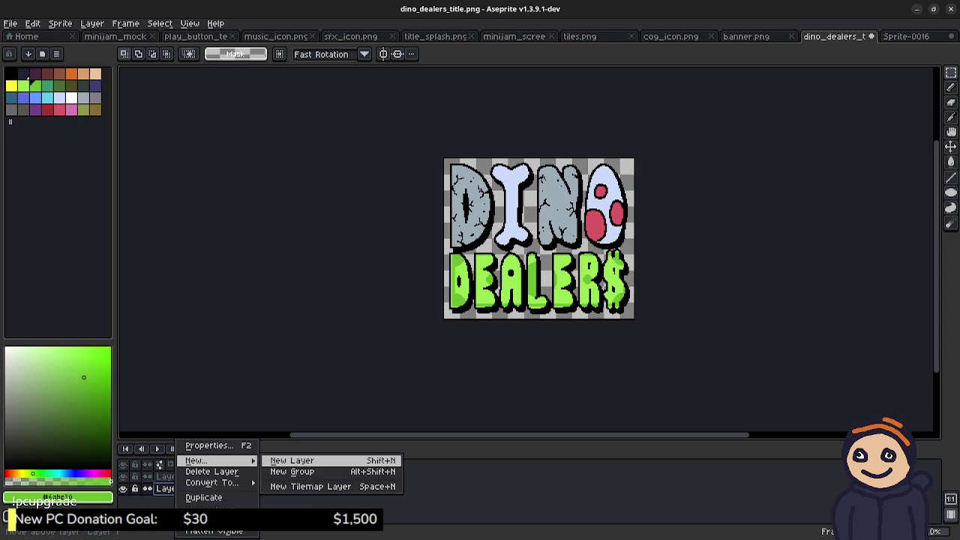
{"action": "left_click", "coordinate": [293, 459]}
{"action": "left_click", "coordinate": [173, 489]}
{"action": "left_click_drag", "start_coordinate": [172, 488], "coordinate": [173, 504]}
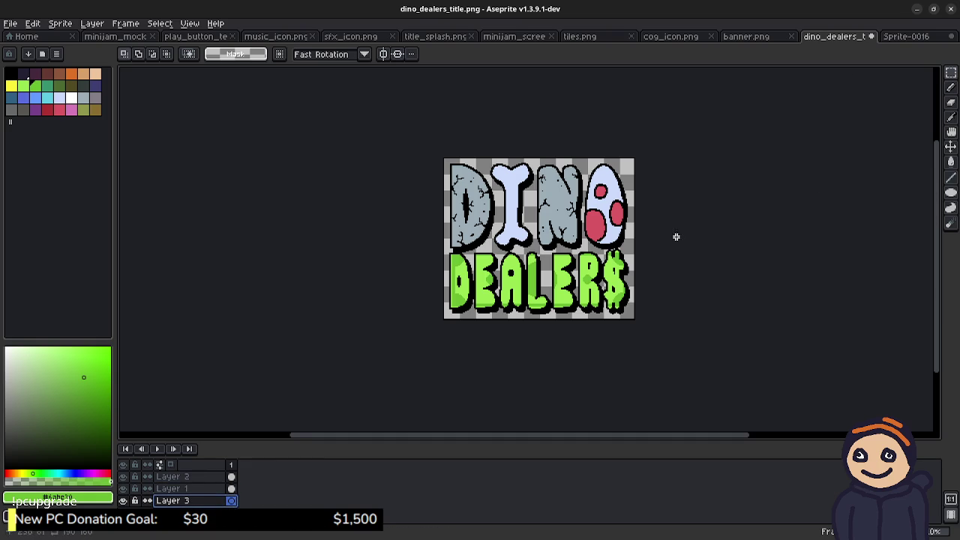
- Paste the green 180x60 block into Layer 3 and move it down behind DEALER$
{"action": "key", "text": "ctrl+v"}
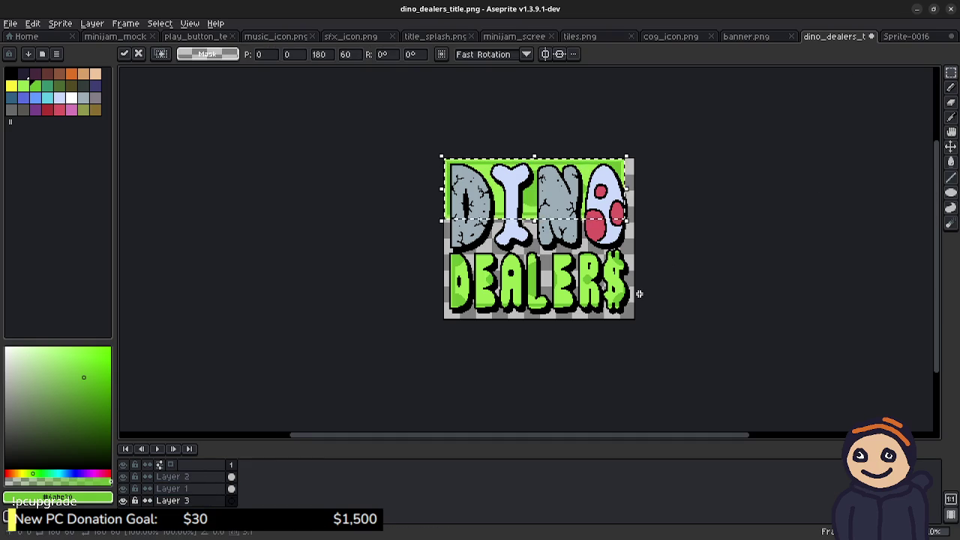
{"action": "left_click_drag", "start_coordinate": [534, 161], "coordinate": [542, 251]}
{"action": "key", "text": "Down"}
{"action": "key", "text": "Down"}
{"action": "key", "text": "Down"}
{"action": "key", "text": "Left"}
{"action": "key", "text": "Left"}
{"action": "key", "text": "Left"}
{"action": "scroll", "coordinate": [543, 304], "scroll_direction": "up", "scroll_amount": 5}
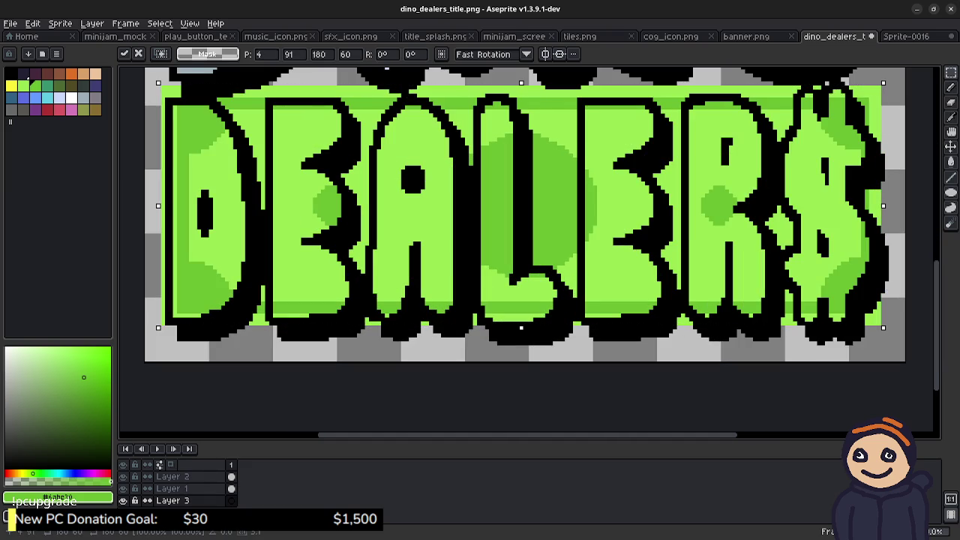
{"action": "key", "text": "Down"}
{"action": "key", "text": "Down"}
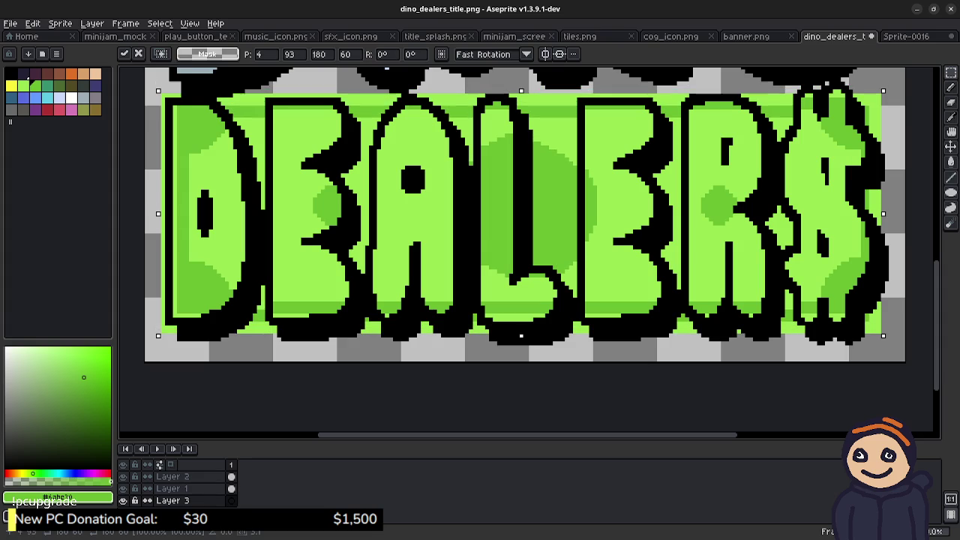
{"action": "key", "text": "Up"}
{"action": "key", "text": "Left"}
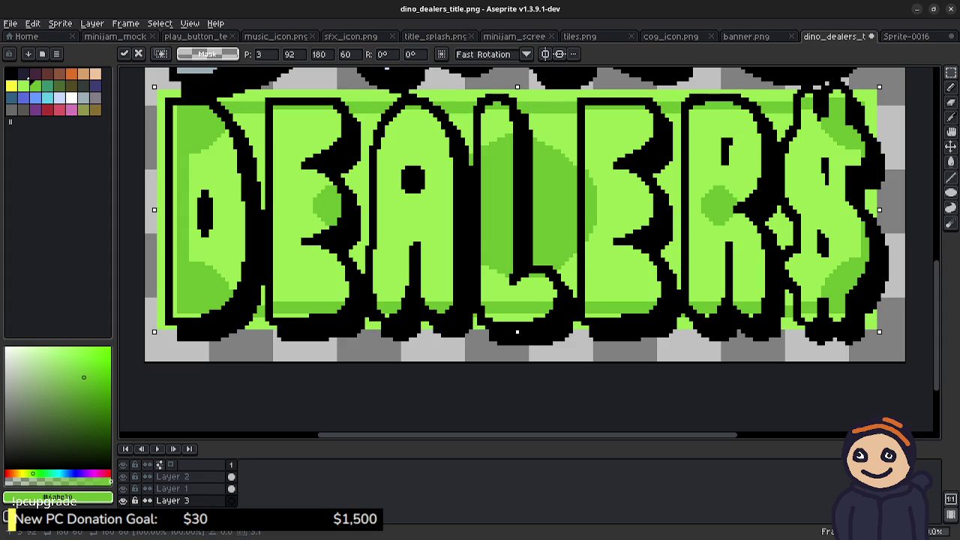
- Fine-tune the block's alignment with the letters, commit it, and hide its layer
{"action": "key", "text": "Left"}
{"action": "key", "text": "Left"}
{"action": "key", "text": "Right"}
{"action": "key", "text": "Left"}
{"action": "key", "text": "Up"}
{"action": "key", "text": "Up"}
{"action": "key", "text": "Right"}
{"action": "key", "text": "Right"}
{"action": "key", "text": "Right"}
{"action": "key", "text": "Right"}
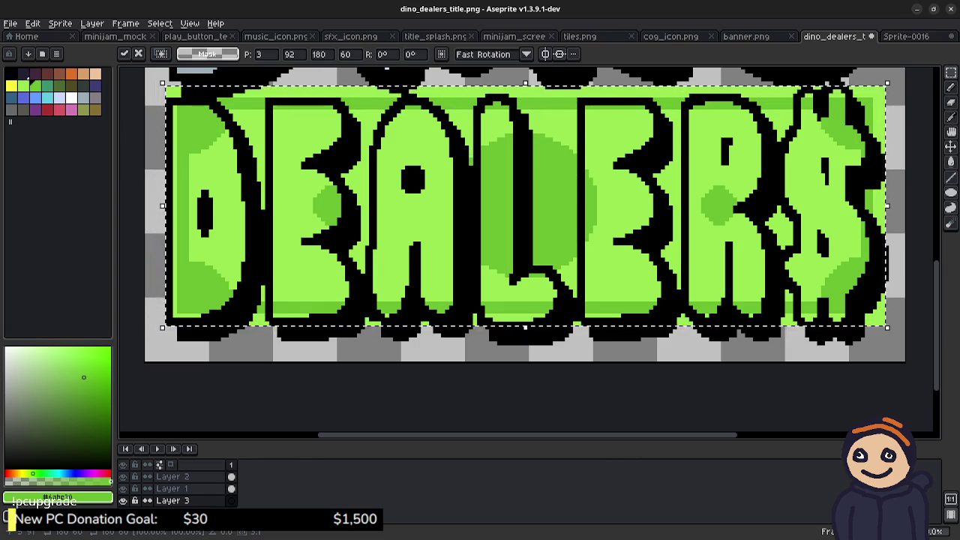
{"action": "scroll", "coordinate": [631, 188], "scroll_direction": "down", "scroll_amount": 2}
{"action": "key", "text": "Return"}
{"action": "left_click_drag", "start_coordinate": [793, 183], "coordinate": [740, 296]}
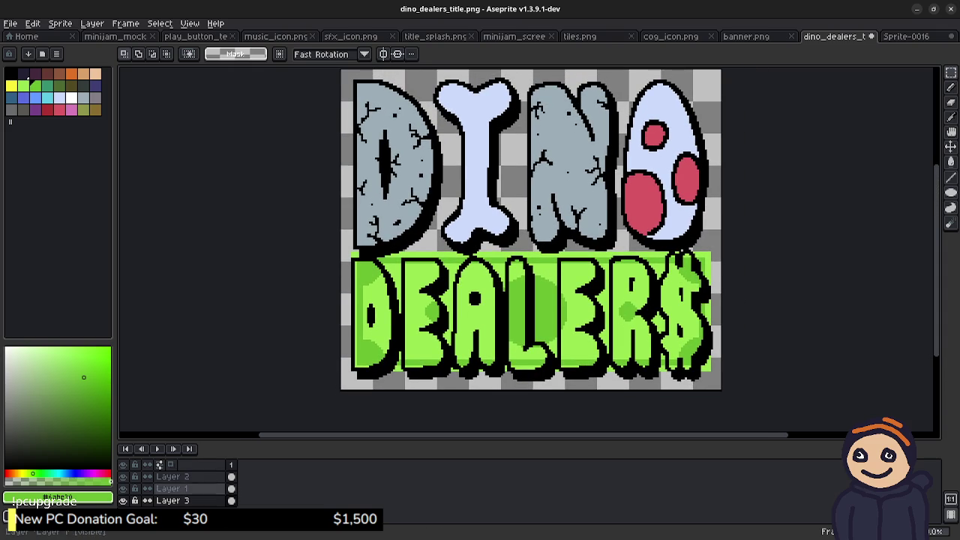
{"action": "left_click", "coordinate": [123, 500]}
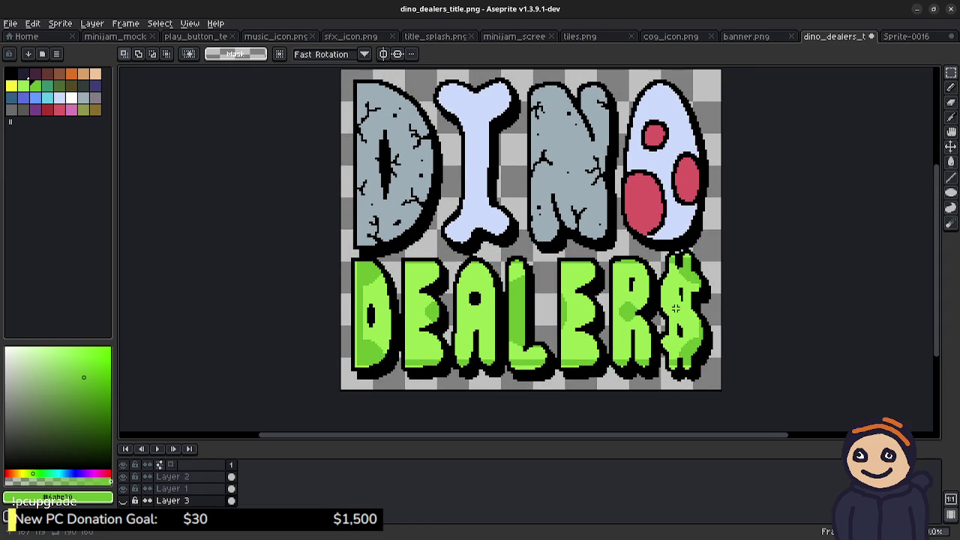
- Pan around to check DEALER$ without the green block, then save dino_dealers_title.png
{"action": "left_click_drag", "start_coordinate": [675, 308], "coordinate": [645, 333]}
{"action": "scroll", "coordinate": [660, 334], "scroll_direction": "down", "scroll_amount": 1}
{"action": "scroll", "coordinate": [679, 330], "scroll_direction": "up", "scroll_amount": 1}
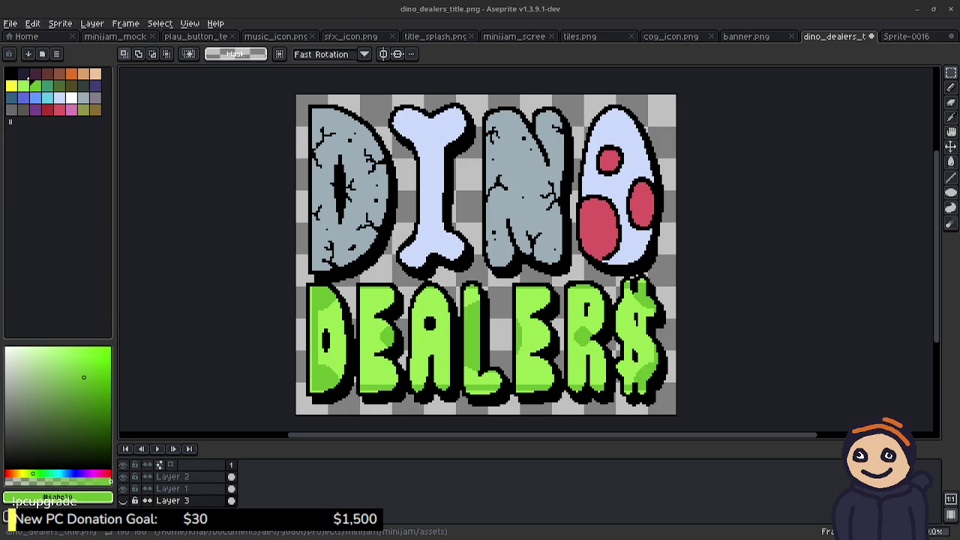
{"action": "left_click_drag", "start_coordinate": [549, 270], "coordinate": [540, 257]}
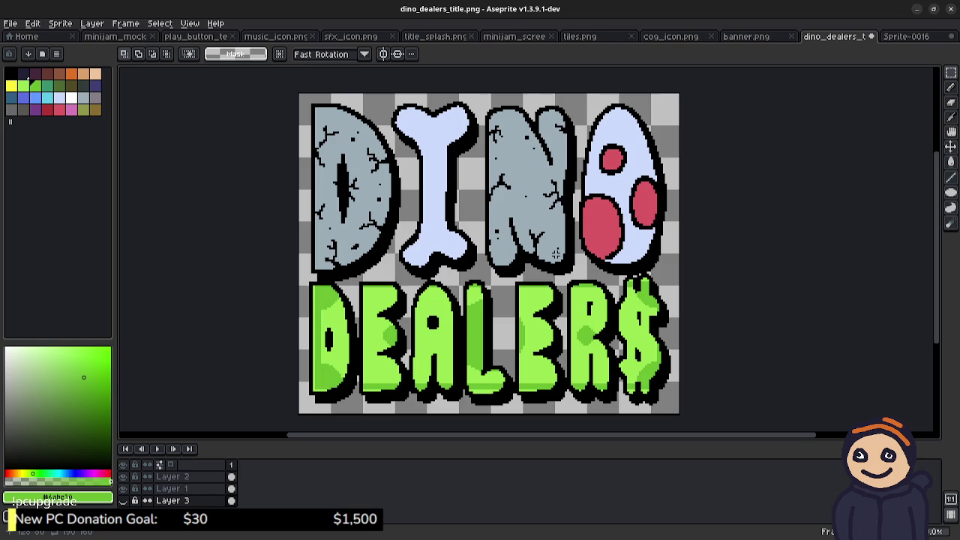
{"action": "key", "text": "ctrl+s"}
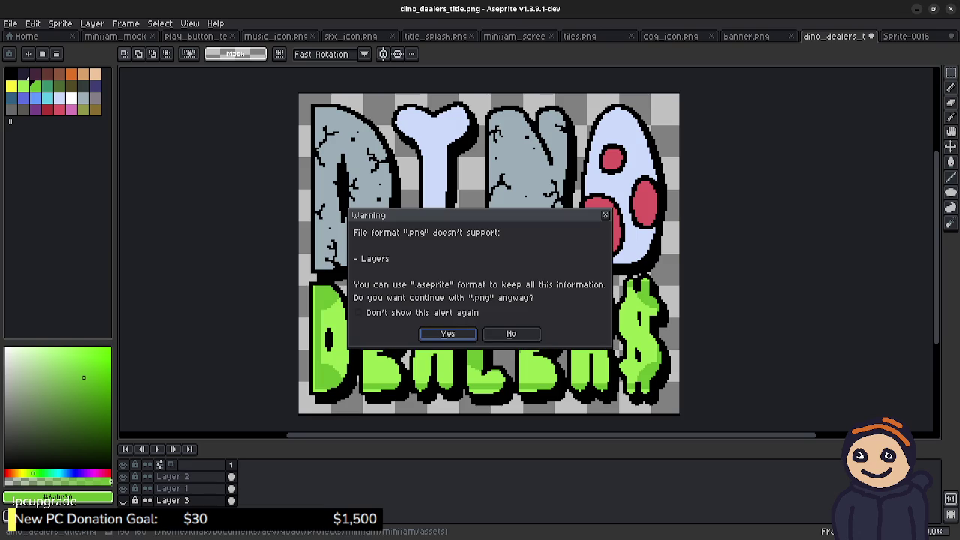
- Confirm saving without layers, then add one black pixel to the red egg's outline on Layer 1
{"action": "left_click", "coordinate": [450, 334]}
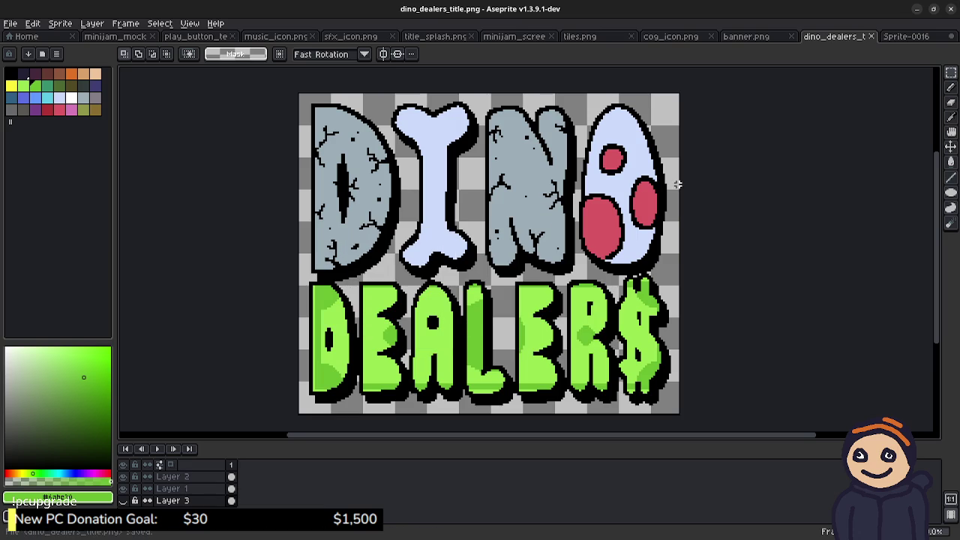
{"action": "scroll", "coordinate": [621, 266], "scroll_direction": "up", "scroll_amount": 3}
{"action": "key", "text": "i"}
{"action": "left_click", "coordinate": [621, 258]}
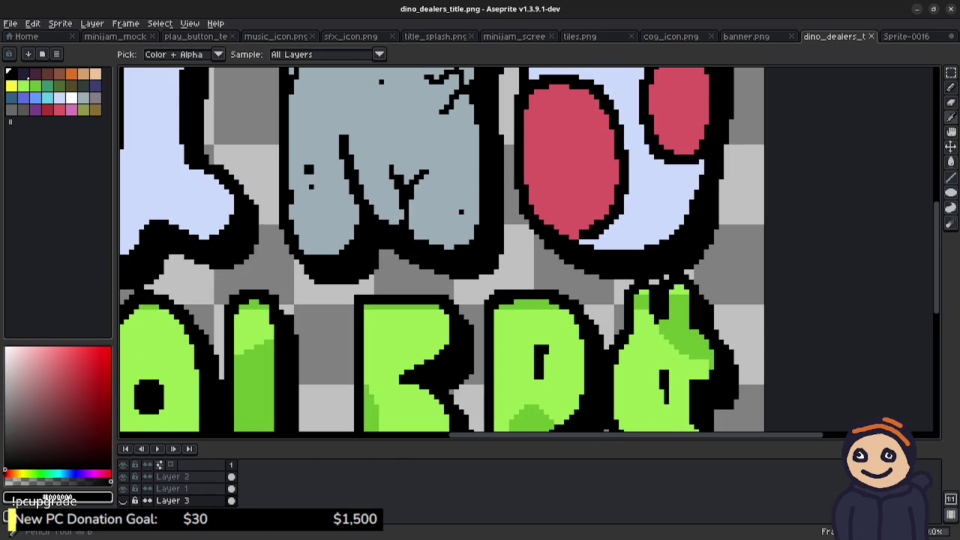
{"action": "key", "text": "b"}
{"action": "left_click", "coordinate": [172, 488]}
{"action": "left_click", "coordinate": [587, 242]}
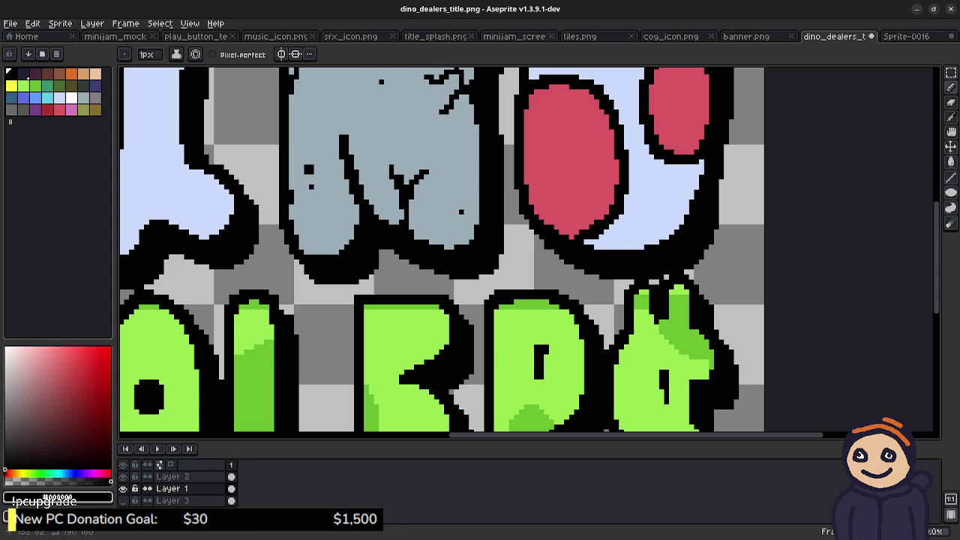
- Save the title PNG again, accepting the layers warning, and return to Godot
{"action": "mouse_move", "coordinate": [582, 212]}
{"action": "left_mouse_down"}
{"action": "mouse_move", "coordinate": [612, 285]}
{"action": "mouse_move", "coordinate": [654, 308]}
{"action": "left_mouse_up"}
{"action": "scroll", "coordinate": [465, 253], "scroll_direction": "down", "scroll_amount": 3}
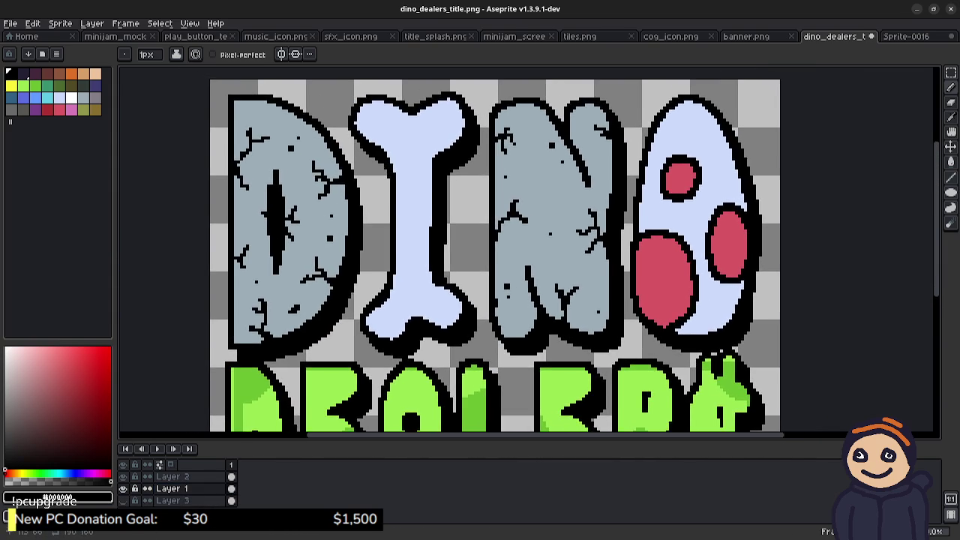
{"action": "scroll", "coordinate": [482, 255], "scroll_direction": "down", "scroll_amount": 2}
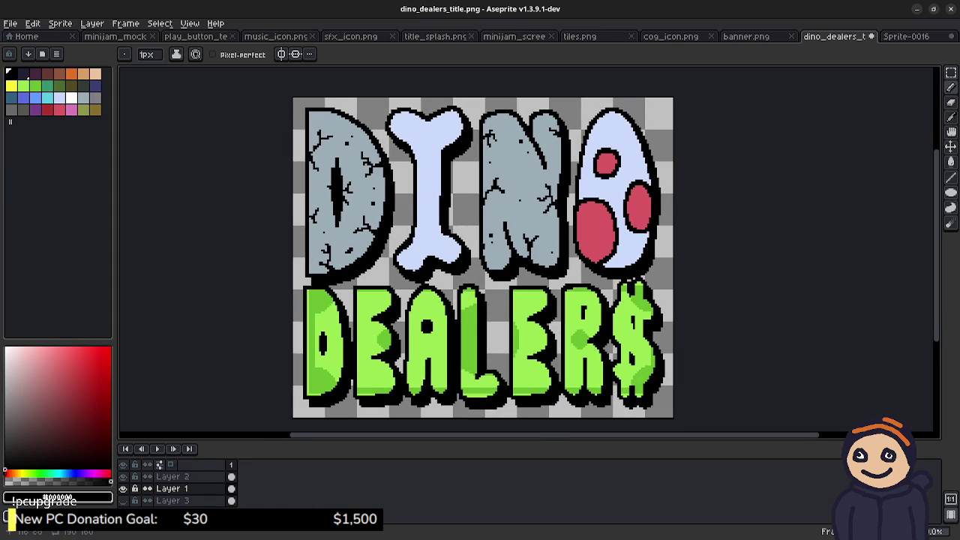
{"action": "key", "text": "v"}
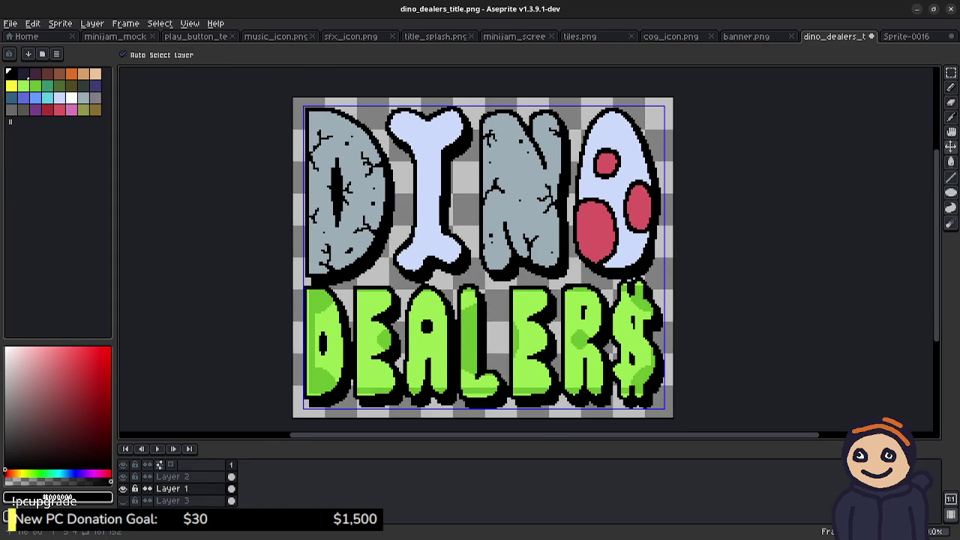
{"action": "key", "text": "ctrl+s"}
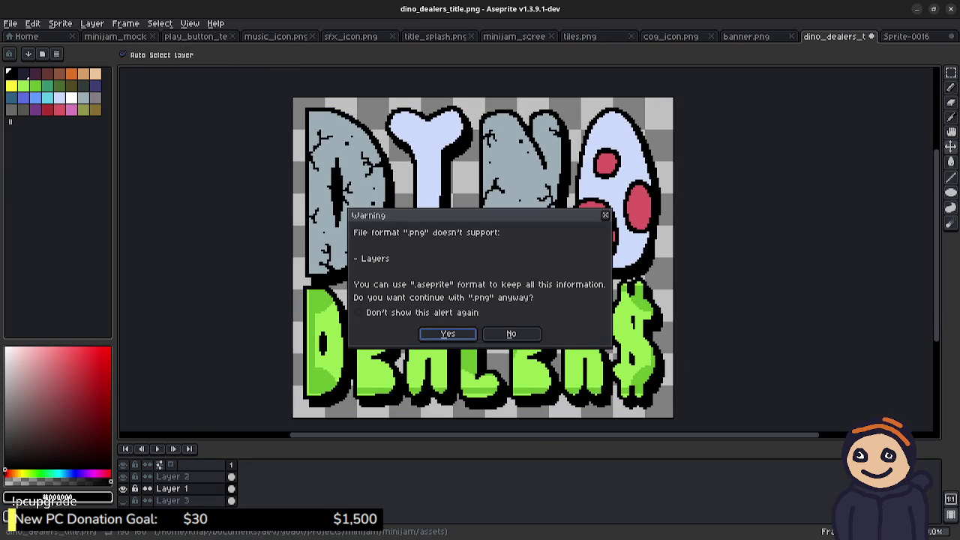
{"action": "key", "text": "Return"}
{"action": "key", "text": "alt+Tab"}
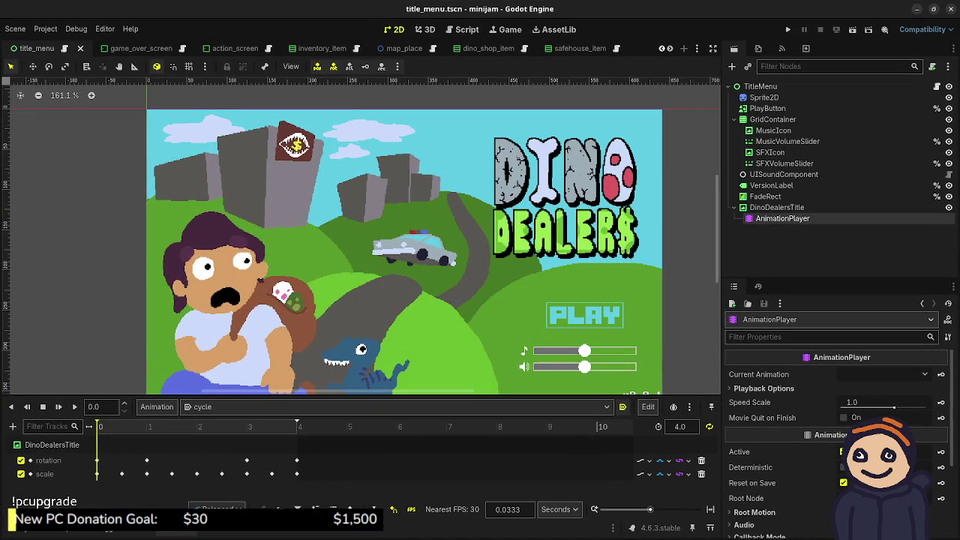
- Run the game with F5 to check the new title logo, stop it, and return to Aseprite
{"action": "key", "text": "F5"}
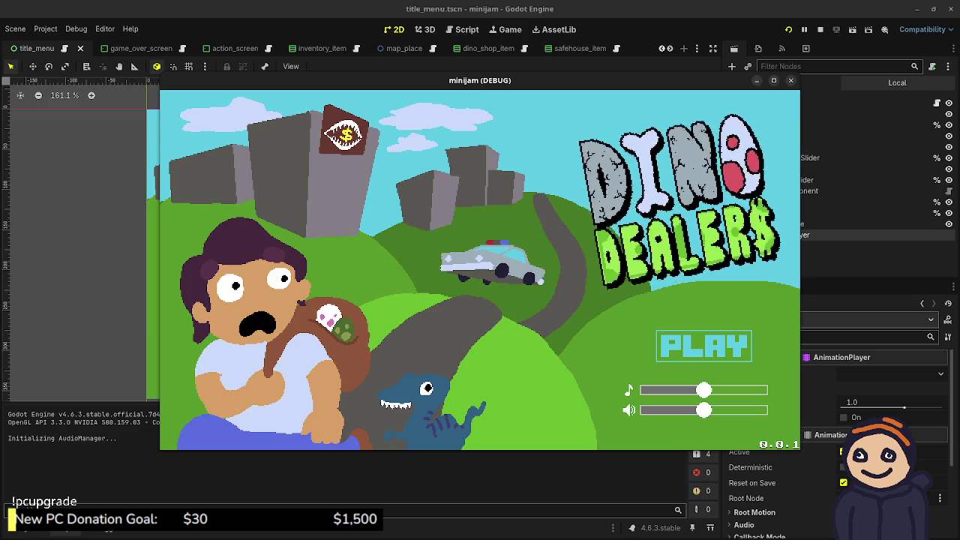
{"action": "key", "text": "F8"}
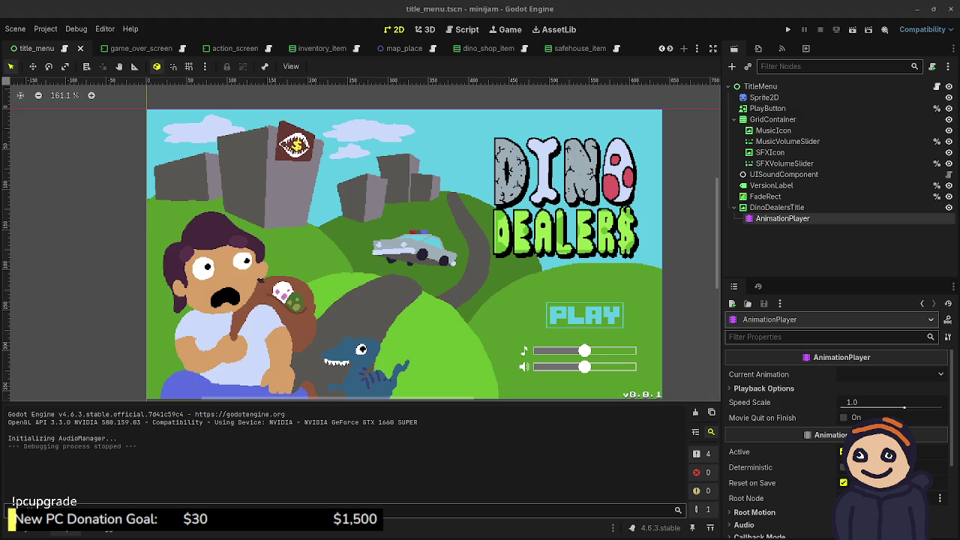
{"action": "key", "text": "alt+Tab"}
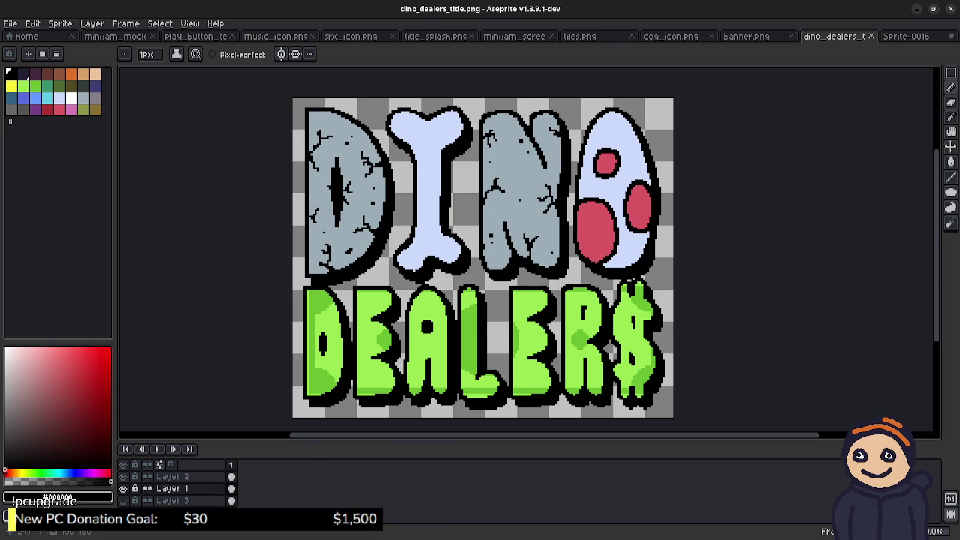
{"action": "key", "text": "ctrl+a"}
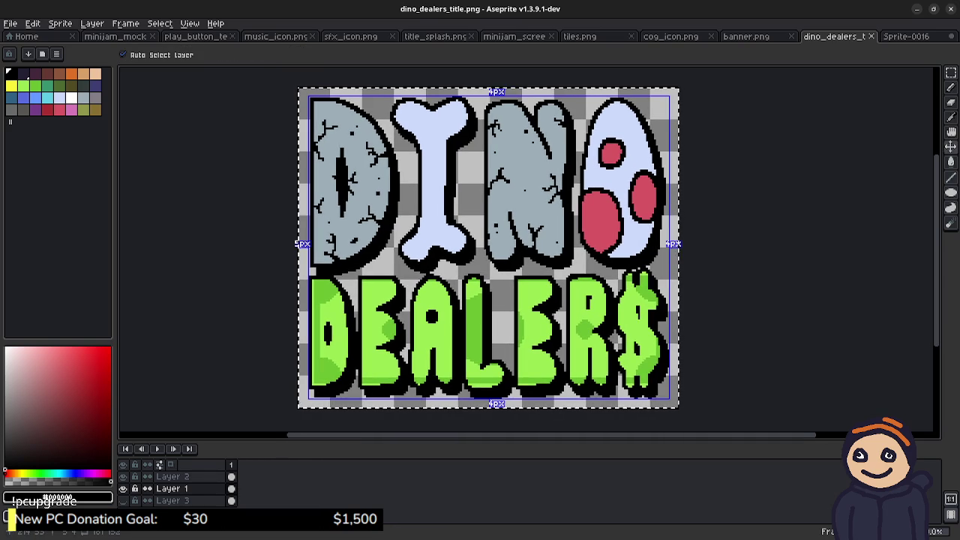
{"action": "key", "text": "ctrl+Tab"}
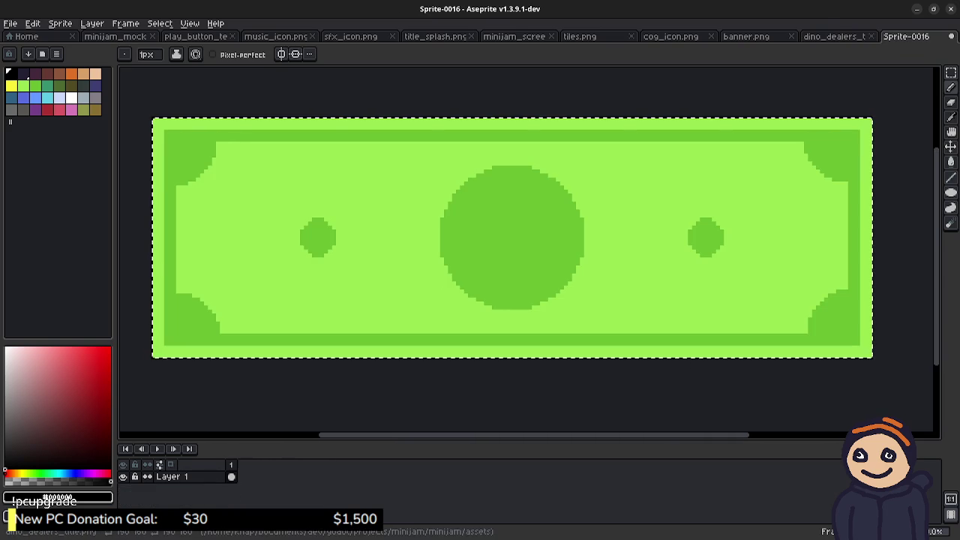
{"action": "key", "text": "ctrl+shift+Tab"}
{"action": "key", "text": "ctrl+shift+Tab"}
{"action": "key", "text": "Escape"}
{"action": "scroll", "coordinate": [525, 248], "scroll_direction": "up", "scroll_amount": 3}
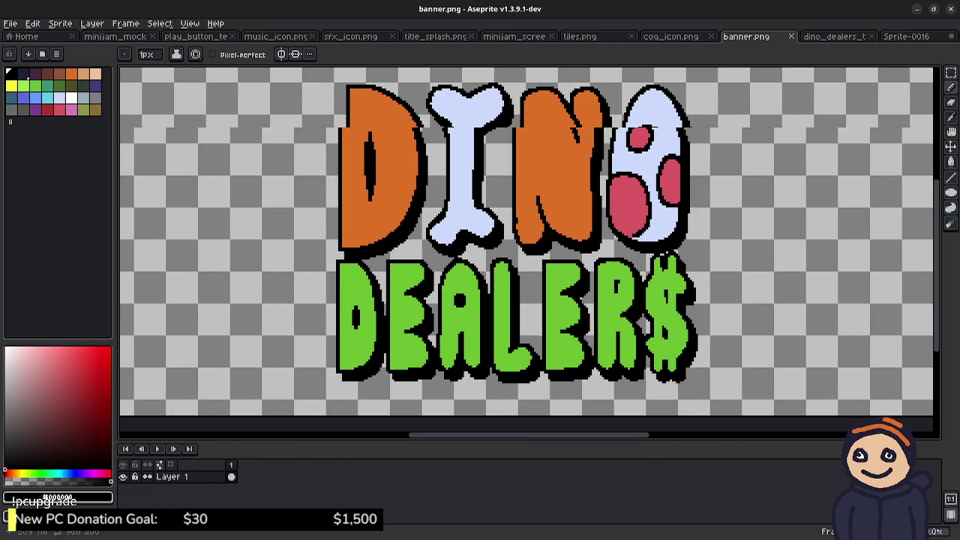
{"action": "key", "text": "ctrl+v"}
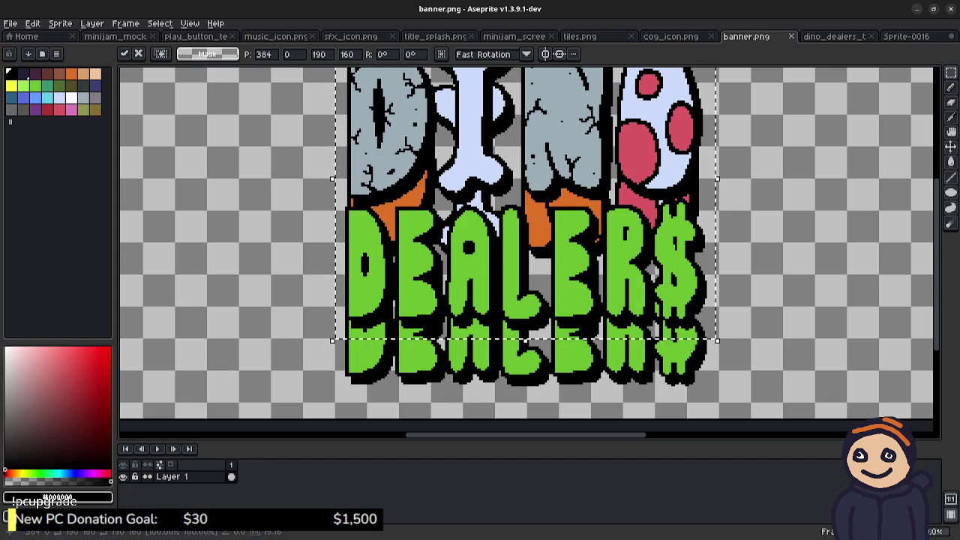
{"action": "key", "text": "Down"}
{"action": "key", "text": "Down"}
{"action": "key", "text": "Down"}
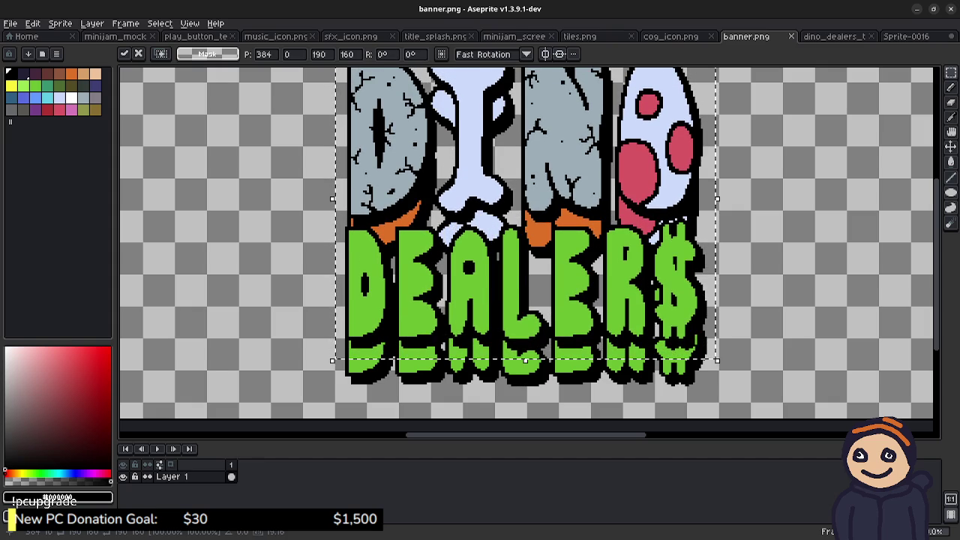
{"action": "key", "text": "Down"}
{"action": "key", "text": "Down"}
{"action": "key", "text": "Down"}
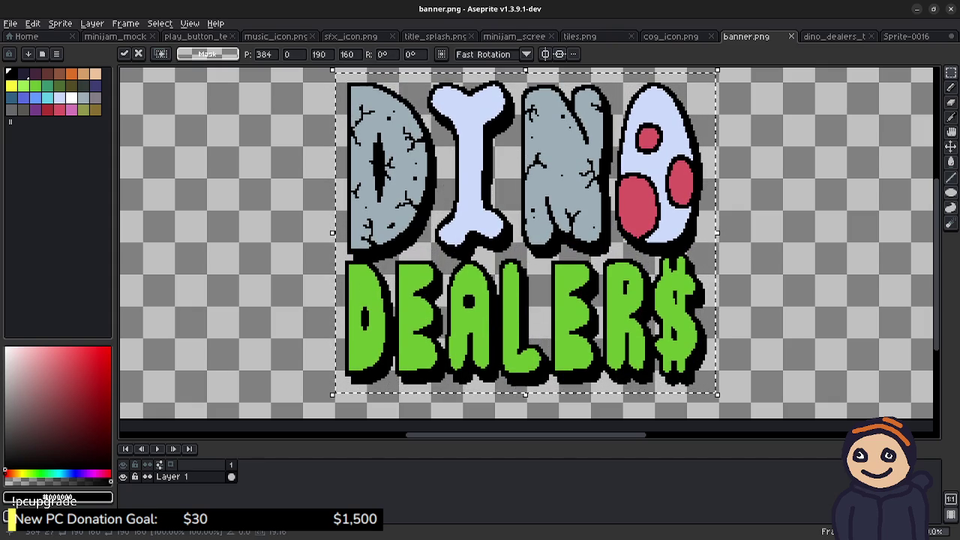
{"action": "key", "text": "Right"}
{"action": "key", "text": "Down"}
{"action": "key", "text": "Down"}
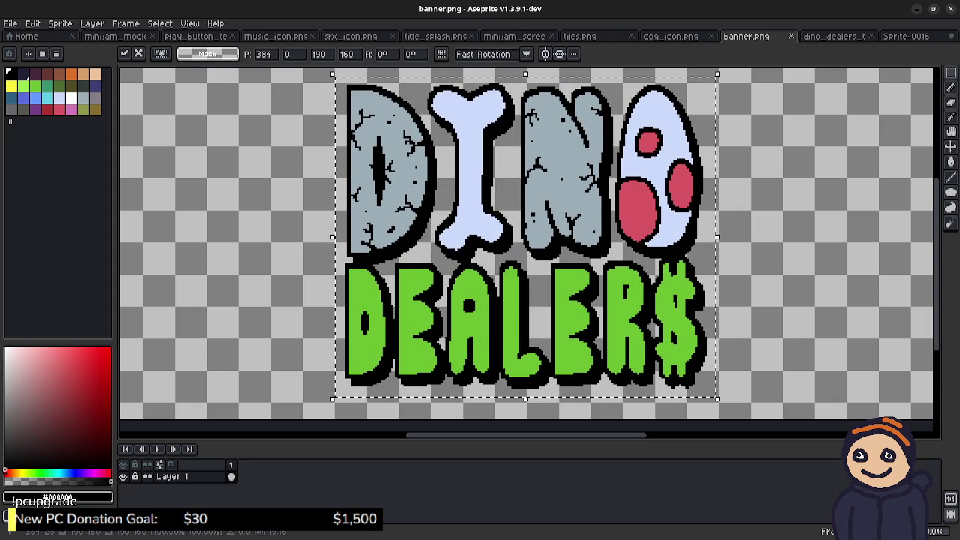
{"action": "key", "text": "Up"}
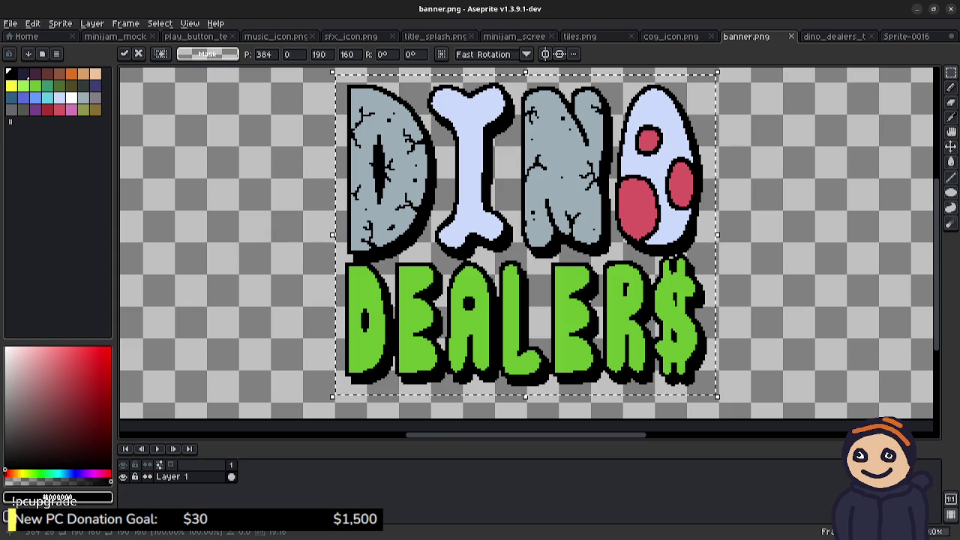
{"action": "left_click", "coordinate": [760, 201]}
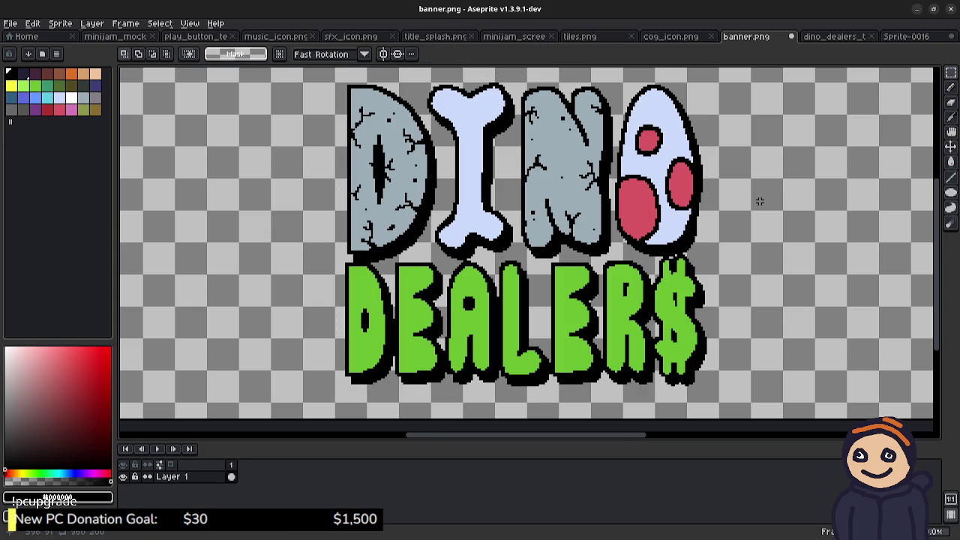
{"action": "key", "text": "ctrl+z"}
{"action": "key", "text": "ctrl+z"}
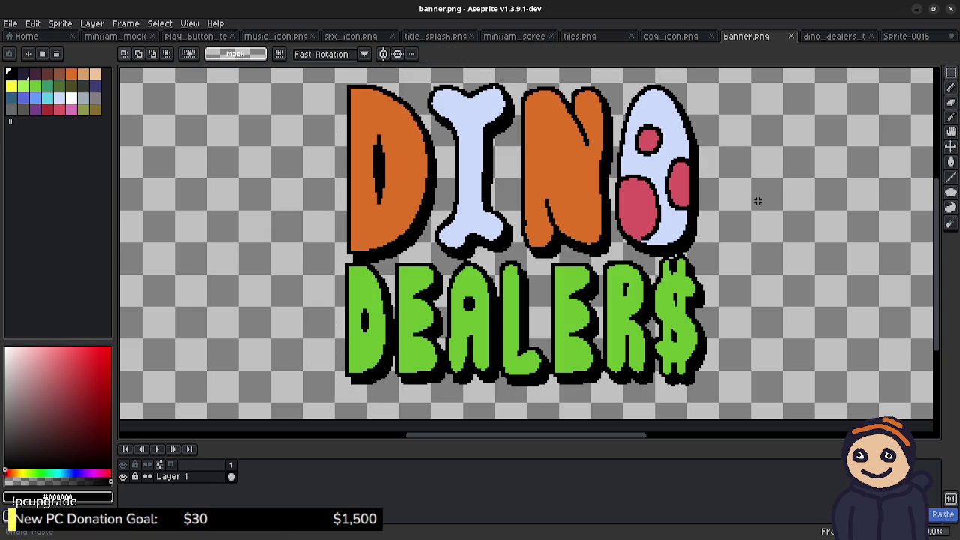
{"action": "key", "text": "ctrl+Tab"}
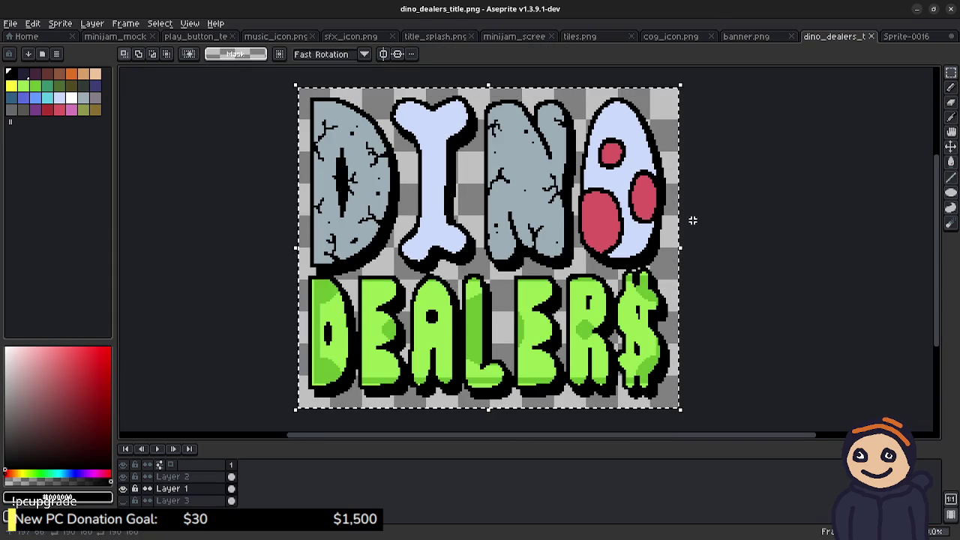
- Delete Layer 2 and the green-block Layer 3 so the title image is a single layer
{"action": "key", "text": "ctrl+d"}
{"action": "left_click", "coordinate": [176, 477]}
{"action": "right_click", "coordinate": [176, 477]}
{"action": "left_click", "coordinate": [197, 469]}
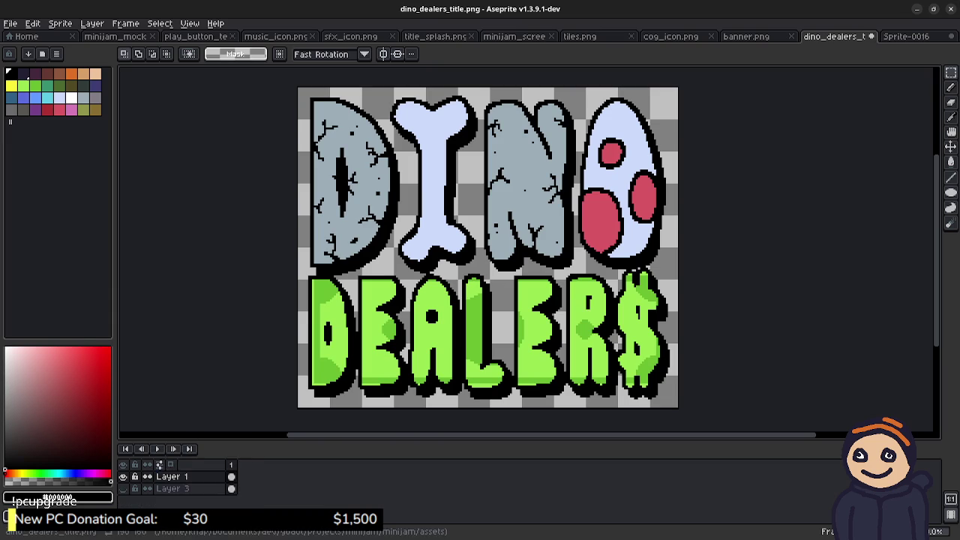
{"action": "right_click", "coordinate": [173, 477]}
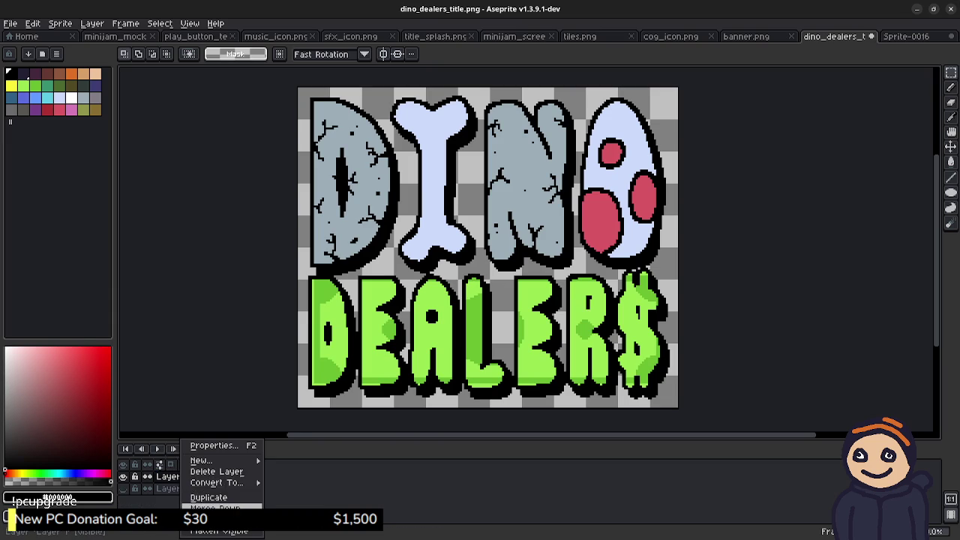
{"action": "left_click", "coordinate": [196, 470]}
{"action": "key", "text": "ctrl+z"}
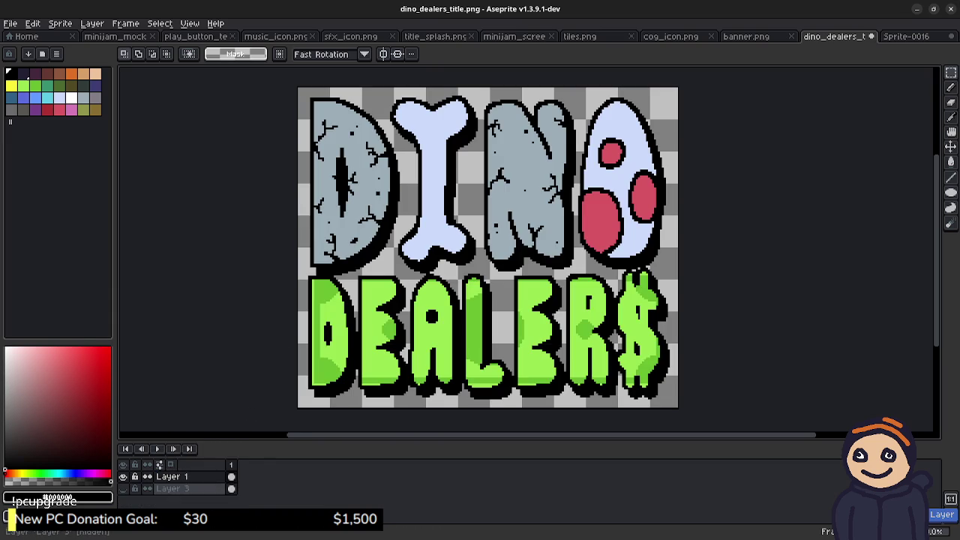
{"action": "key", "text": "ctrl+z"}
{"action": "right_click", "coordinate": [178, 477]}
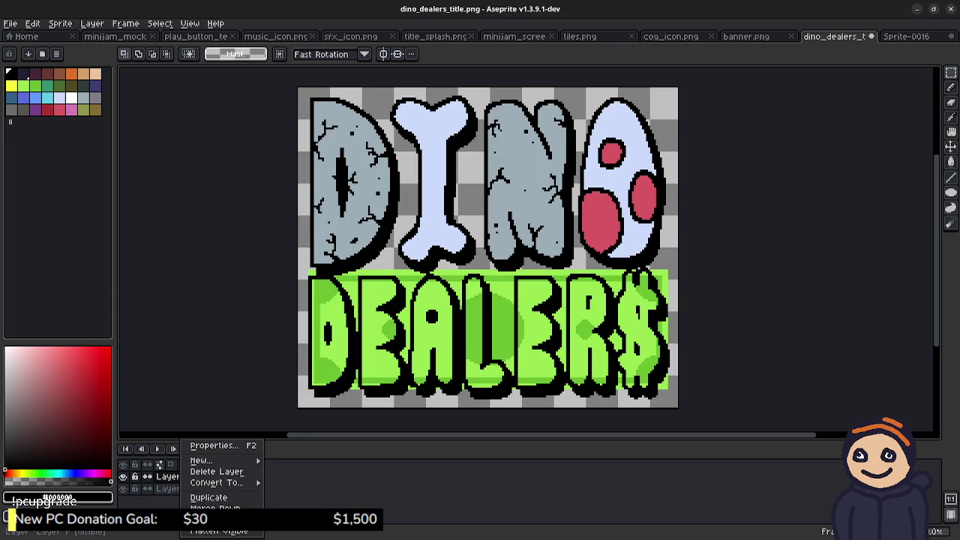
{"action": "left_click", "coordinate": [173, 488]}
{"action": "left_click", "coordinate": [173, 489]}
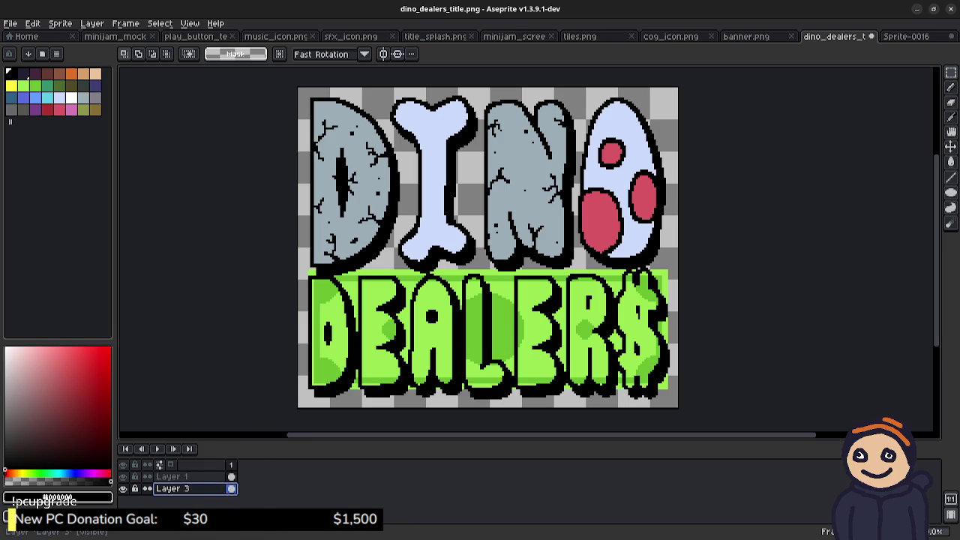
{"action": "right_click", "coordinate": [173, 489]}
{"action": "left_click", "coordinate": [214, 471]}
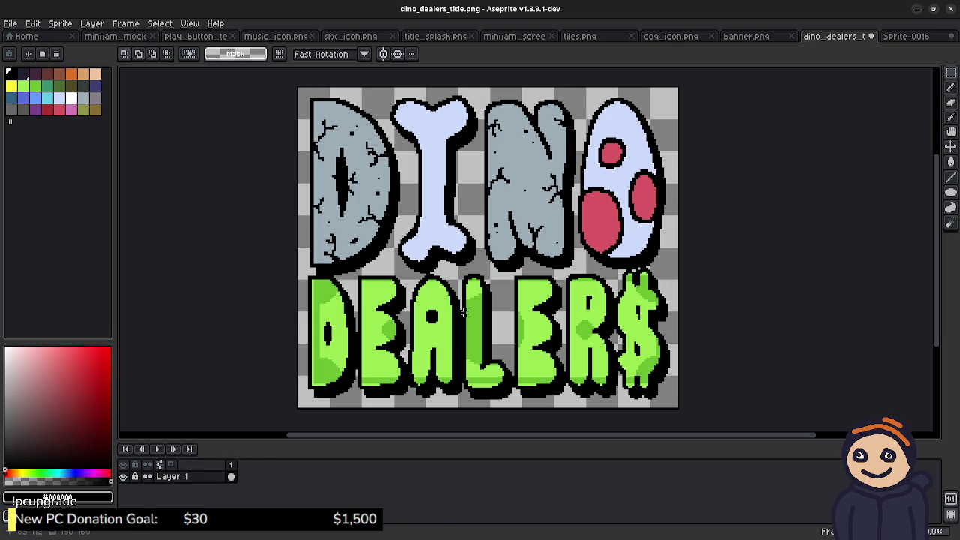
- Save the title, paste it onto banner.png nudged down and right, and save banner.png
{"action": "key", "text": "ctrl+a"}
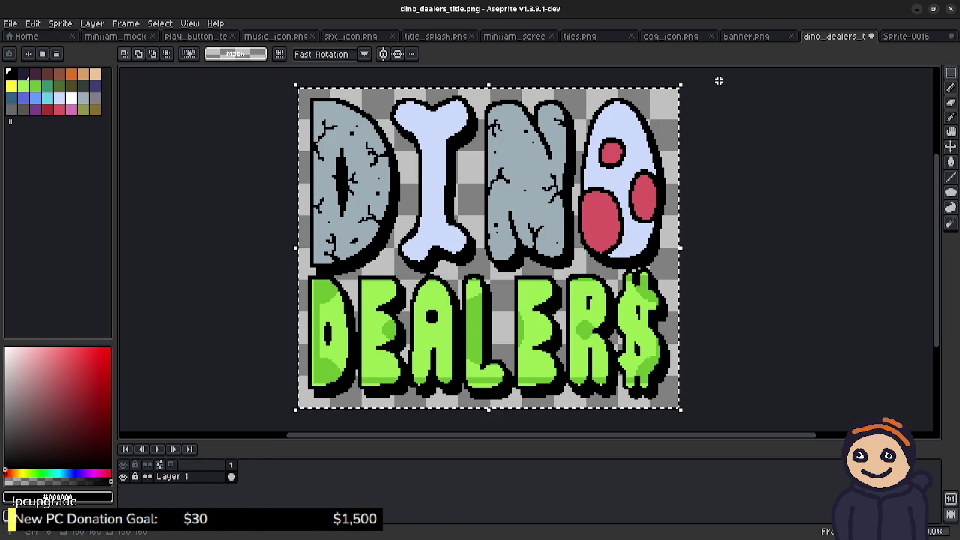
{"action": "key", "text": "ctrl+s"}
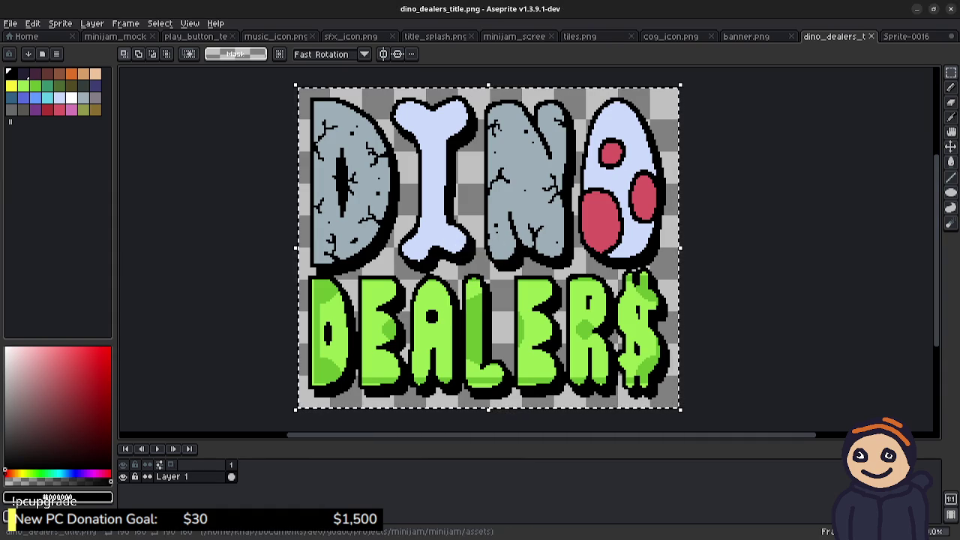
{"action": "key", "text": "ctrl+shift+Tab"}
{"action": "key", "text": "ctrl+v"}
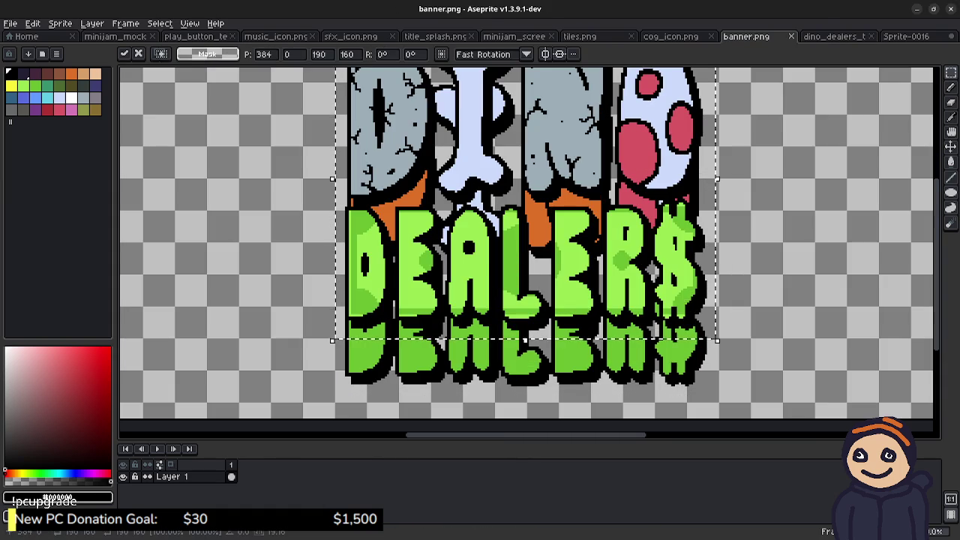
{"action": "key", "text": "Down"}
{"action": "key", "text": "Down"}
{"action": "key", "text": "Down"}
{"action": "key", "text": "Down"}
{"action": "key", "text": "Down"}
{"action": "key", "text": "Down"}
{"action": "key", "text": "Right"}
{"action": "key", "text": "Right"}
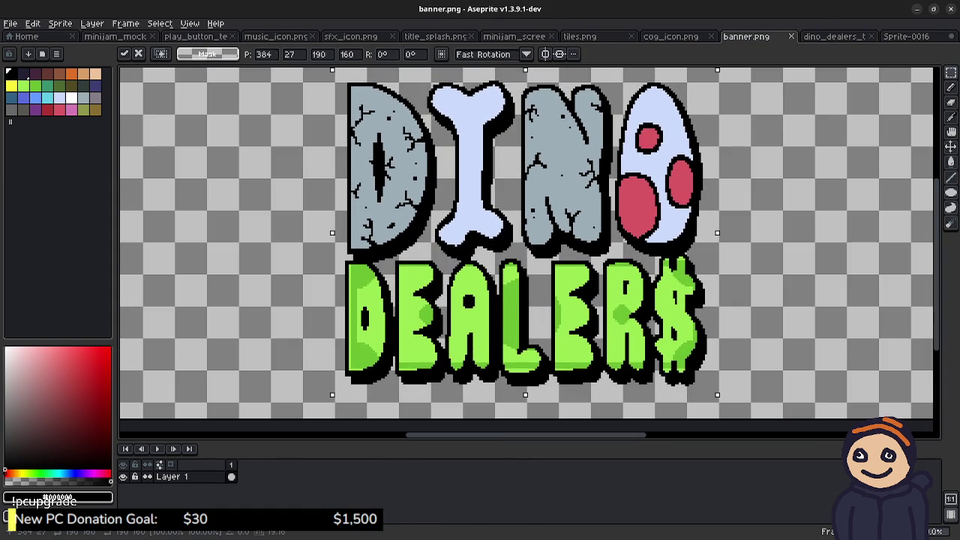
{"action": "key", "text": "Down"}
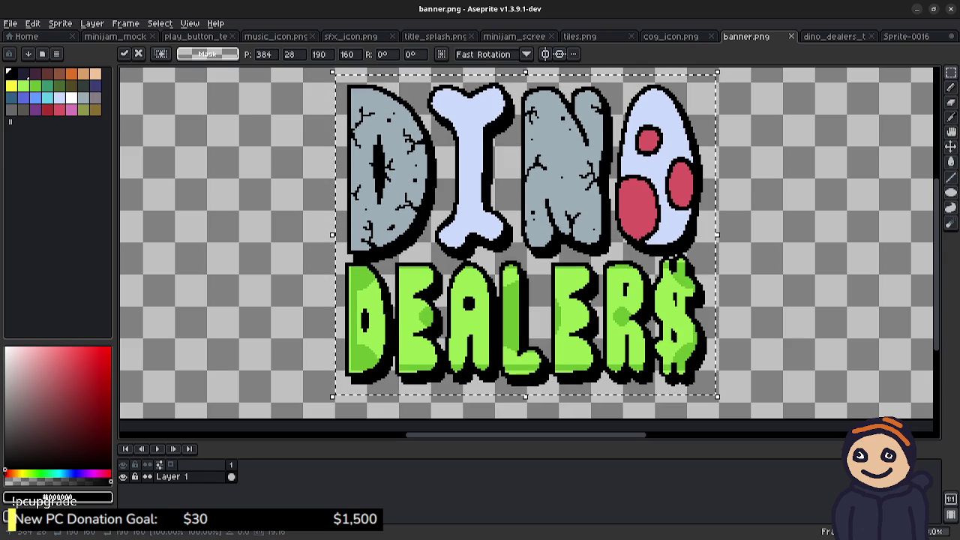
{"action": "key", "text": "ctrl+d"}
{"action": "key", "text": "ctrl+s"}
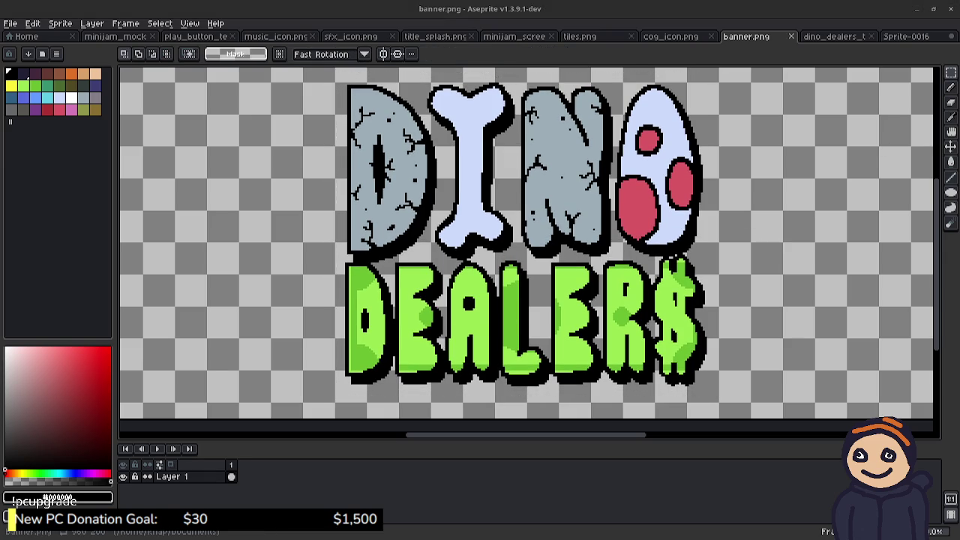
{"action": "key", "text": "alt+Tab"}
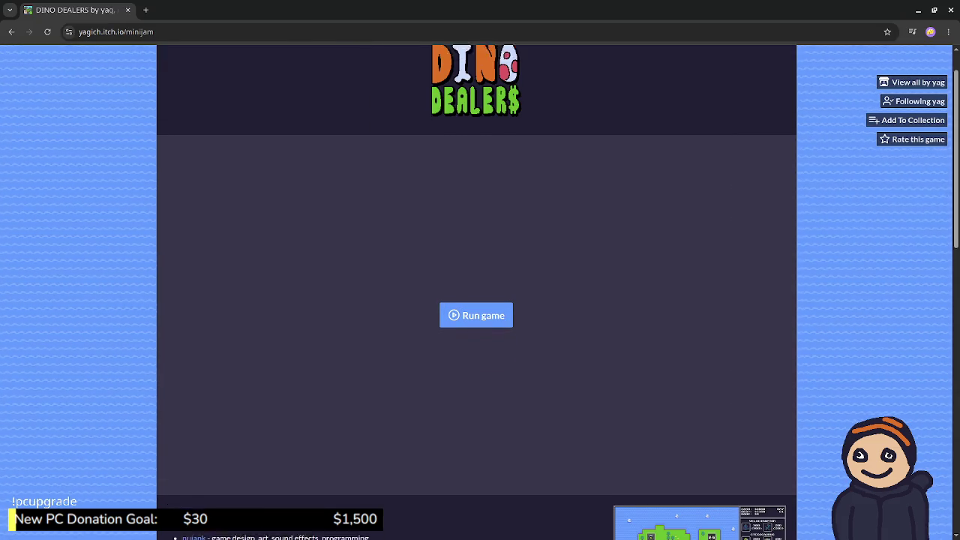
- Reload the itch.io page and swap the old banner for the new banner.png in the theme editor
{"action": "key", "text": "F5"}
{"action": "left_click", "coordinate": [290, 57]}
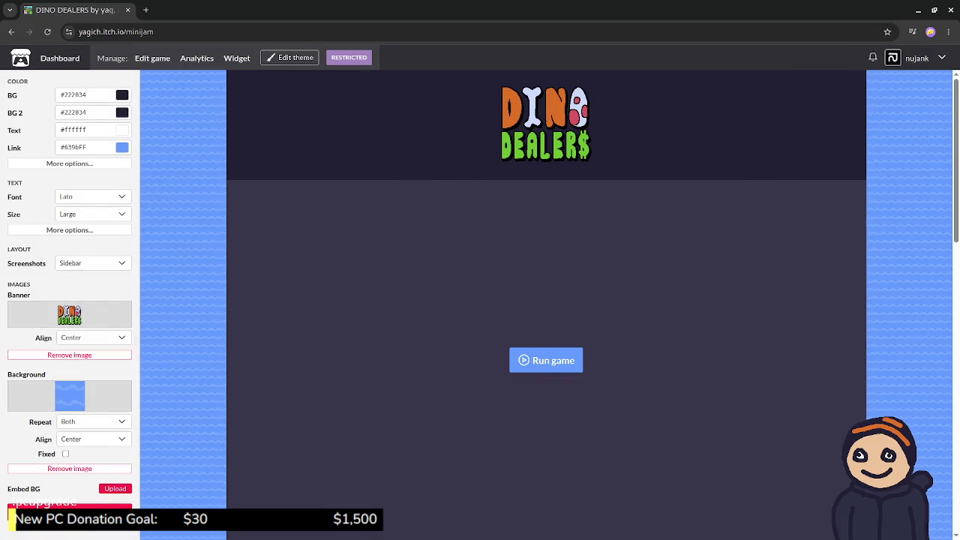
{"action": "left_click", "coordinate": [69, 354]}
{"action": "left_click", "coordinate": [114, 295]}
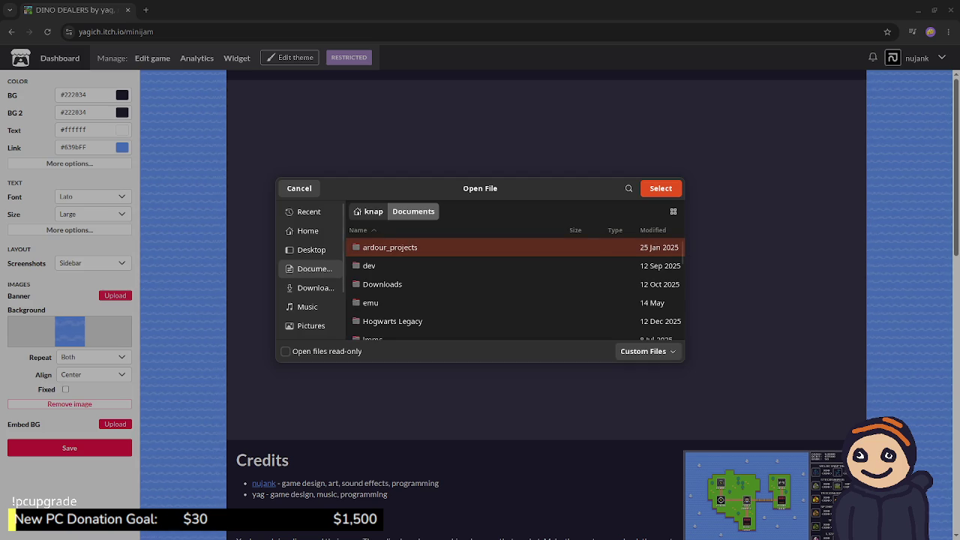
{"action": "scroll", "coordinate": [514, 288], "scroll_direction": "down", "scroll_amount": 10}
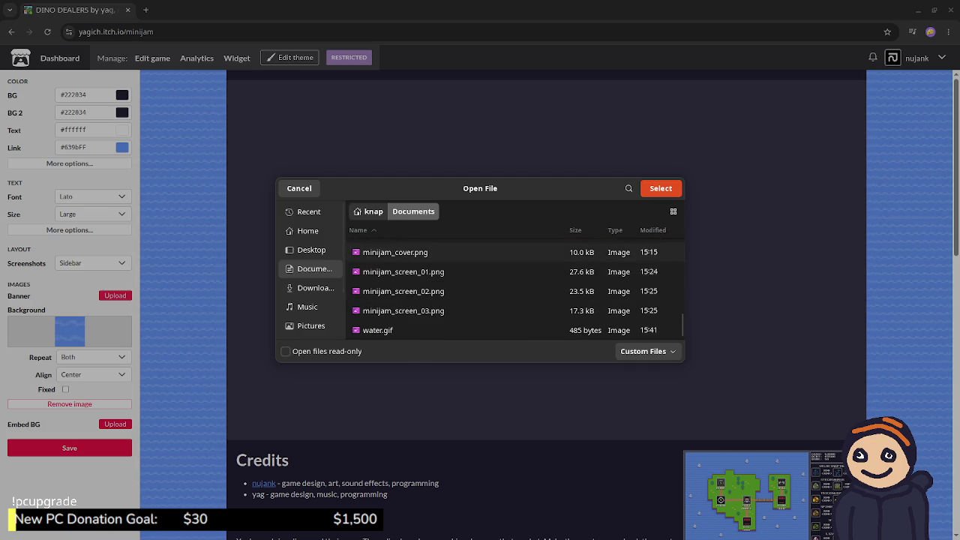
{"action": "scroll", "coordinate": [515, 272], "scroll_direction": "up", "scroll_amount": 1}
{"action": "left_click", "coordinate": [515, 268]}
{"action": "key", "text": "Return"}
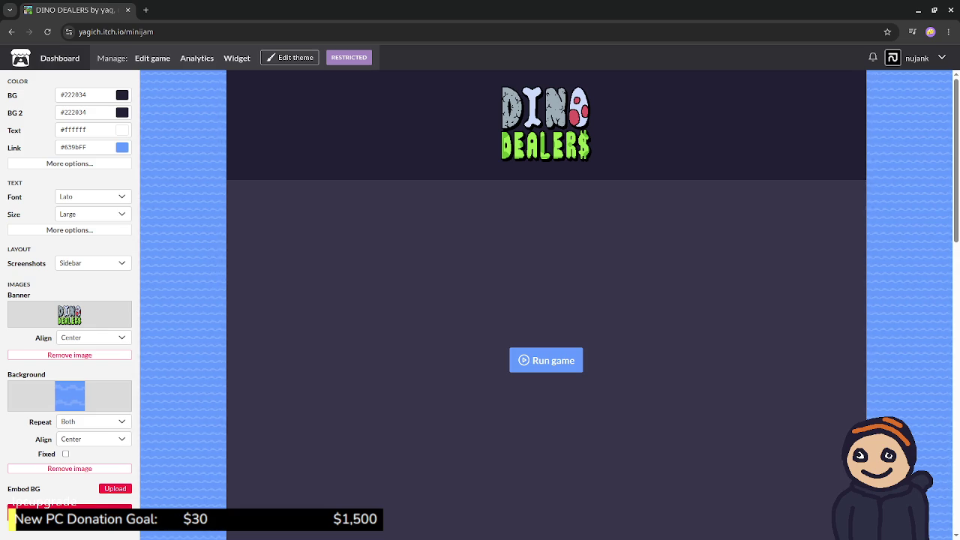
{"action": "scroll", "coordinate": [546, 360], "scroll_direction": "down", "scroll_amount": 4}
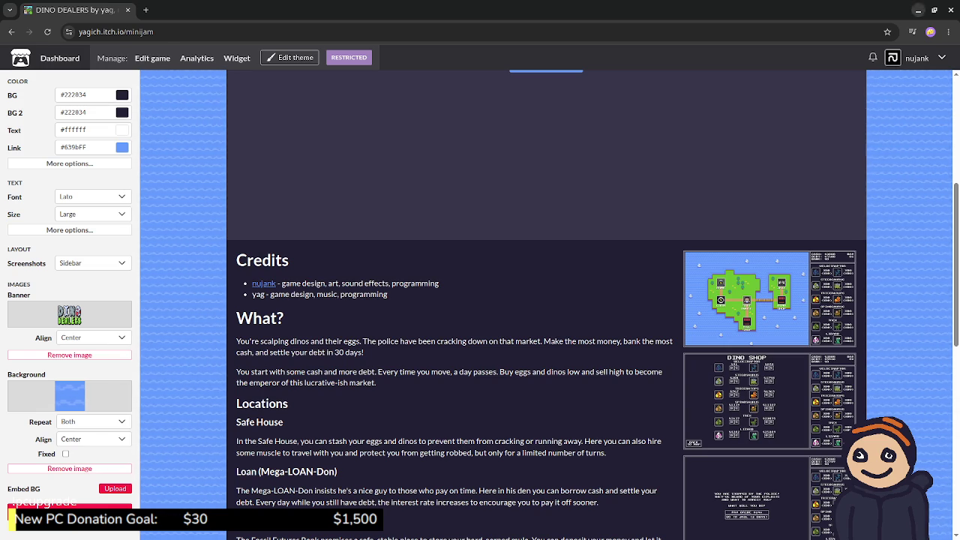
- Minimize the browser to bring the Aseprite banner artwork back into view
{"action": "left_click", "coordinate": [918, 10]}
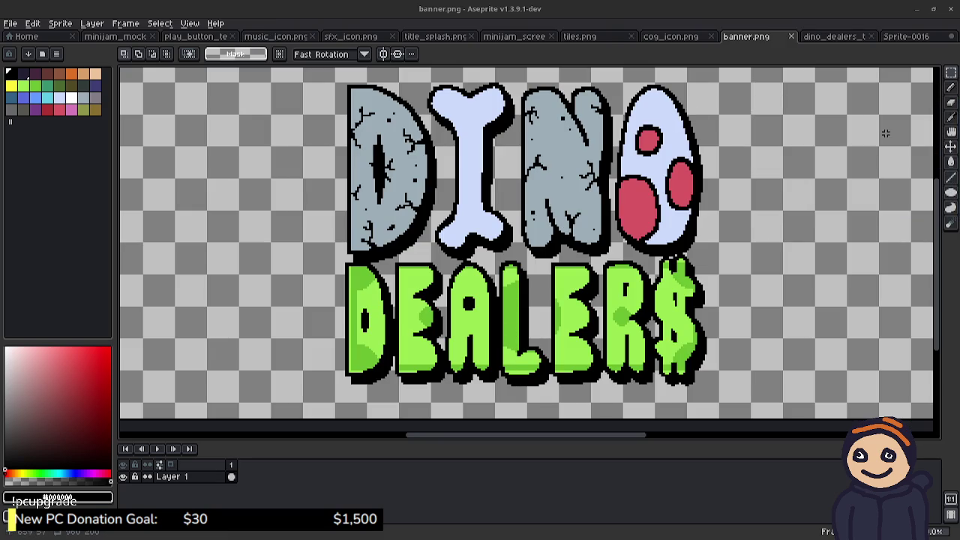
{"action": "left_click", "coordinate": [917, 9]}
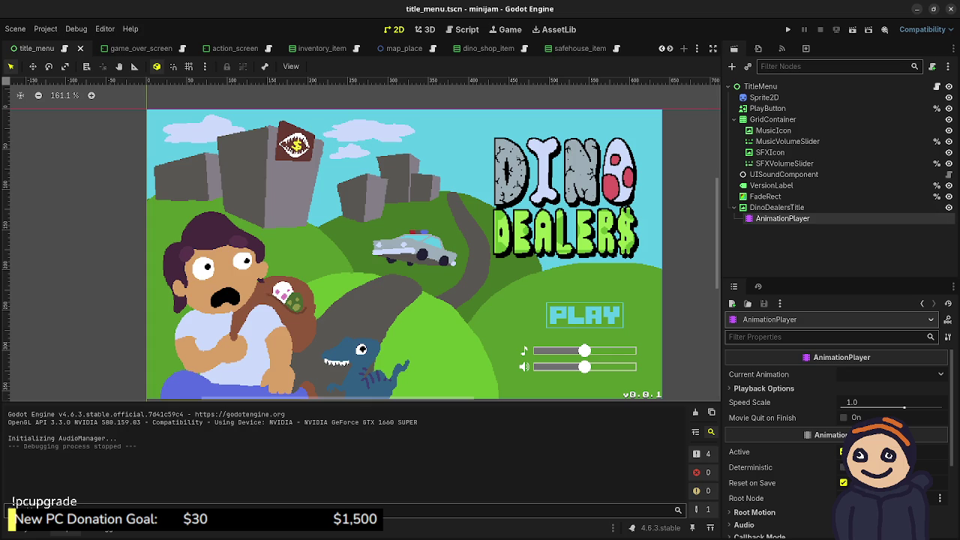
{"action": "key", "text": "alt+Tab"}
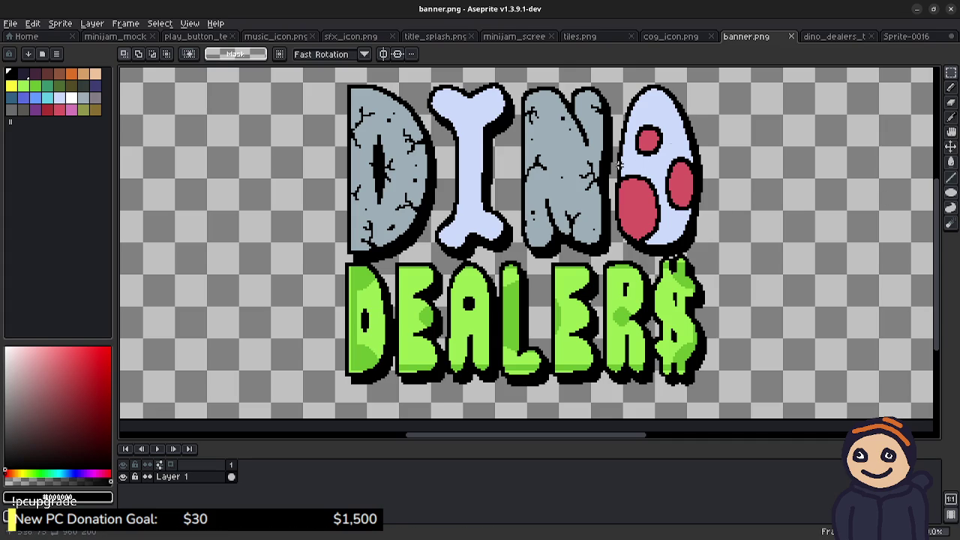
- Close the unsaved banknote sprite Sprite-0016 without saving
{"action": "left_click", "coordinate": [832, 36]}
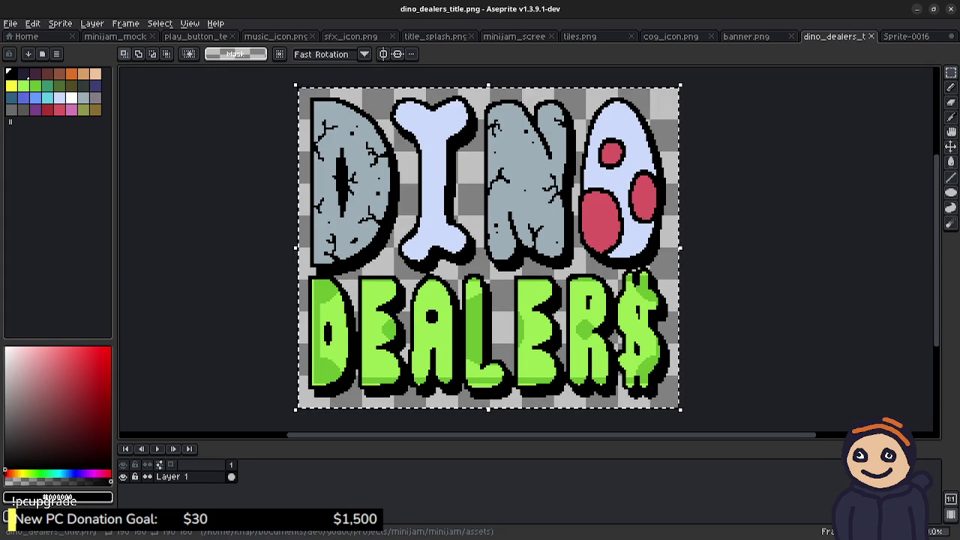
{"action": "key", "text": "ctrl+Tab"}
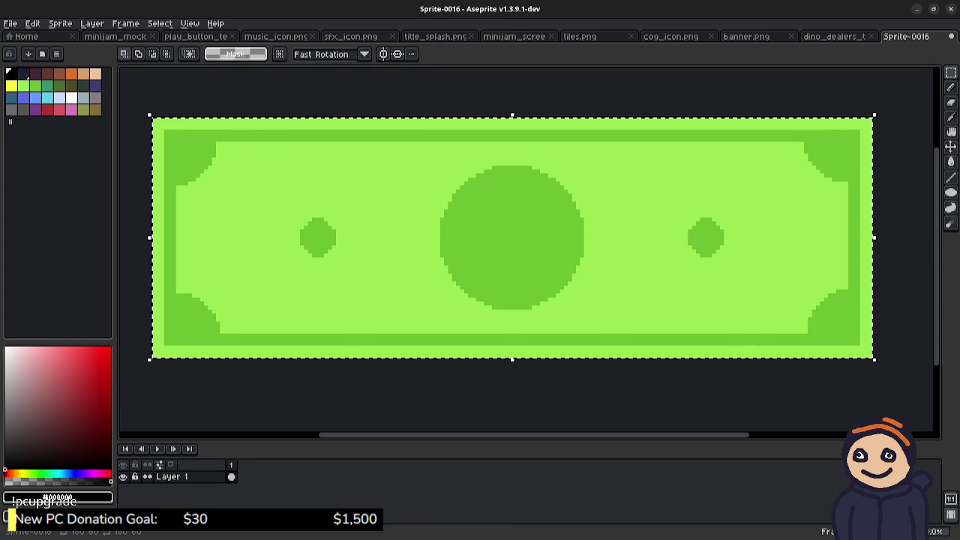
{"action": "key", "text": "ctrl+w"}
{"action": "key", "text": "Tab"}
{"action": "key", "text": "Return"}
- Close the cog_icon and tiles image tabs
{"action": "key", "text": "ctrl+shift+Tab"}
{"action": "key", "text": "ctrl+shift+Tab"}
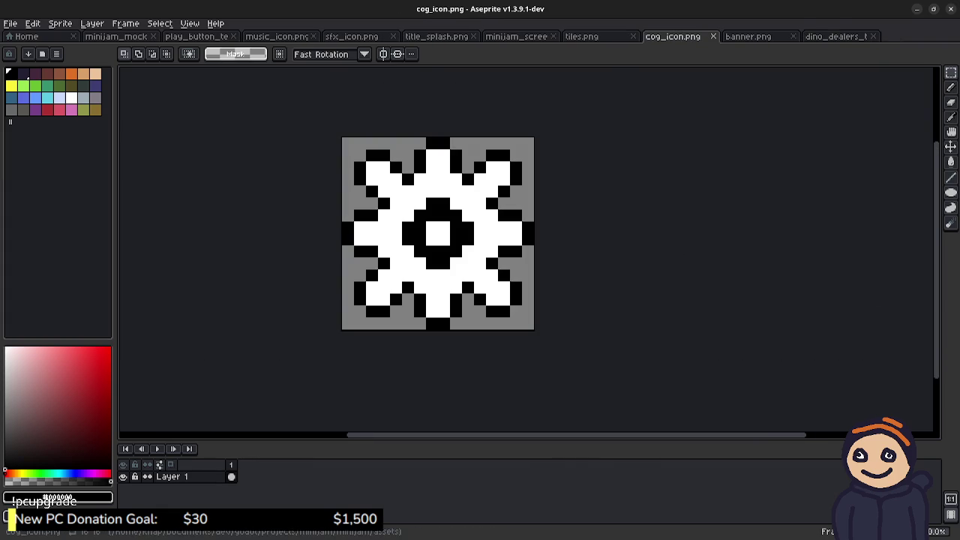
{"action": "key", "text": "ctrl+Tab"}
{"action": "key", "text": "ctrl+shift+Tab"}
{"action": "key", "text": "ctrl+w"}
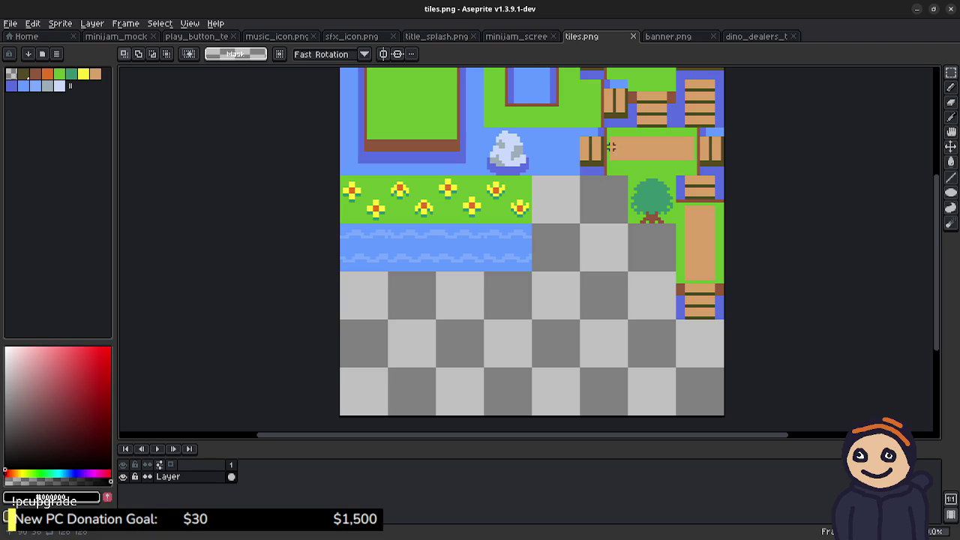
{"action": "mouse_move", "coordinate": [591, 148]}
{"action": "left_mouse_down"}
{"action": "mouse_move", "coordinate": [626, 159]}
{"action": "mouse_move", "coordinate": [647, 219]}
{"action": "mouse_move", "coordinate": [613, 200]}
{"action": "left_mouse_up"}
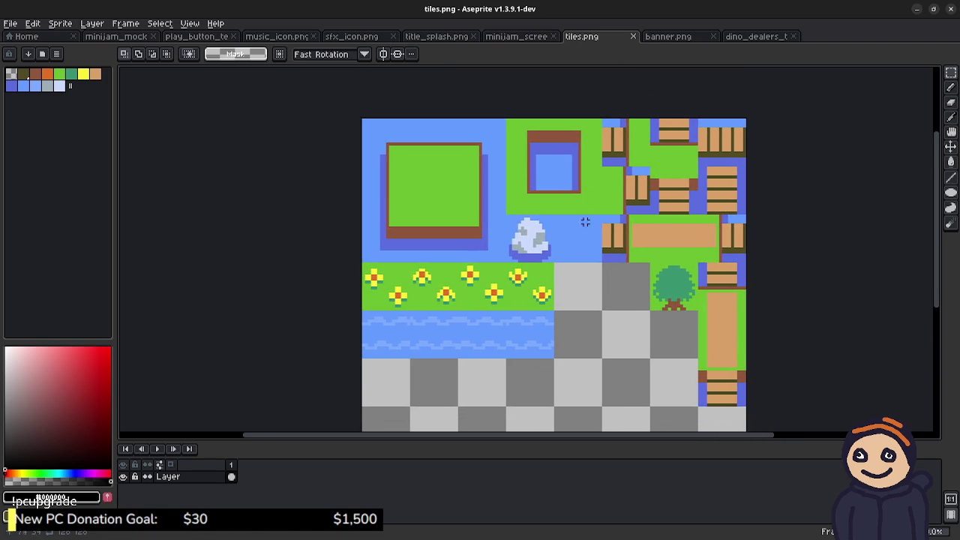
{"action": "left_click", "coordinate": [633, 36]}
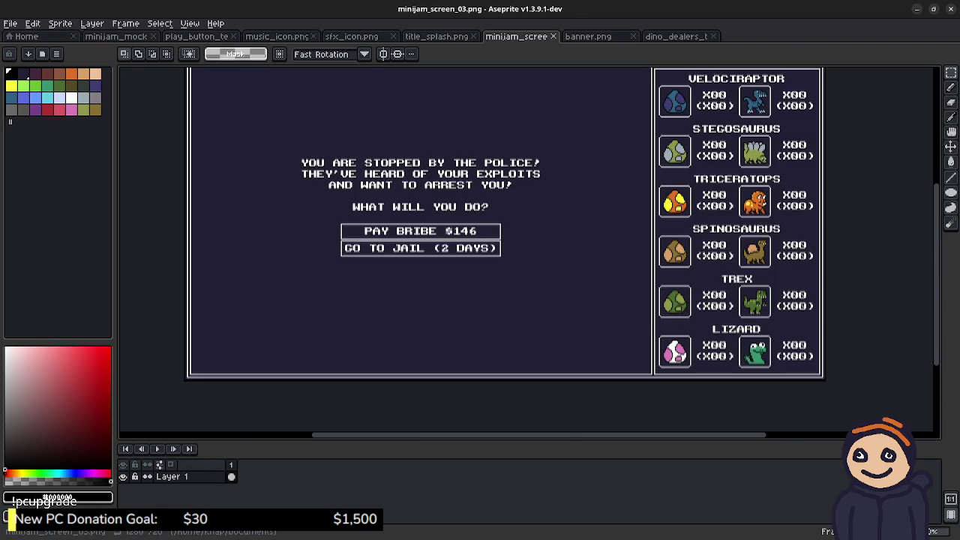
{"action": "mouse_move", "coordinate": [495, 138]}
{"action": "left_mouse_down"}
{"action": "mouse_move", "coordinate": [497, 157]}
{"action": "mouse_move", "coordinate": [519, 175]}
{"action": "left_mouse_up"}
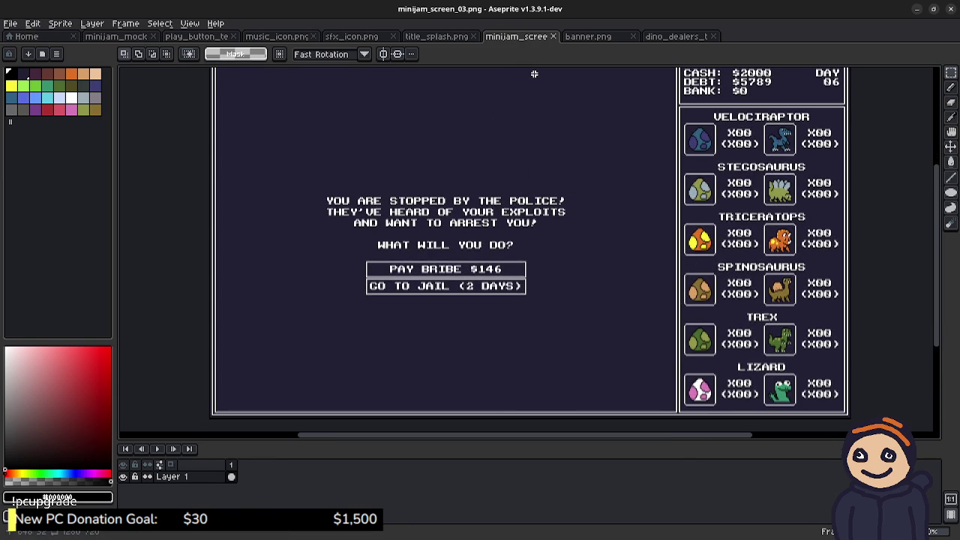
- Close the sfx_icon, music_icon and play_button_texture tabs
{"action": "left_click", "coordinate": [435, 36]}
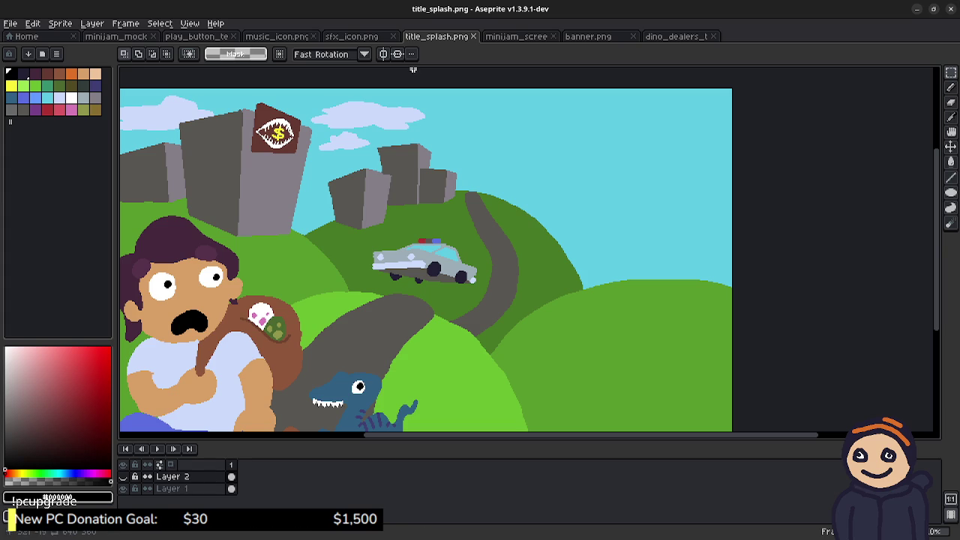
{"action": "key", "text": "ctrl+shift+Tab"}
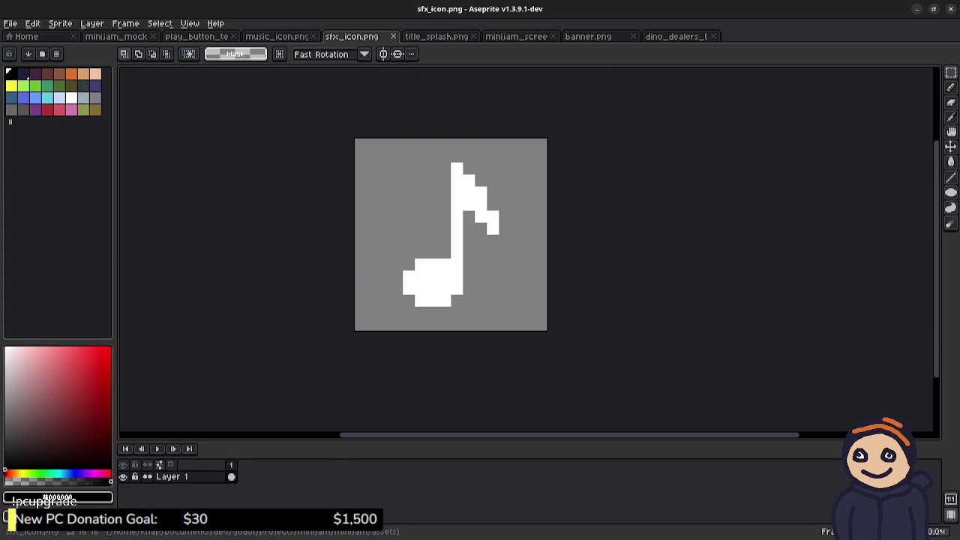
{"action": "left_click", "coordinate": [393, 36]}
{"action": "key", "text": "ctrl+shift+Tab"}
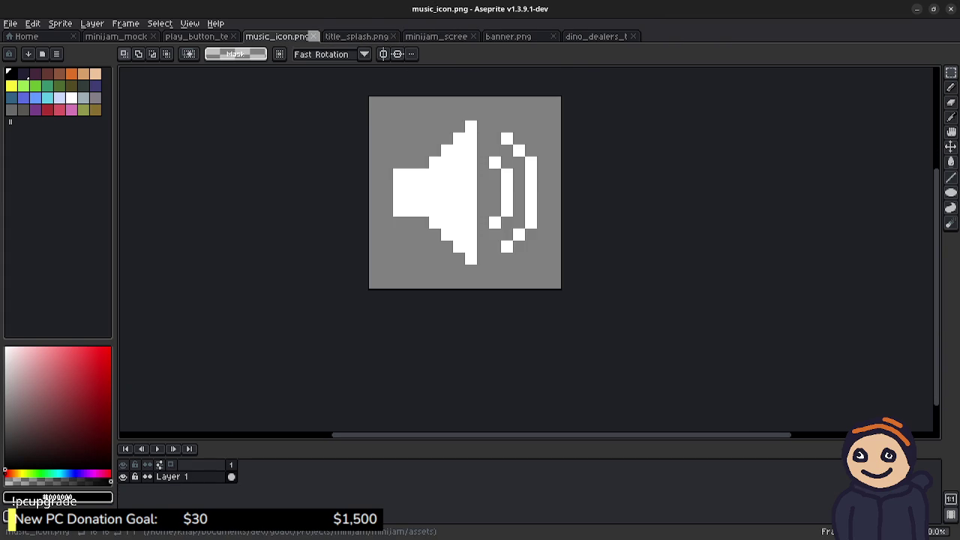
{"action": "left_click", "coordinate": [313, 36]}
{"action": "key", "text": "ctrl+shift+Tab"}
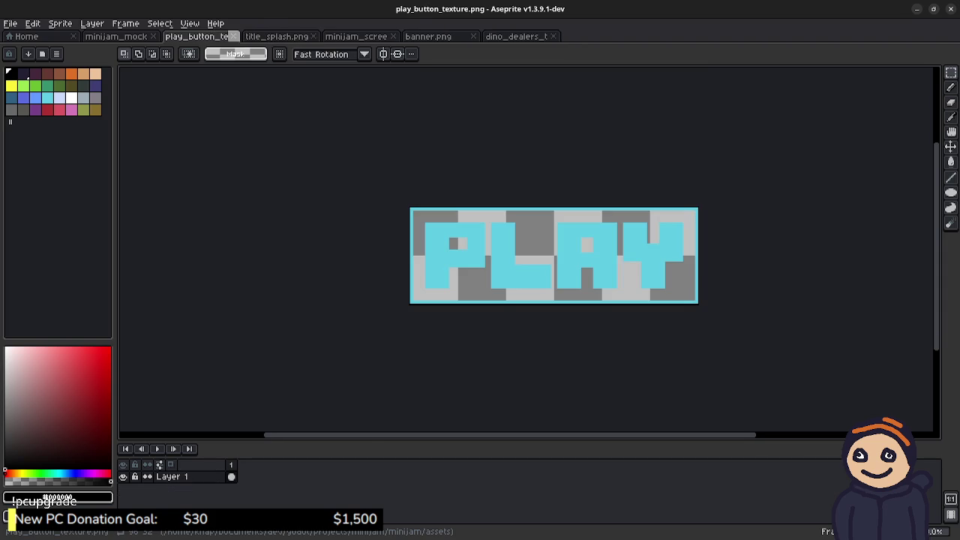
{"action": "left_click", "coordinate": [234, 36]}
{"action": "key", "text": "ctrl+shift+Tab"}
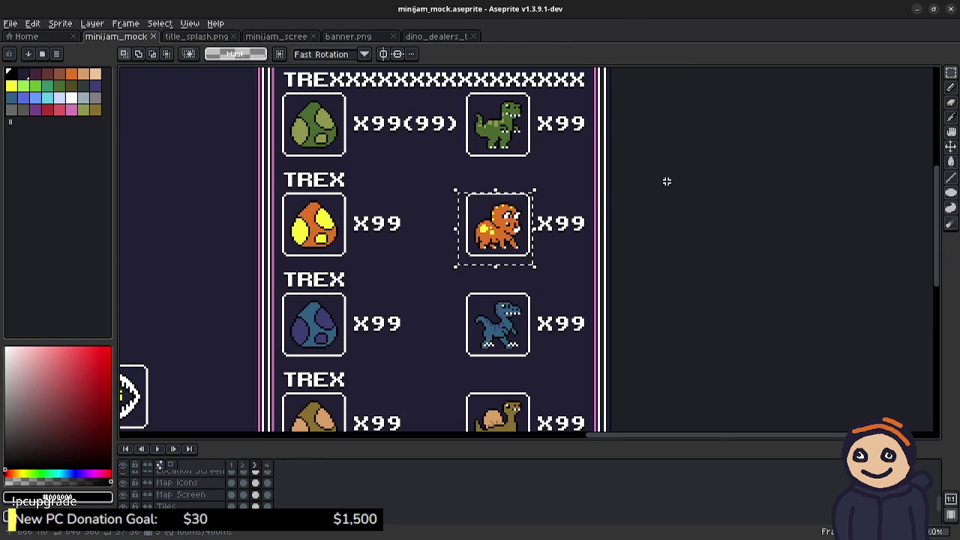
- Deselect the orange dino and switch over to the Godot editor
{"action": "key", "text": "ctrl+d"}
{"action": "scroll", "coordinate": [645, 167], "scroll_direction": "left", "scroll_amount": 3}
{"action": "scroll", "coordinate": [525, 157], "scroll_direction": "down", "scroll_amount": 2}
{"action": "scroll", "coordinate": [463, 150], "scroll_direction": "up", "scroll_amount": 1}
{"action": "scroll", "coordinate": [463, 150], "scroll_direction": "left", "scroll_amount": 3}
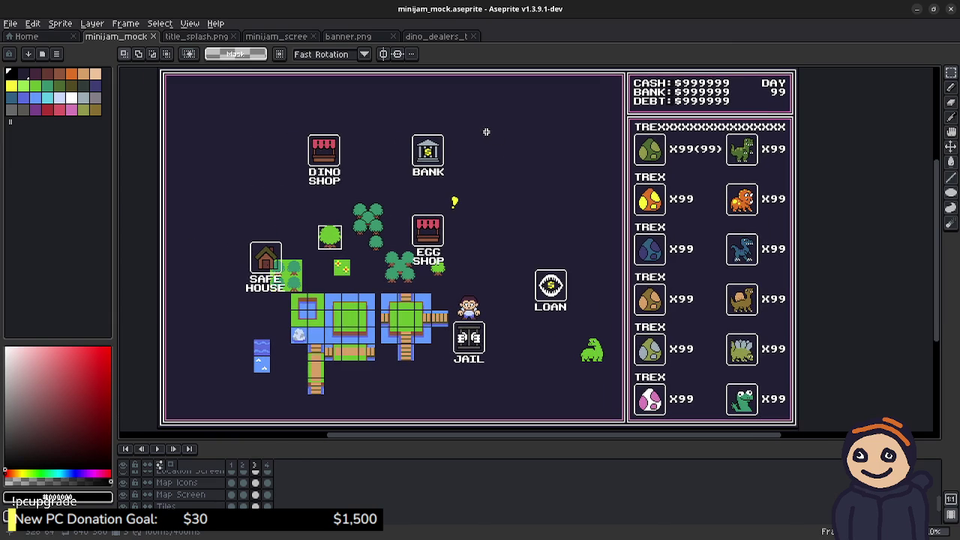
{"action": "key", "text": "alt+Tab"}
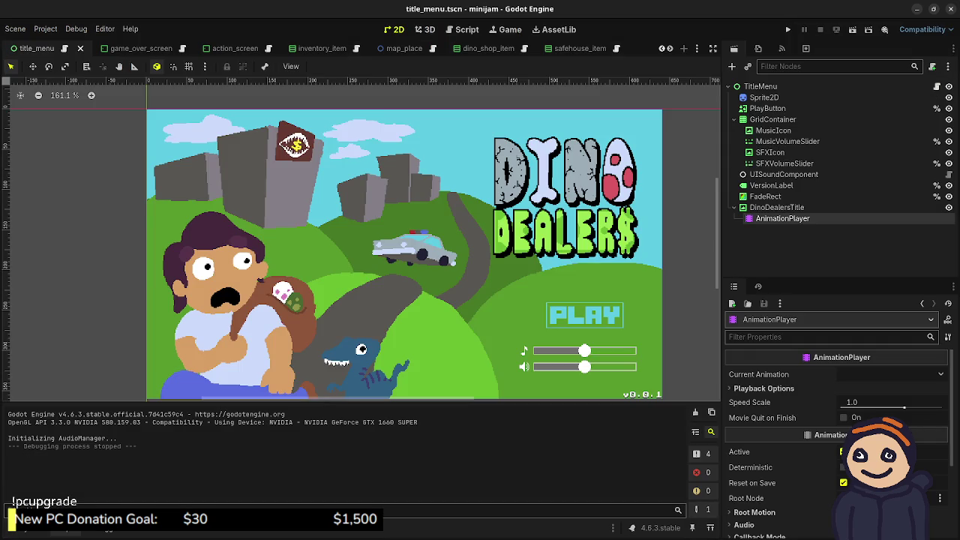
- Open player.gd in the Script workspace and switch to the player scene tab
{"action": "left_click", "coordinate": [463, 29]}
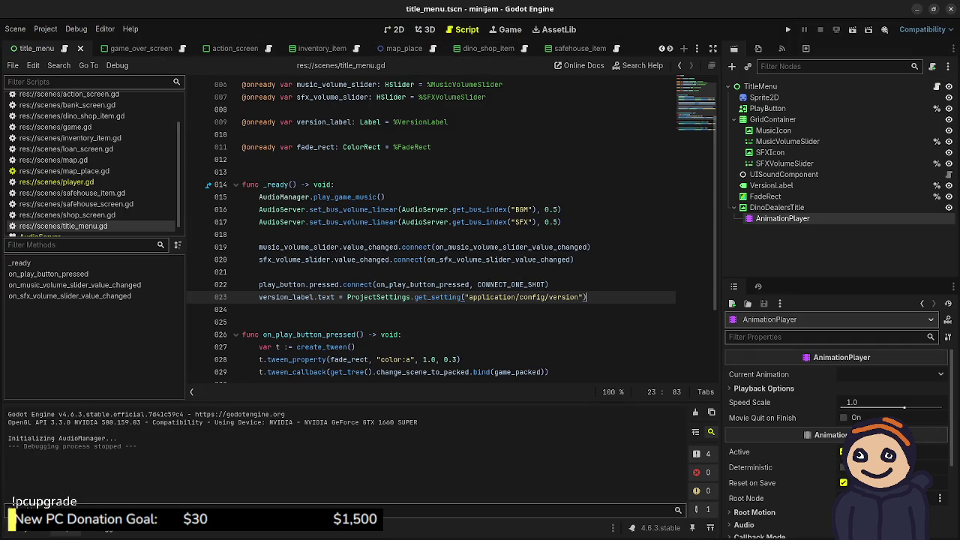
{"action": "scroll", "coordinate": [431, 225], "scroll_direction": "up", "scroll_amount": 2}
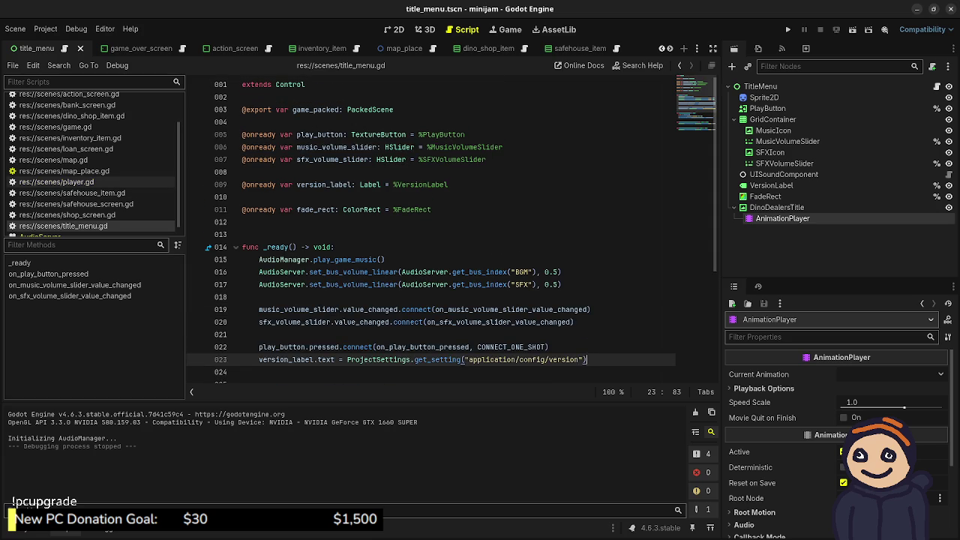
{"action": "left_click", "coordinate": [56, 181]}
{"action": "scroll", "coordinate": [562, 48], "scroll_direction": "down", "scroll_amount": 1}
{"action": "left_click", "coordinate": [566, 48]}
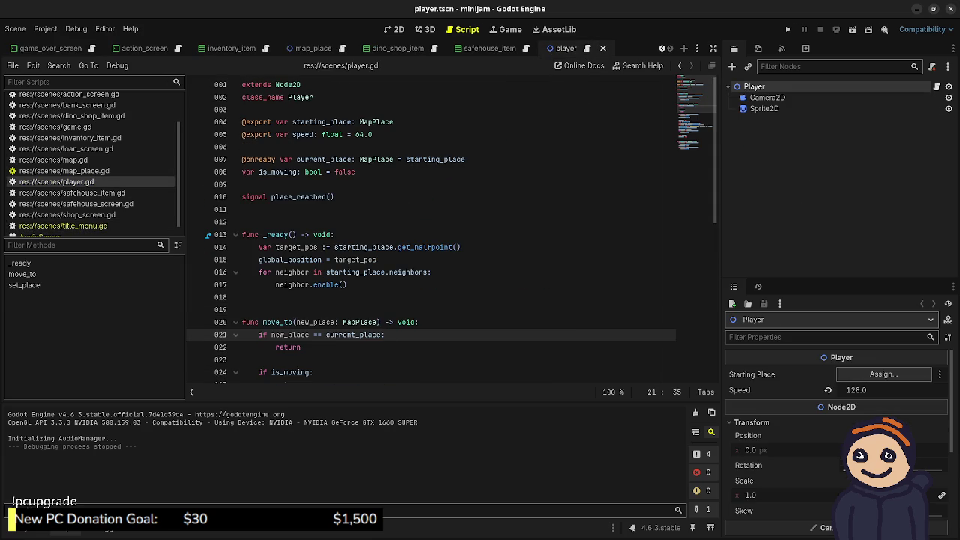
- Declare 'var ticks: float = 0.0' below the place_reached signal and save
{"action": "scroll", "coordinate": [431, 225], "scroll_direction": "down", "scroll_amount": 2}
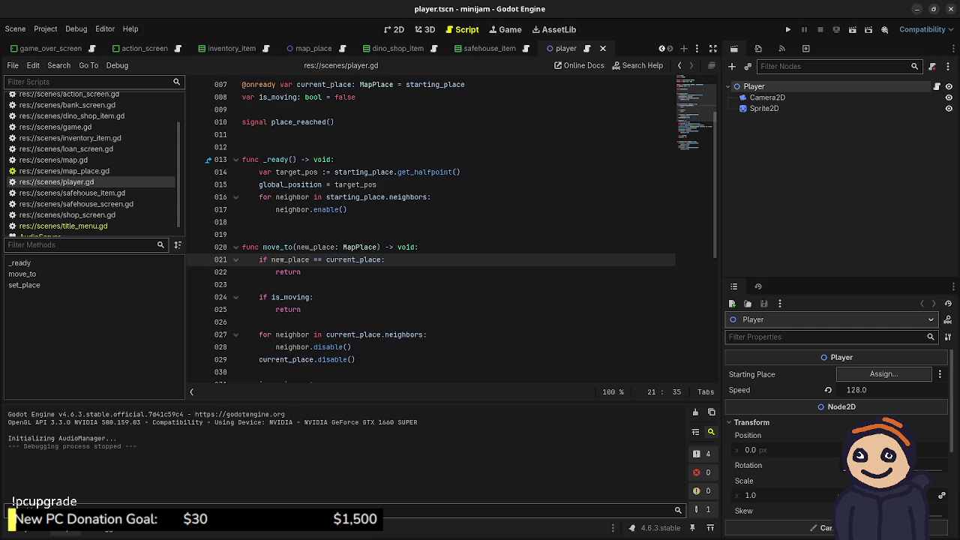
{"action": "left_click", "coordinate": [313, 297]}
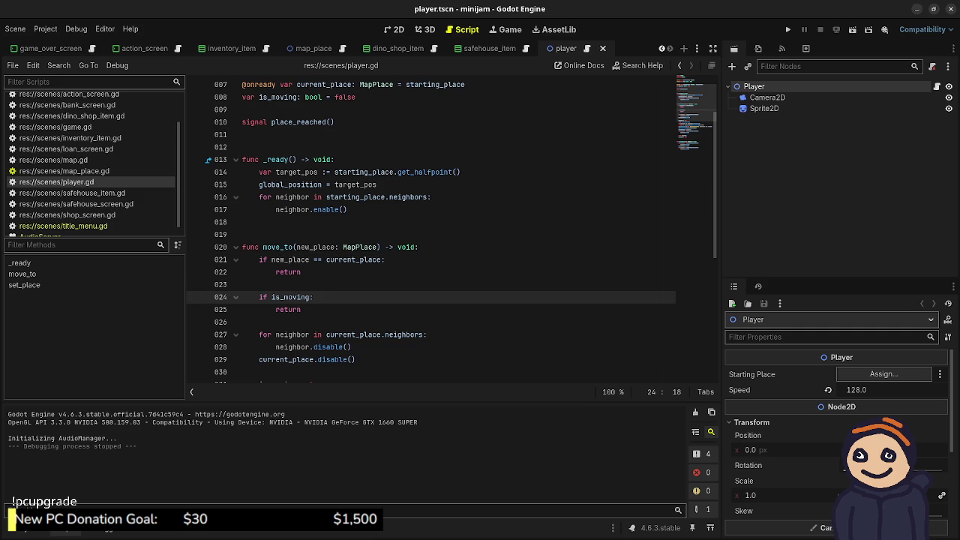
{"action": "left_click", "coordinate": [334, 122]}
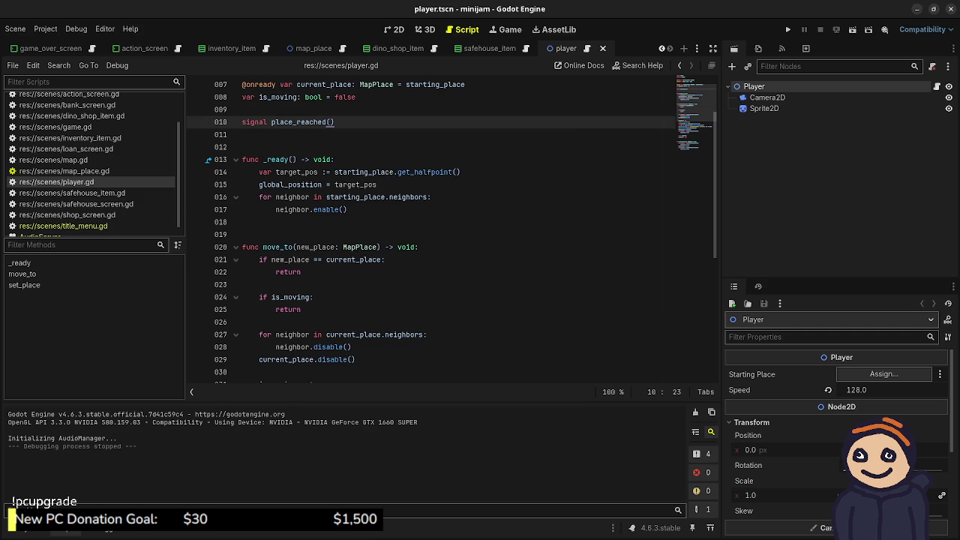
{"action": "key", "text": "Return"}
{"action": "key", "text": "Return"}
{"action": "type", "text": "var ticks: float = 0.0"}
{"action": "key", "text": "ctrl+s"}
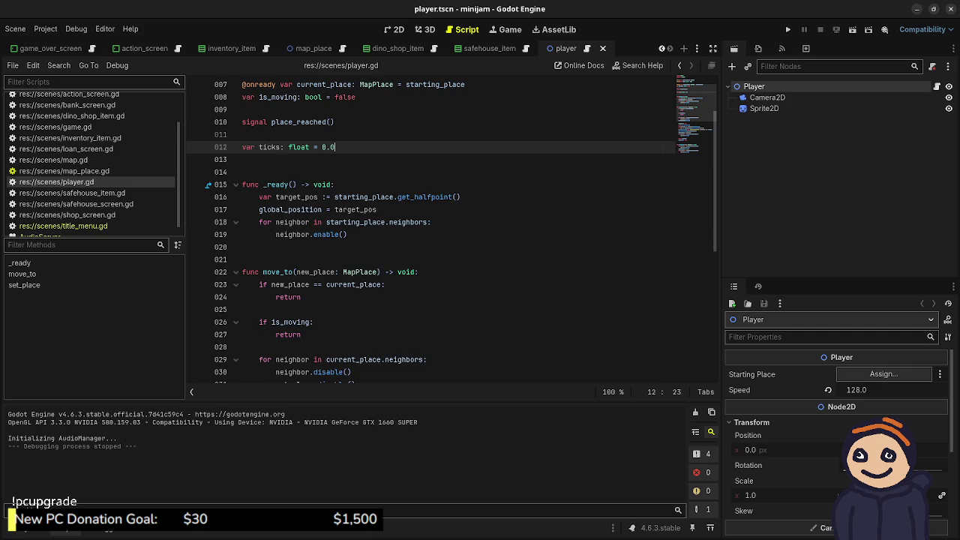
{"action": "left_click", "coordinate": [313, 322]}
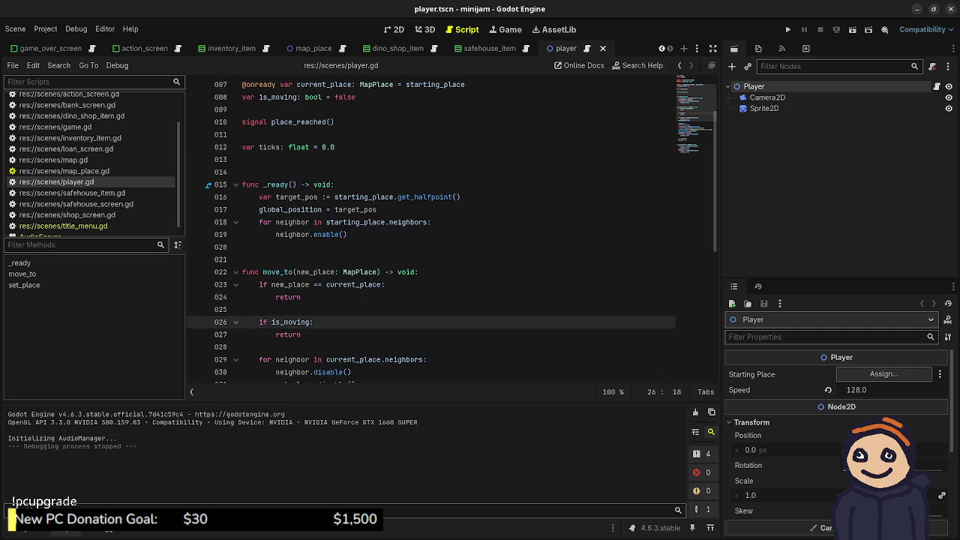
{"action": "key", "text": "Return"}
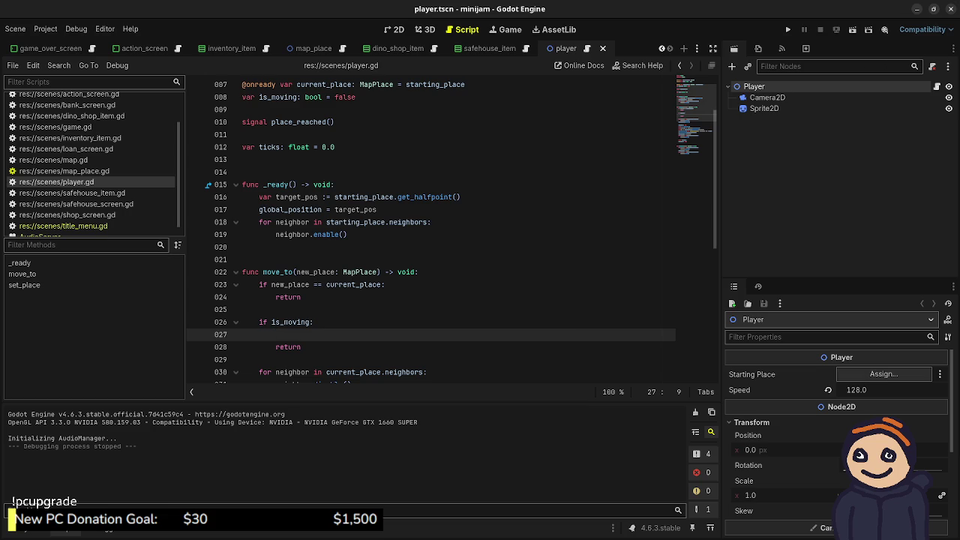
{"action": "scroll", "coordinate": [450, 229], "scroll_direction": "up", "scroll_amount": 2}
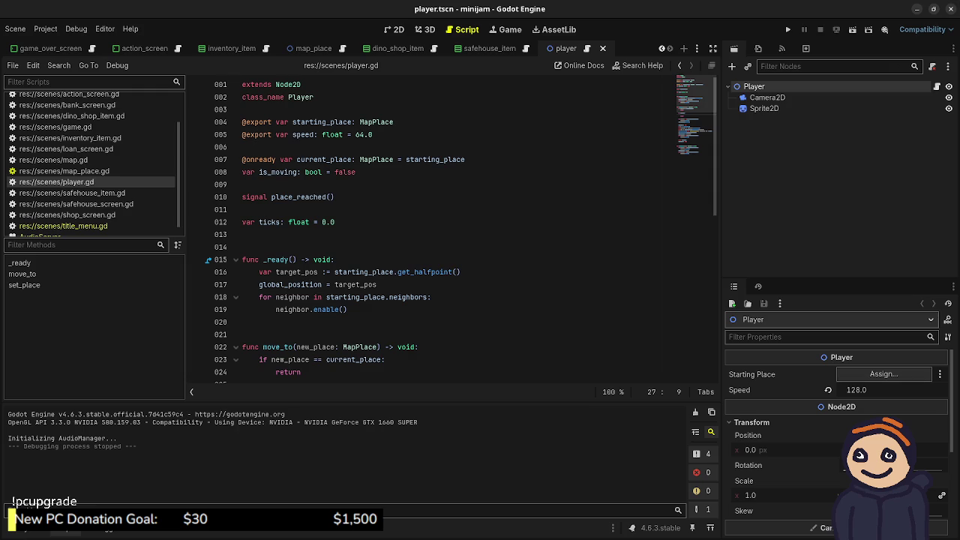
{"action": "left_click_drag", "start_coordinate": [763, 108], "coordinate": [395, 154]}
{"action": "key", "text": "ctrl+s"}
- Under if is_moving, set sprite_2d.rotation_degrees = sin(ticks * 0.2) * 5.0 and save
{"action": "double_click", "coordinate": [316, 147]}
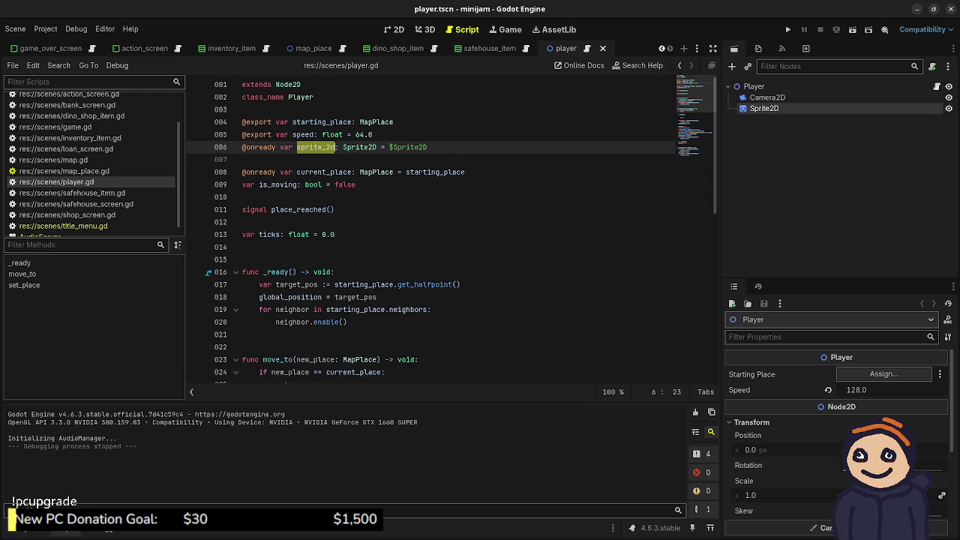
{"action": "scroll", "coordinate": [430, 228], "scroll_direction": "down", "scroll_amount": 3}
{"action": "left_click", "coordinate": [276, 309]}
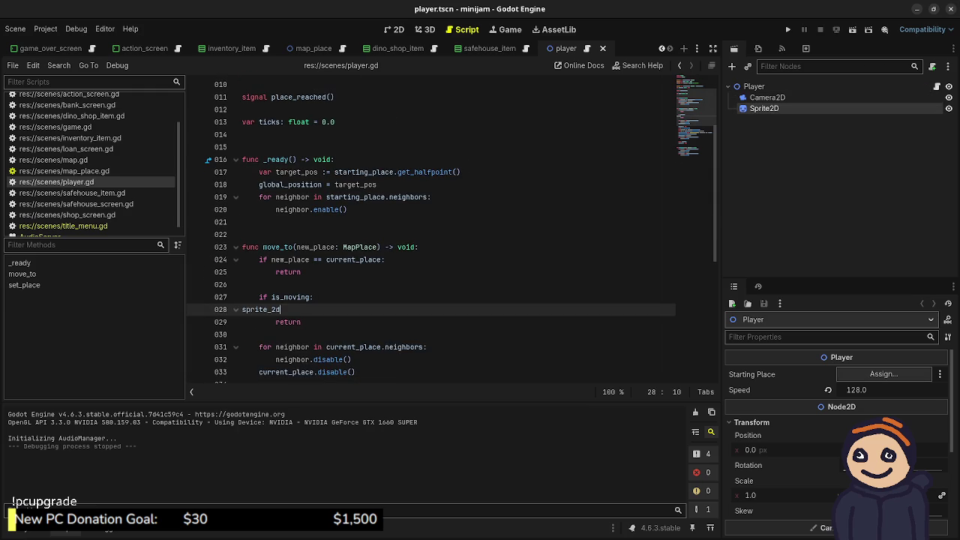
{"action": "type", "text": "sprite_2d.rotati"}
{"action": "type", "text": "on"}
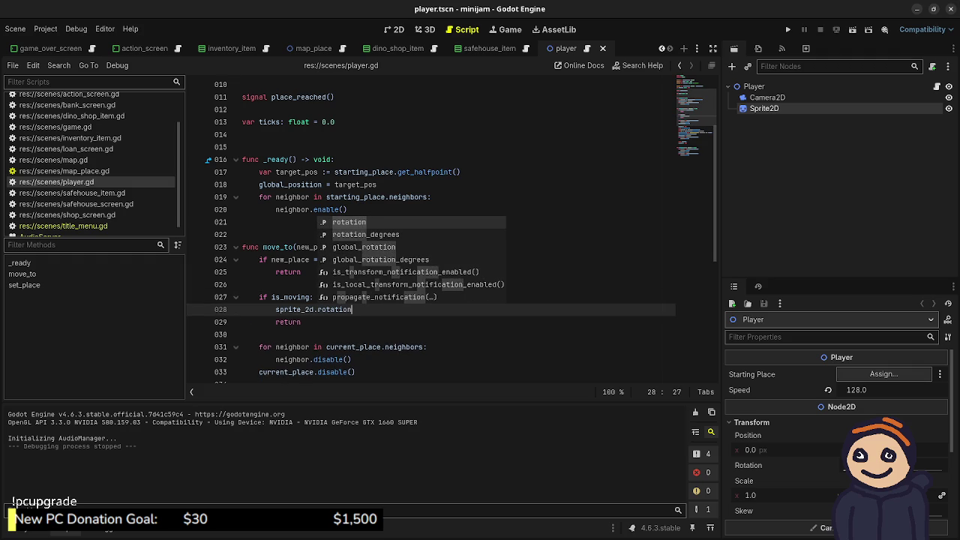
{"action": "type", "text": "_degrees."}
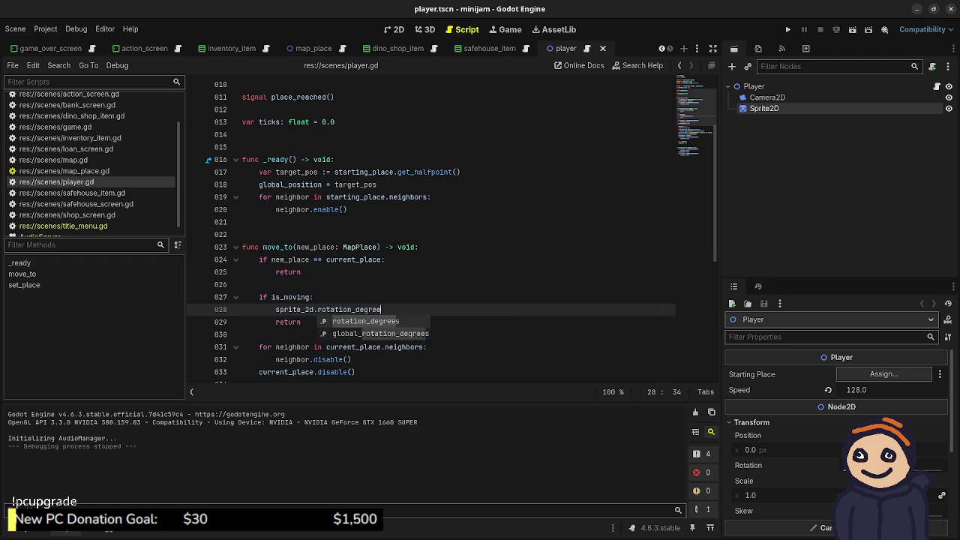
{"action": "key", "text": "BackSpace"}
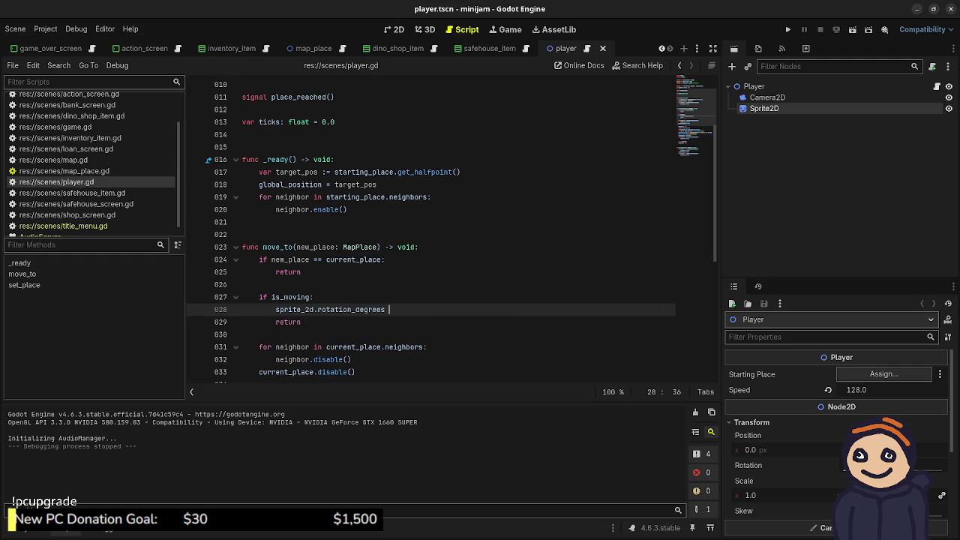
{"action": "type", "text": "= sin"}
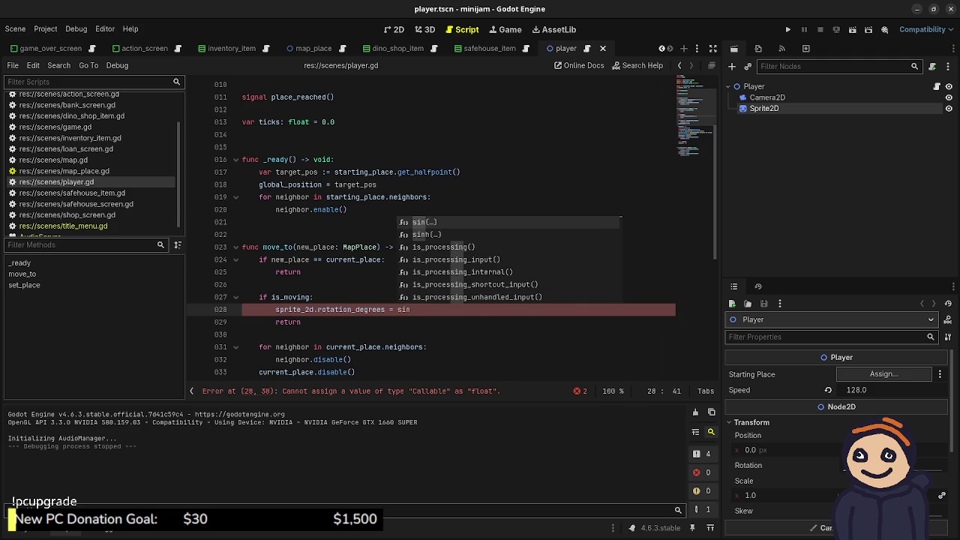
{"action": "type", "text": "(ticks"}
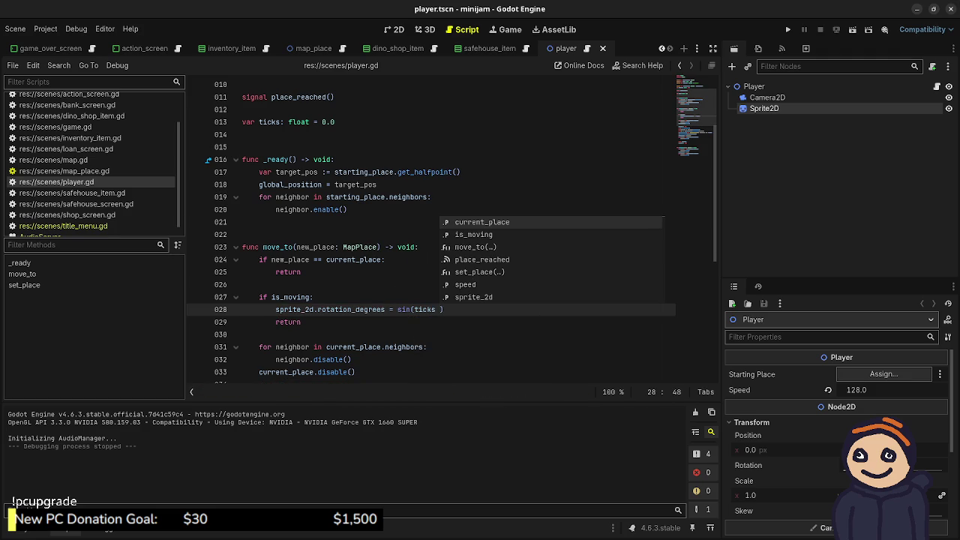
{"action": "type", "text": " * 0.2)"}
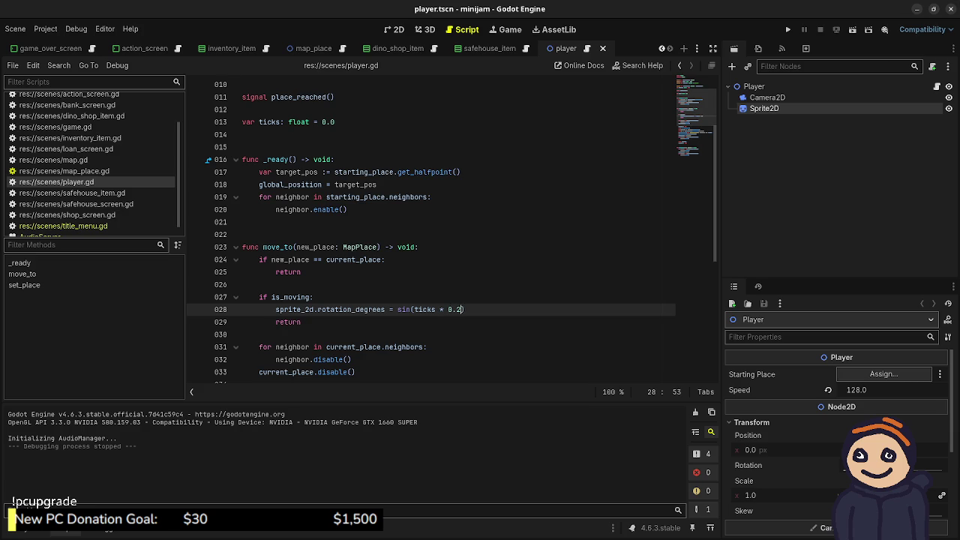
{"action": "type", "text": " * "}
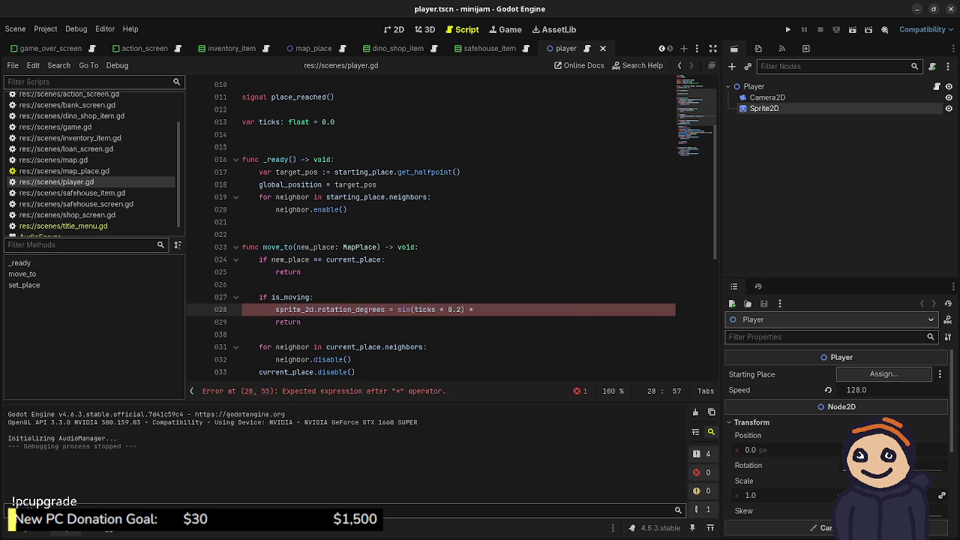
{"action": "type", "text": "5.0"}
{"action": "key", "text": "ctrl+s"}
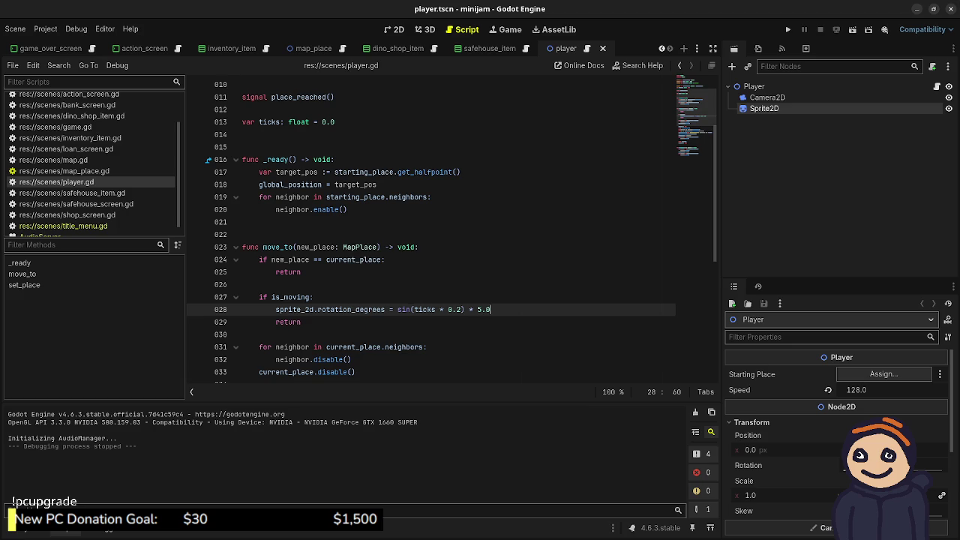
- Add 'ticks += 1' as the first line of the is_moving block and save
{"action": "left_click", "coordinate": [243, 234]}
{"action": "scroll", "coordinate": [451, 231], "scroll_direction": "down", "scroll_amount": 7}
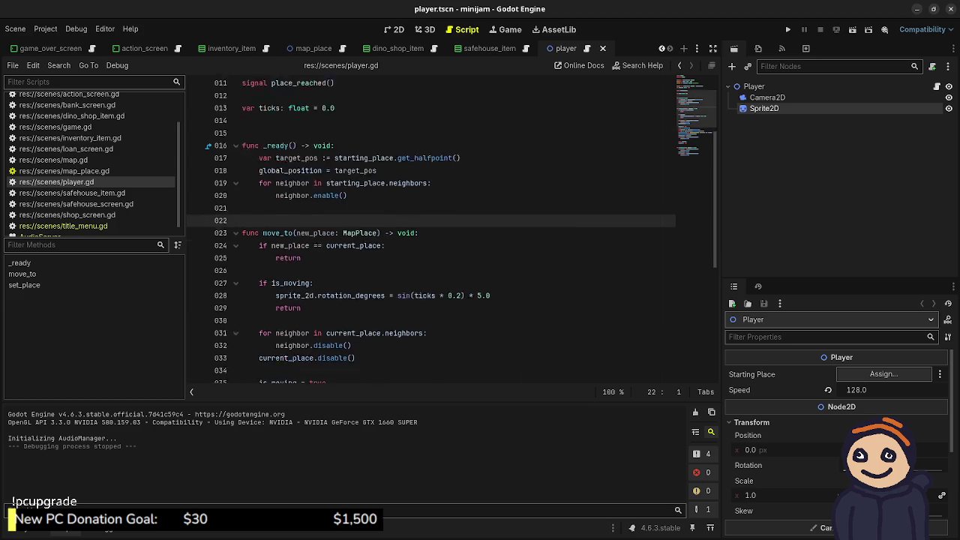
{"action": "scroll", "coordinate": [431, 228], "scroll_direction": "up", "scroll_amount": 7}
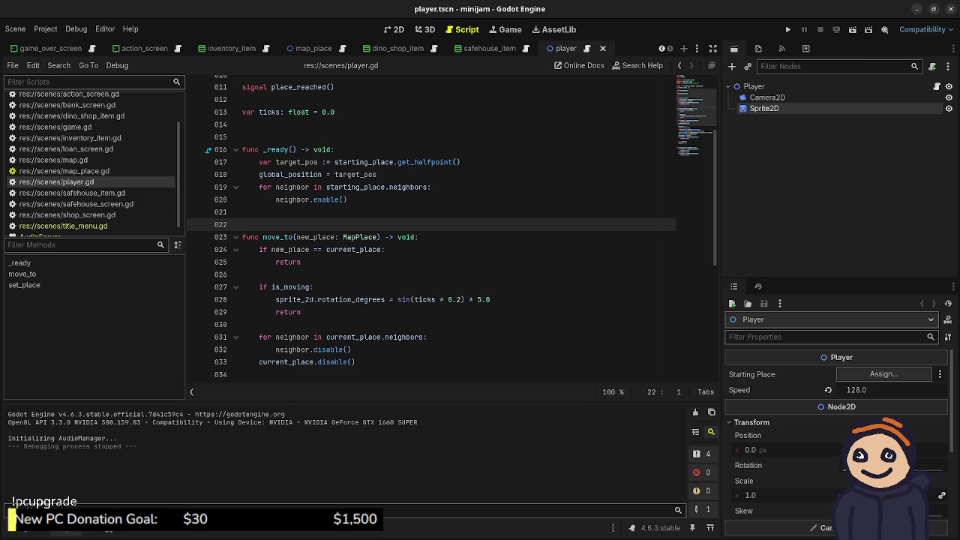
{"action": "left_click", "coordinate": [313, 287]}
{"action": "key", "text": "Return"}
{"action": "type", "text": "ticks"}
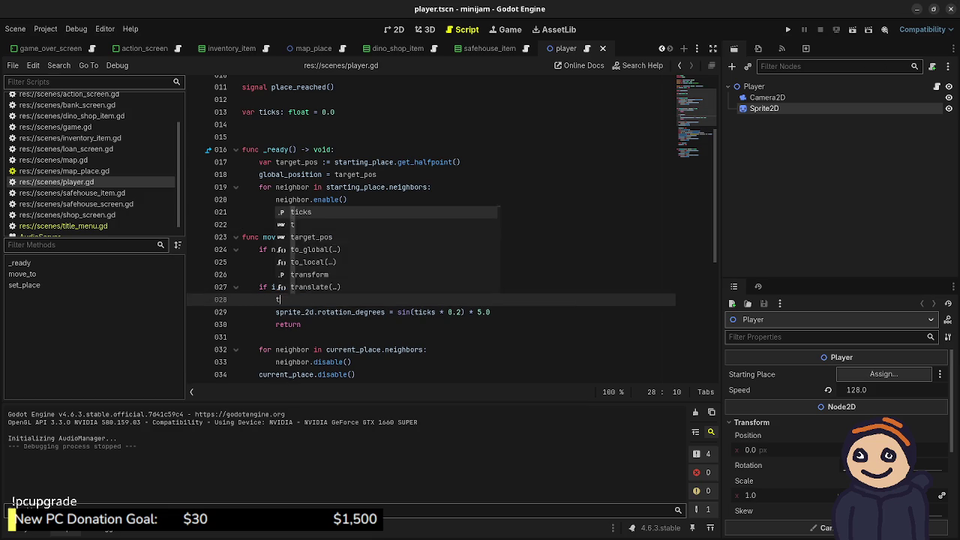
{"action": "key", "text": "Escape"}
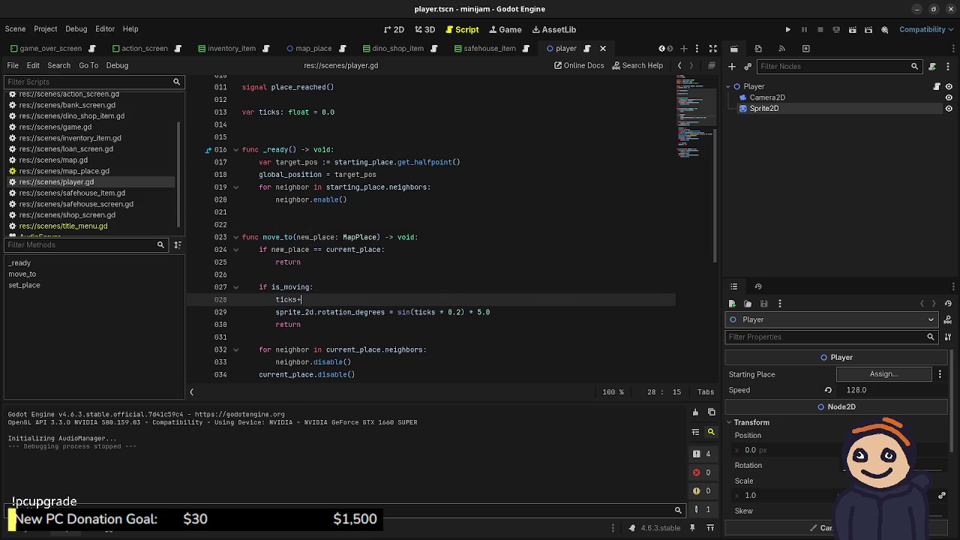
{"action": "type", "text": "+= "}
{"action": "type", "text": "1"}
{"action": "key", "text": "ctrl+s"}
{"action": "key", "text": "F5"}
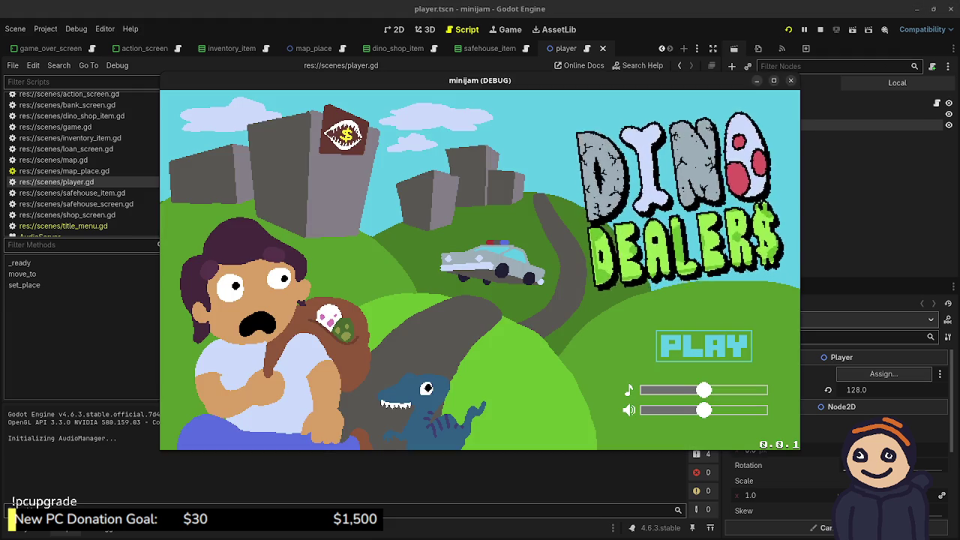
{"action": "key", "text": "Return"}
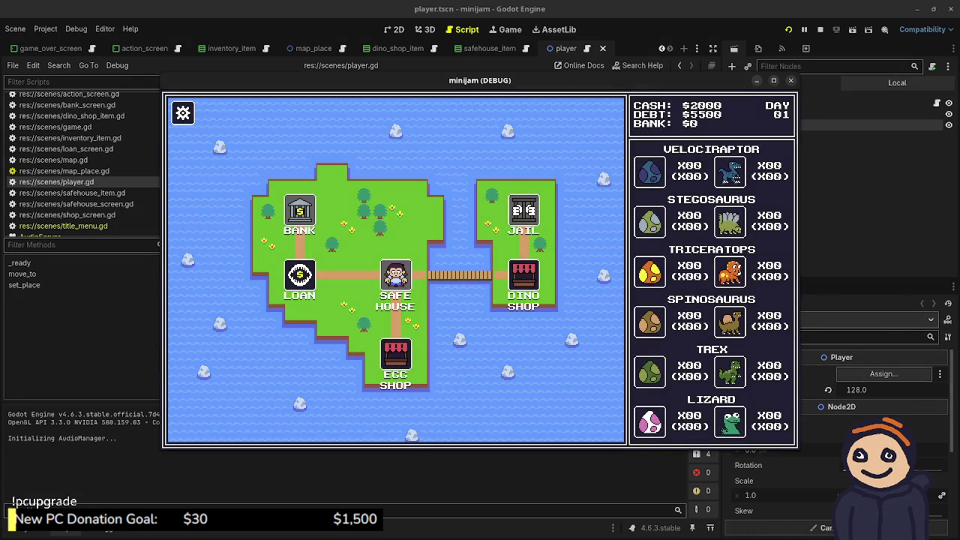
{"action": "key", "text": "Right"}
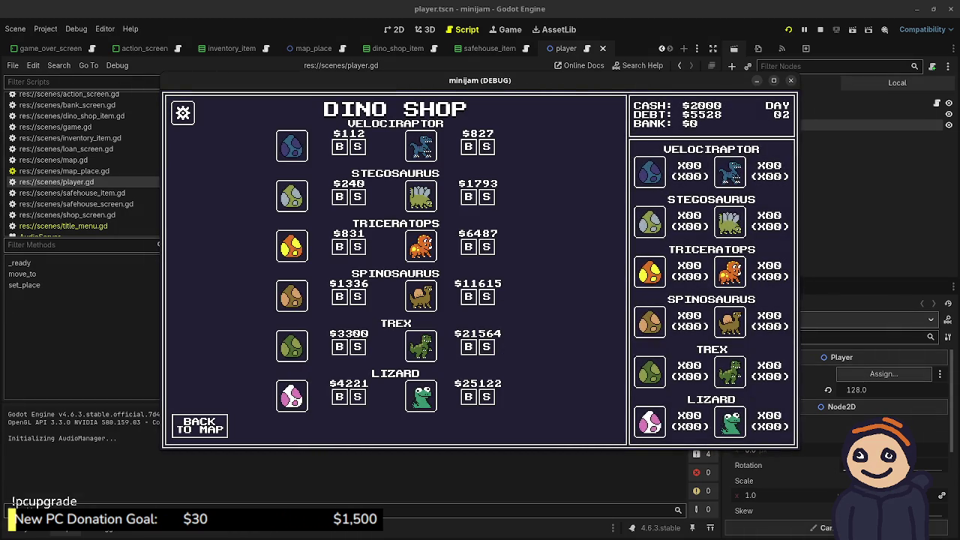
{"action": "key", "text": "Escape"}
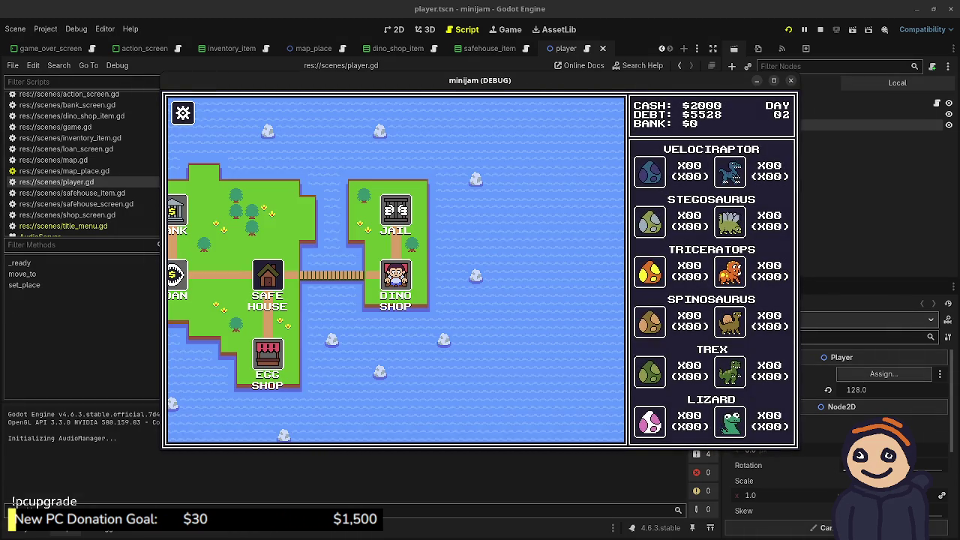
{"action": "key", "text": "Left"}
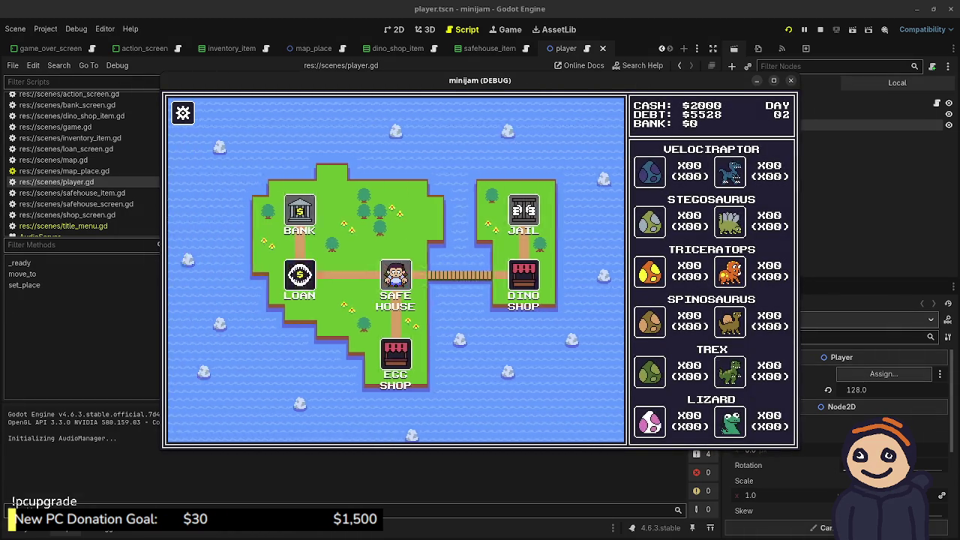
{"action": "key", "text": "F8"}
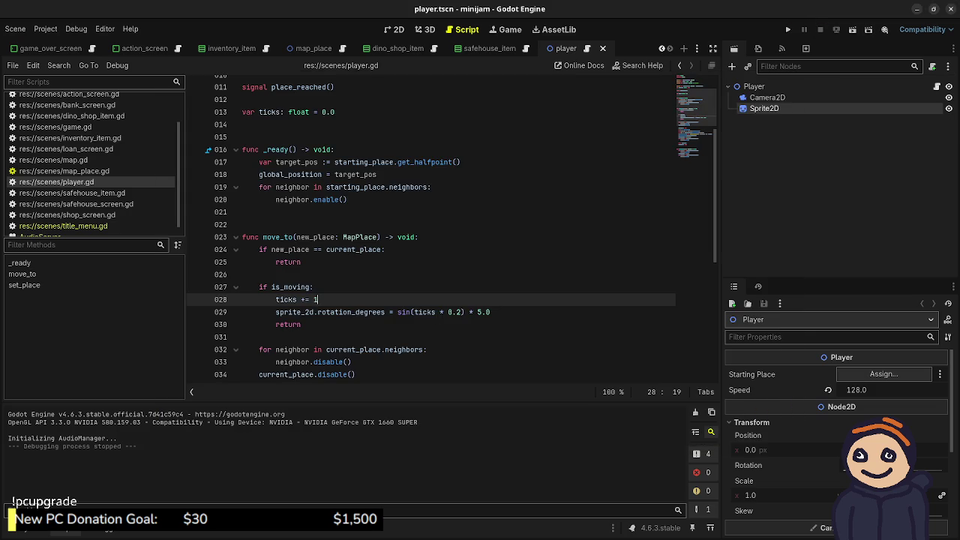
{"action": "left_click", "coordinate": [425, 29]}
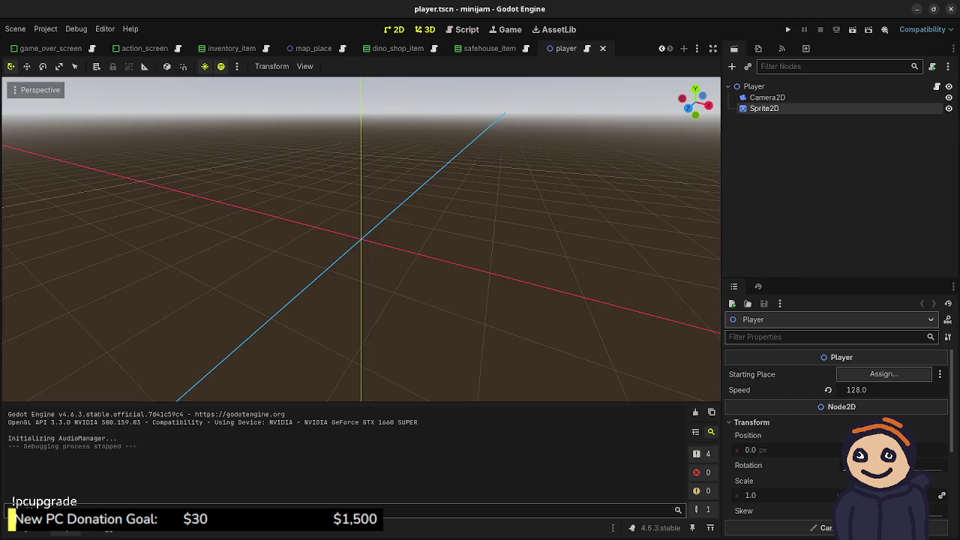
{"action": "left_click", "coordinate": [393, 29]}
{"action": "scroll", "coordinate": [364, 190], "scroll_direction": "up", "scroll_amount": 5}
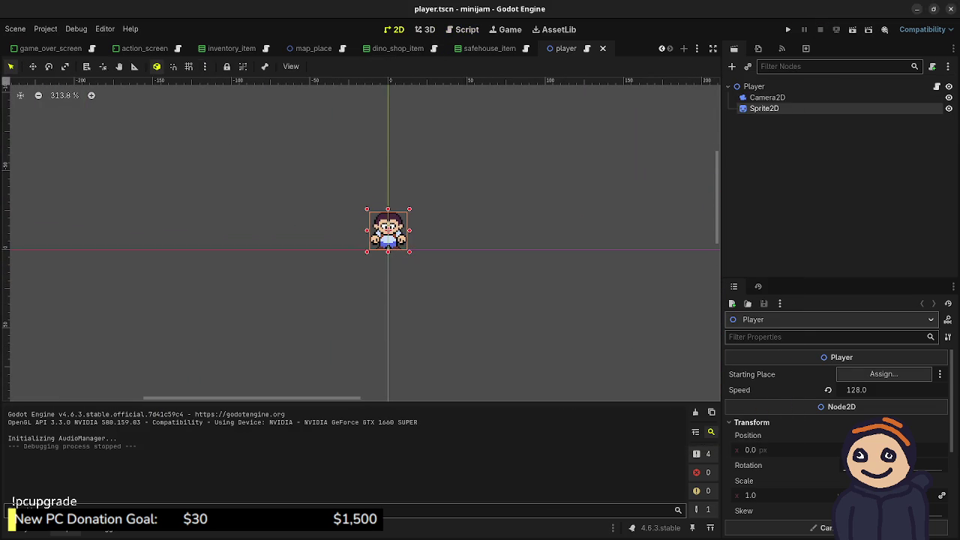
{"action": "scroll", "coordinate": [836, 435], "scroll_direction": "down", "scroll_amount": 1}
{"action": "mouse_move", "coordinate": [772, 443]}
{"action": "left_mouse_down"}
{"action": "mouse_move", "coordinate": [795, 442]}
{"action": "mouse_move", "coordinate": [772, 442]}
{"action": "left_mouse_up"}
{"action": "key", "text": "ctrl+z"}
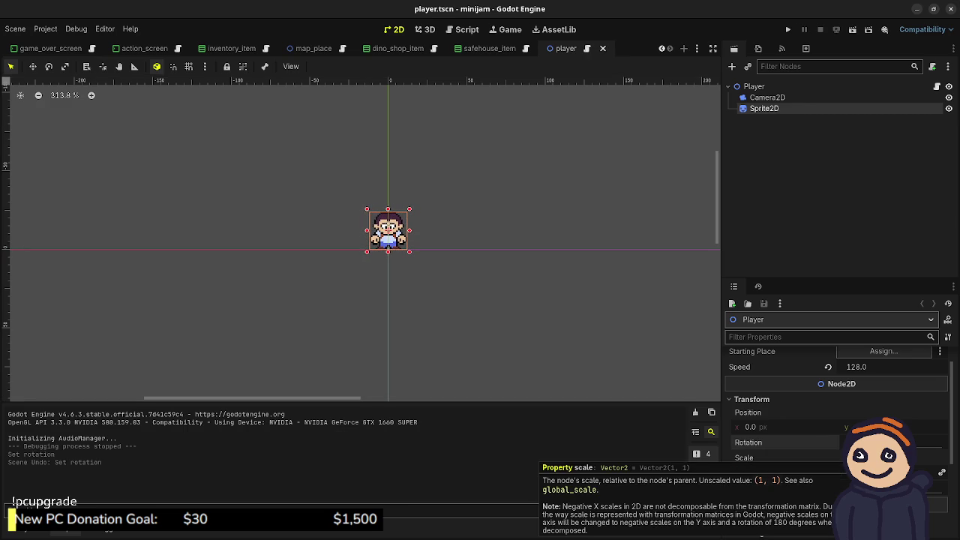
{"action": "key", "text": "ctrl+F3"}
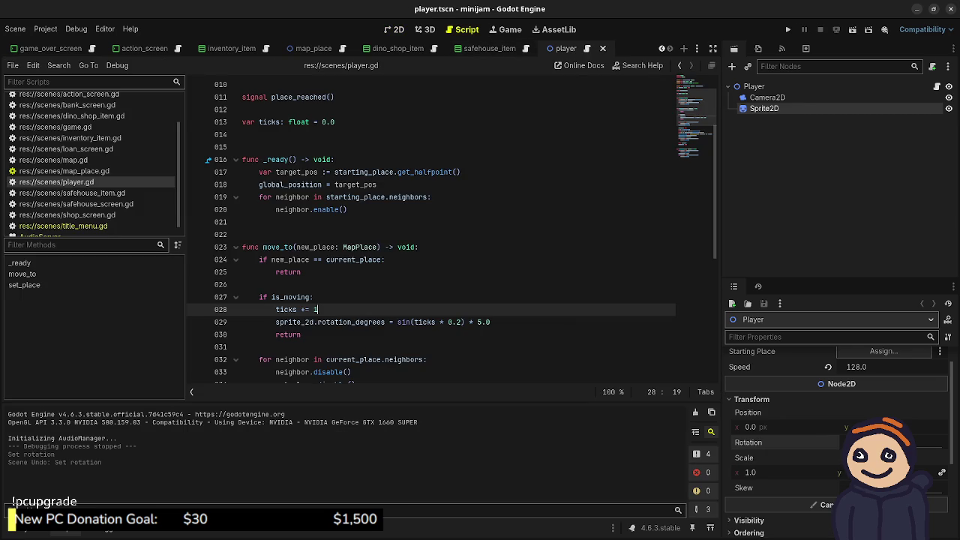
- Remove the * 0.2 multiplier from the sin call and save
{"action": "left_click", "coordinate": [461, 322]}
{"action": "key", "text": "BackSpace"}
{"action": "key", "text": "BackSpace"}
{"action": "key", "text": "BackSpace"}
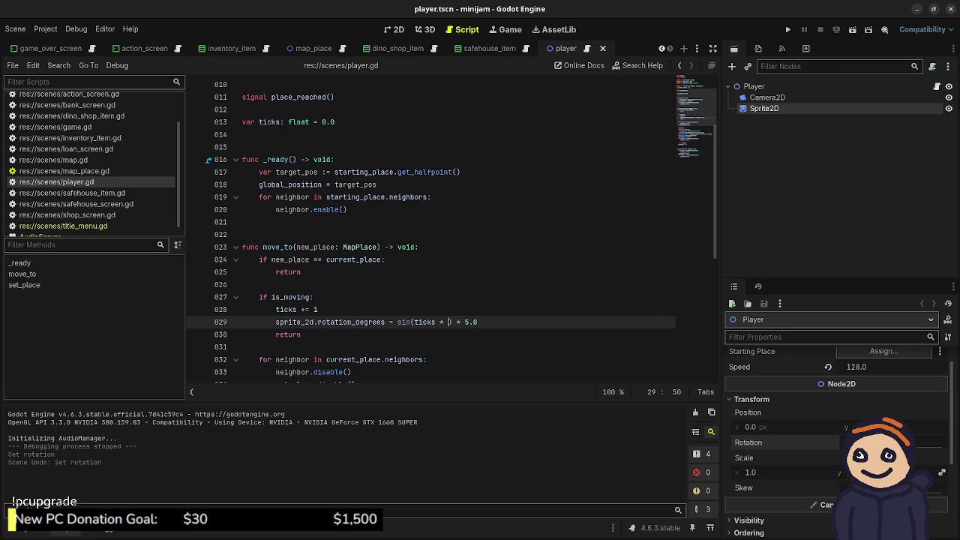
{"action": "key", "text": "ctrl+s"}
- Write a _process function with an 'if is_moving:' check that does ticks++
{"action": "left_click", "coordinate": [248, 234]}
{"action": "key", "text": "Return"}
{"action": "type", "text": "func _proce"}
{"action": "key", "text": "Return"}
{"action": "key", "text": "Return"}
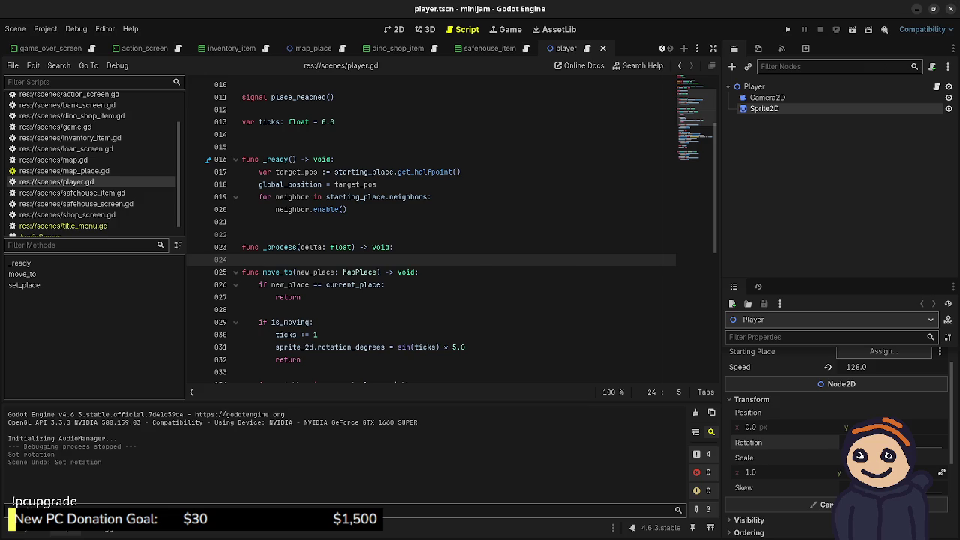
{"action": "type", "text": "tick"}
{"action": "key", "text": "BackSpace"}
{"action": "key", "text": "BackSpace"}
{"action": "key", "text": "BackSpace"}
{"action": "type", "text": "if is_m"}
{"action": "key", "text": "Return"}
{"action": "type", "text": ":"}
{"action": "key", "text": "Return"}
{"action": "type", "text": "ticks++"}
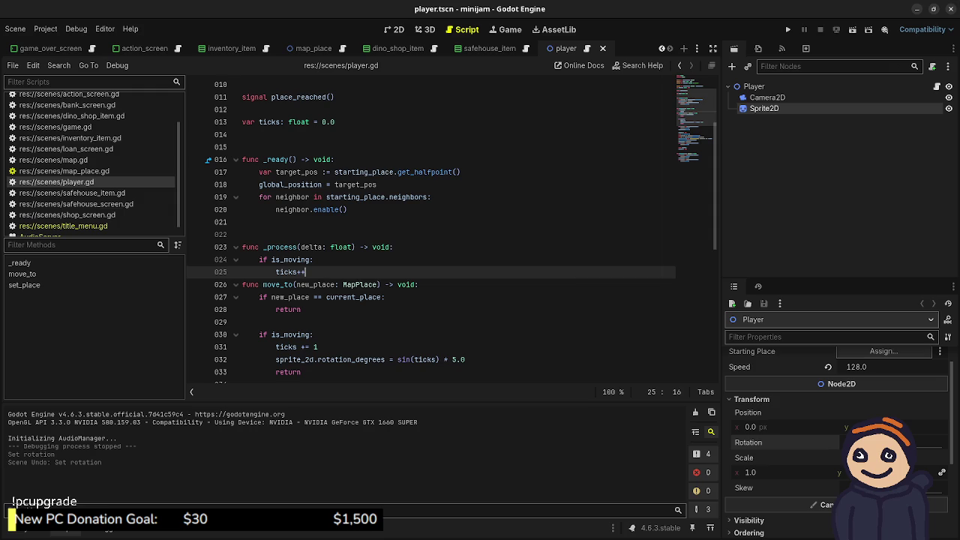
{"action": "key", "text": "Return"}
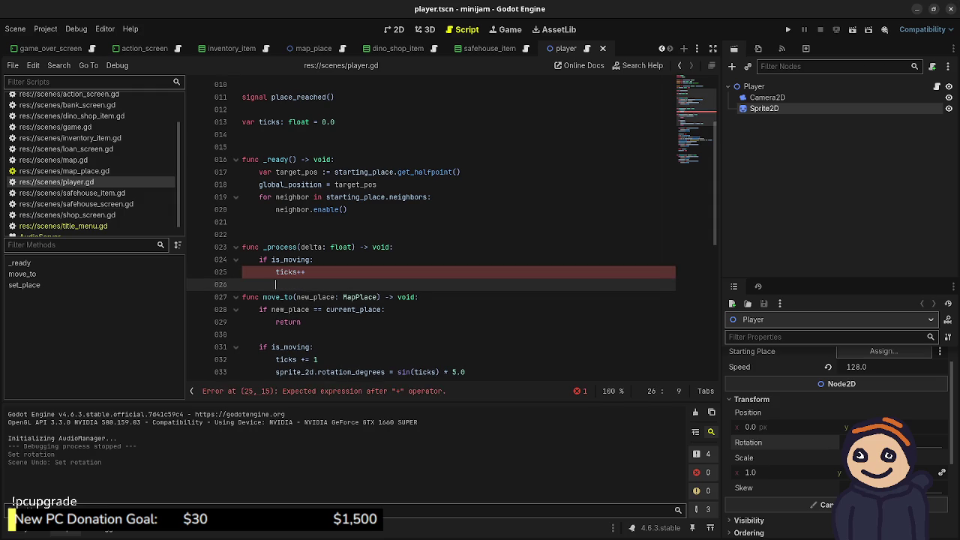
- Inside it, set sprite_2d.rotation_degrees = sin(ticks) * 5.0
{"action": "type", "text": "sprite2"}
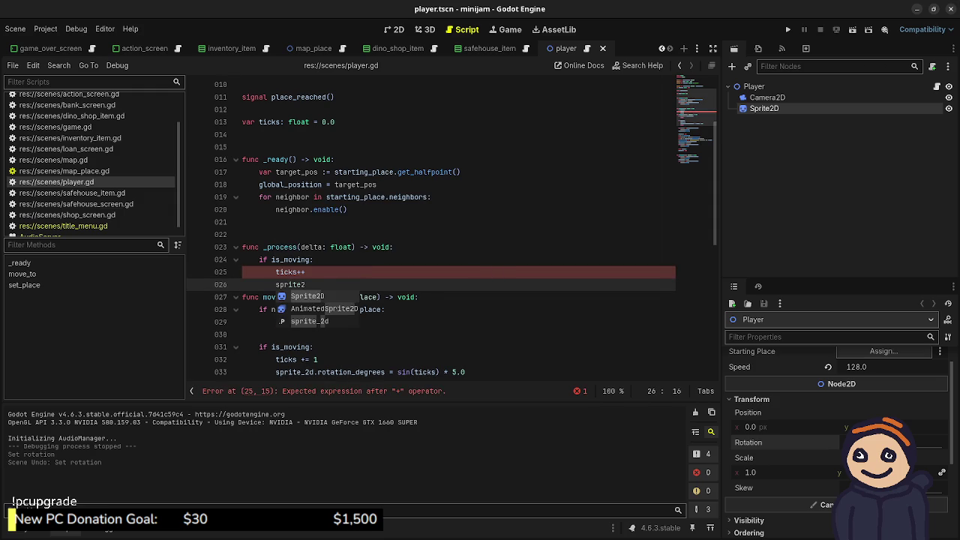
{"action": "key", "text": "BackSpace"}
{"action": "key", "text": "BackSpace"}
{"action": "key", "text": "BackSpace"}
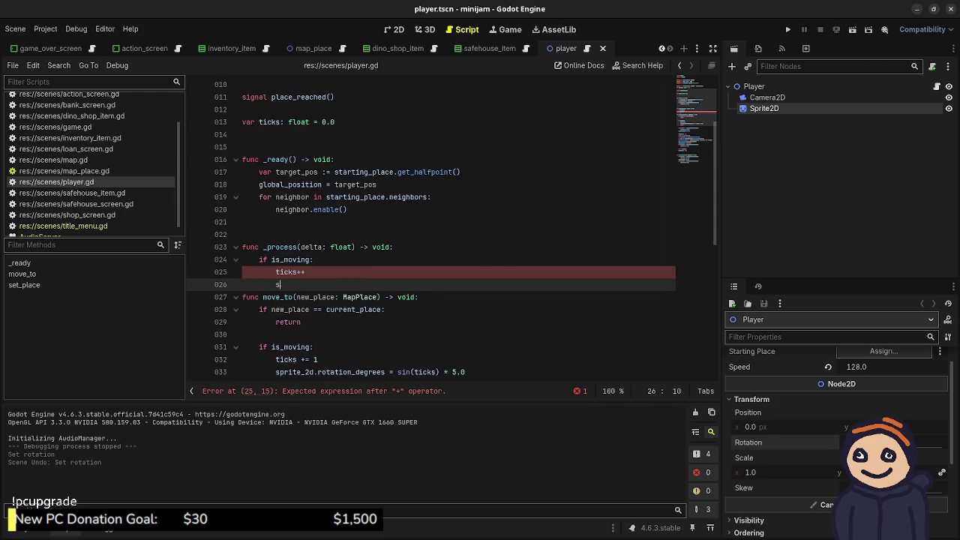
{"action": "type", "text": "pri"}
{"action": "key", "text": "Return"}
{"action": "type", "text": ".rotat"}
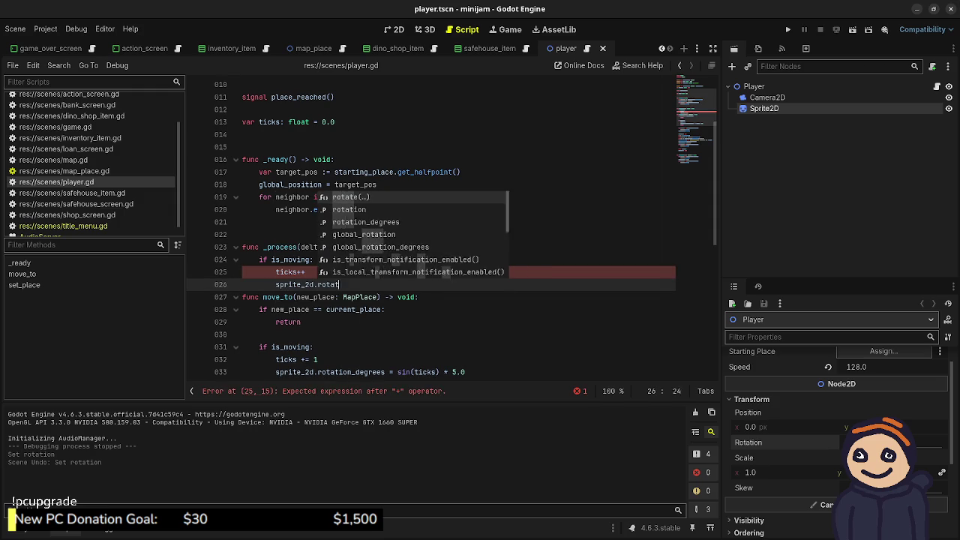
{"action": "type", "text": "ion_degrees = sin(ti"}
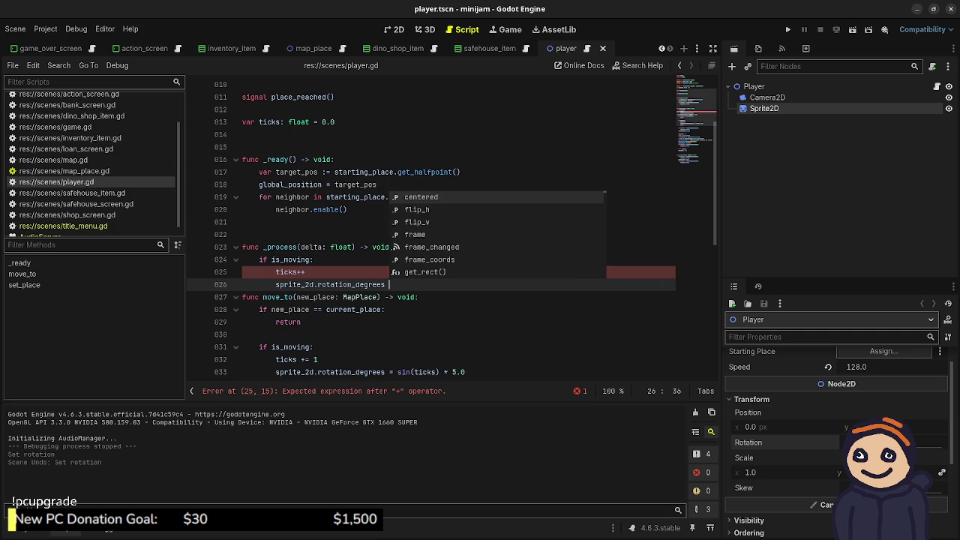
{"action": "key", "text": "Return"}
{"action": "type", "text": ") * 5.0"}
{"action": "key", "text": "Return"}
{"action": "key", "text": "Return"}
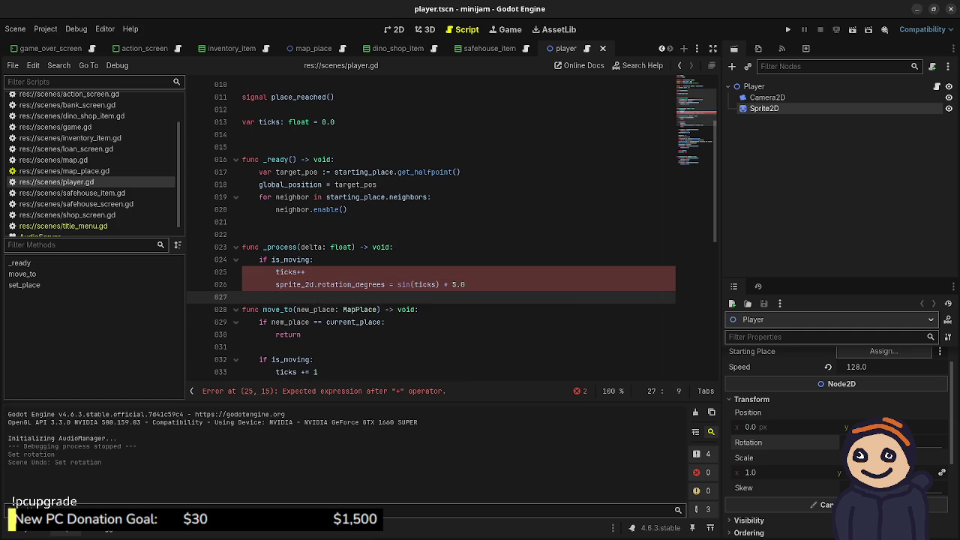
- Delete the leftover lines under the moving check in move_to and save
{"action": "scroll", "coordinate": [431, 225], "scroll_direction": "down", "scroll_amount": 2}
{"action": "left_click_drag", "start_coordinate": [469, 321], "coordinate": [468, 297]}
{"action": "key", "text": "BackSpace"}
{"action": "key", "text": "ctrl+s"}
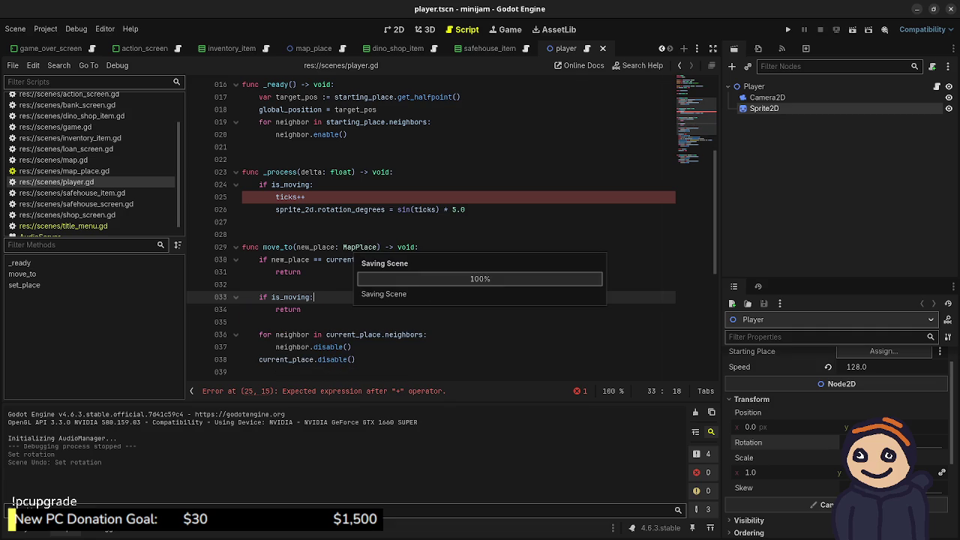
- Change 'ticks++' to 'ticks += 1' and save the player script
{"action": "left_click", "coordinate": [306, 197]}
{"action": "key", "text": "BackSpace"}
{"action": "key", "text": "BackSpace"}
{"action": "type", "text": "+= 1"}
{"action": "key", "text": "ctrl+s"}
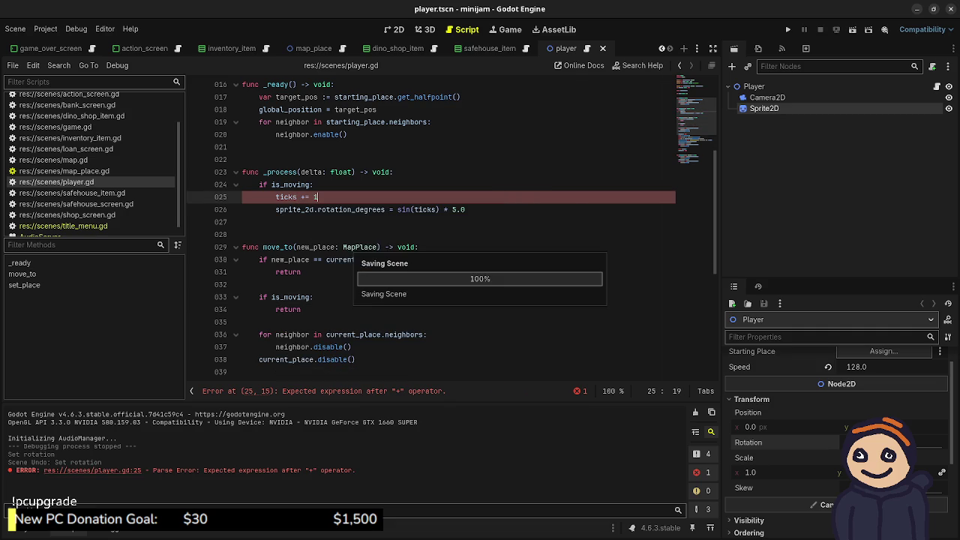
{"action": "left_click", "coordinate": [466, 209]}
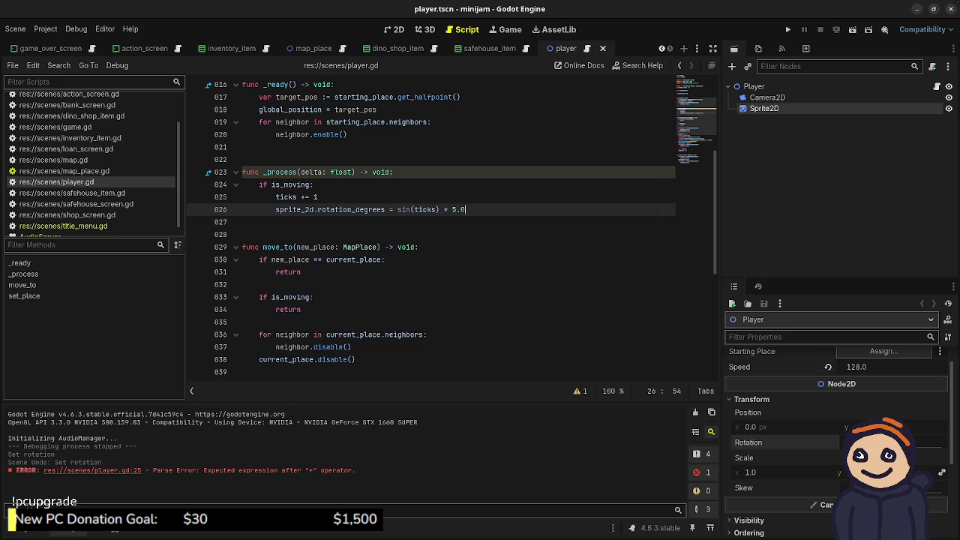
- Add an else branch setting ticks = 0 and sprite_2d.rotation_degrees = 0.0
{"action": "key", "text": "Return"}
{"action": "type", "text": "else:"}
{"action": "key", "text": "Return"}
{"action": "type", "text": "ticks = 0"}
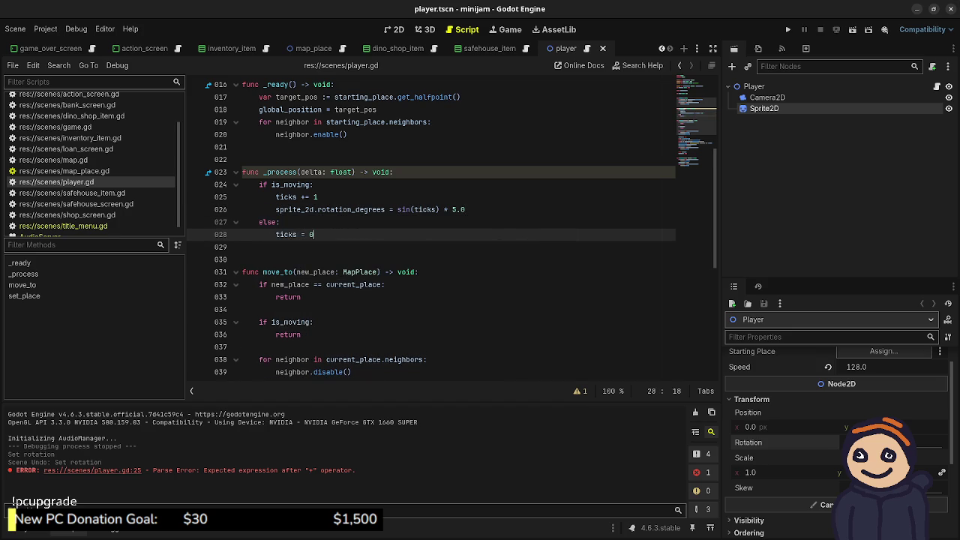
{"action": "key", "text": "Return"}
{"action": "type", "text": "s"}
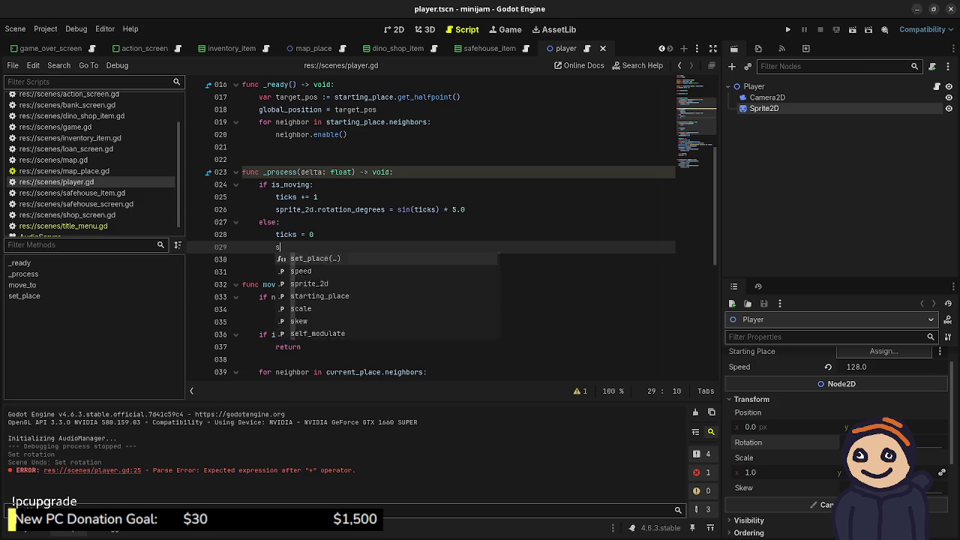
{"action": "type", "text": "prite_2d.rota"}
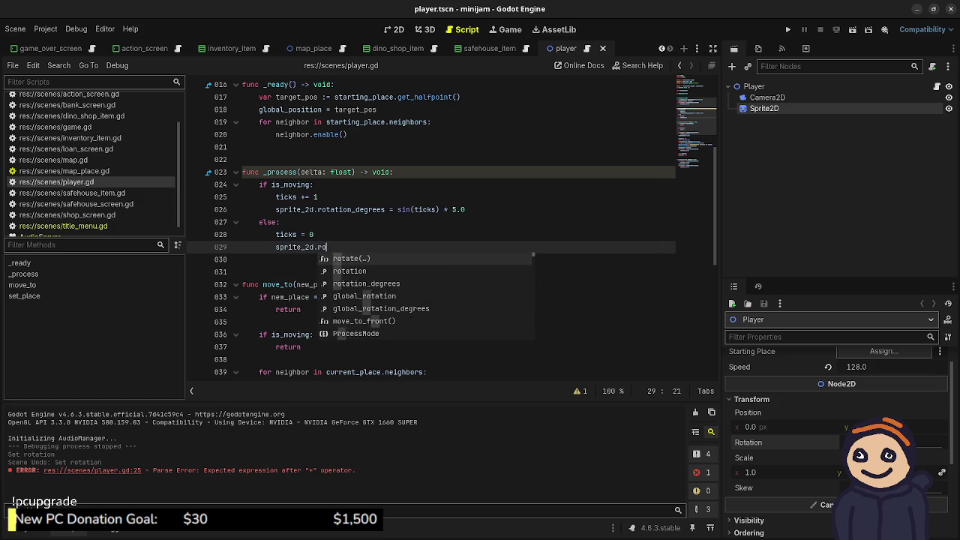
{"action": "key", "text": "Down"}
{"action": "key", "text": "Down"}
{"action": "key", "text": "Return"}
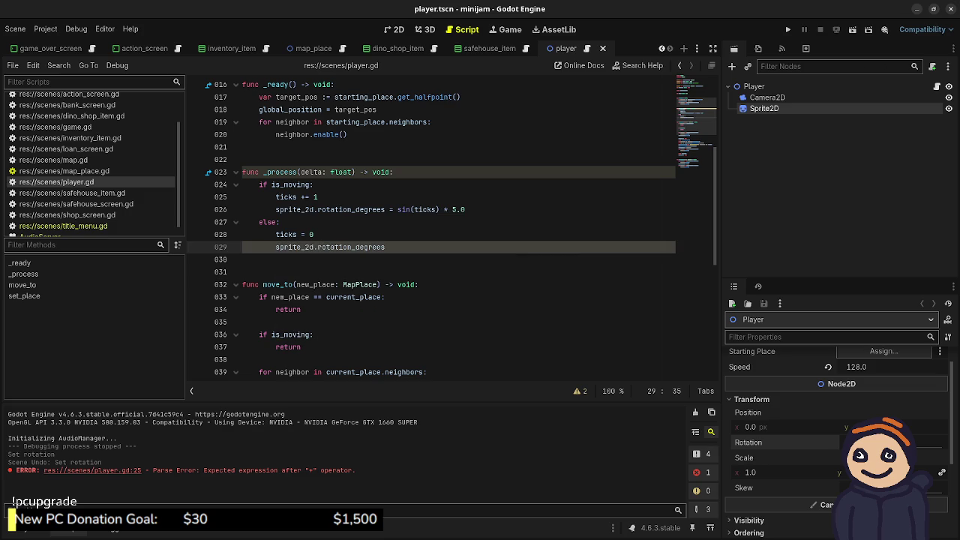
{"action": "type", "text": "= 0.0"}
- Minimize the itch.io browser and return to the minijam Godot project window
{"action": "key", "text": "alt+Tab"}
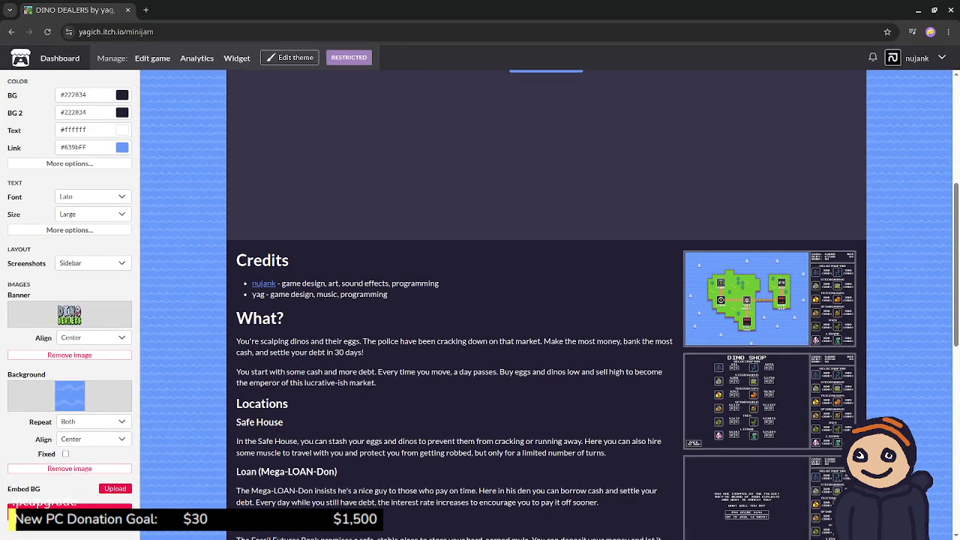
{"action": "left_click", "coordinate": [918, 10]}
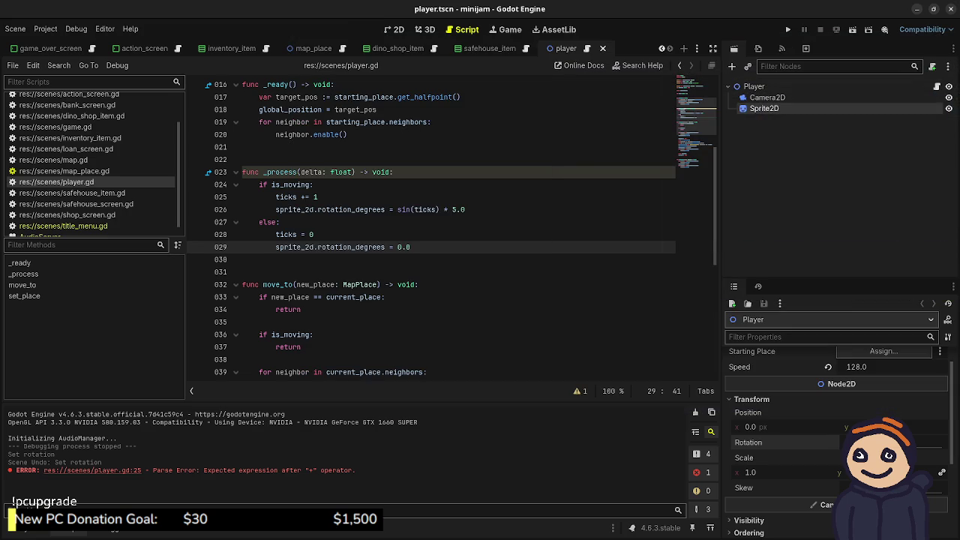
{"action": "key", "text": "alt+Tab"}
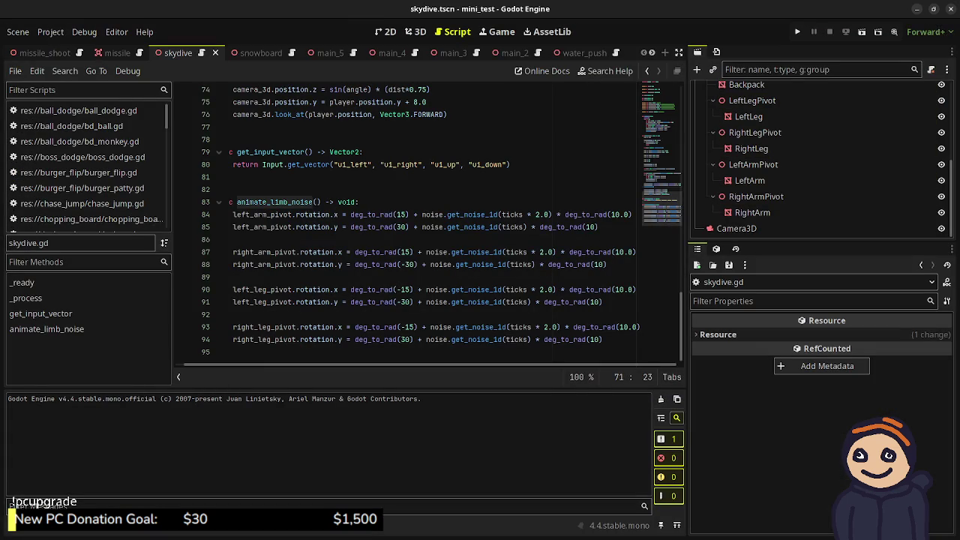
{"action": "key", "text": "alt+Tab"}
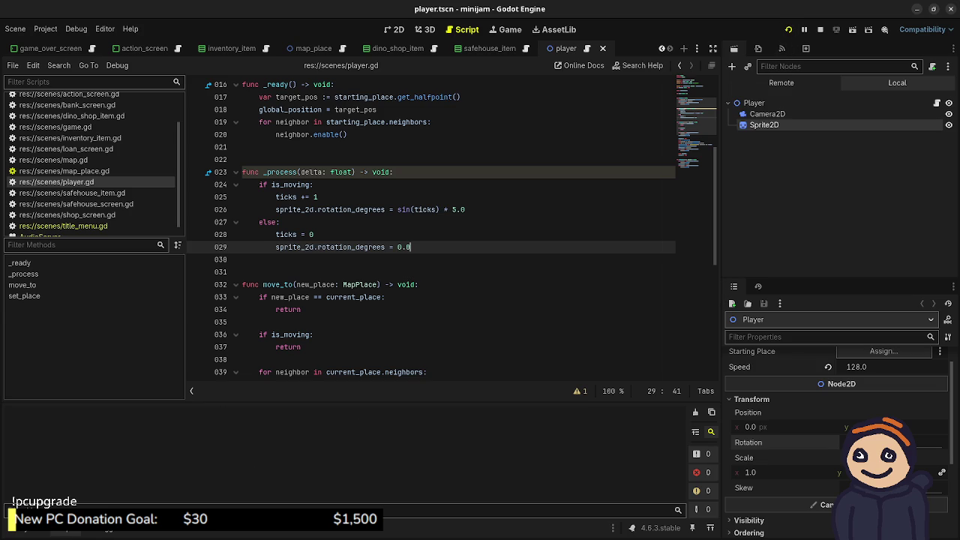
{"action": "key", "text": "F5"}
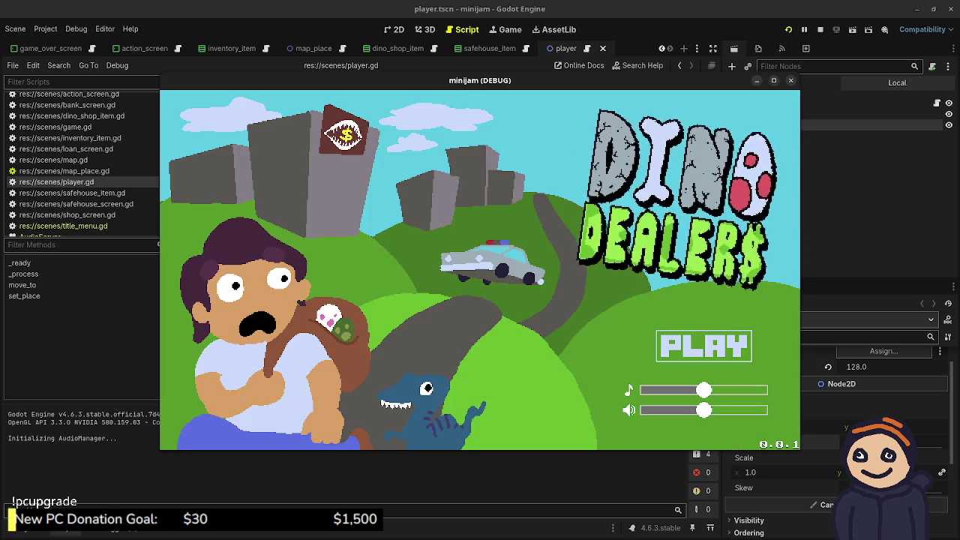
{"action": "left_click", "coordinate": [703, 346]}
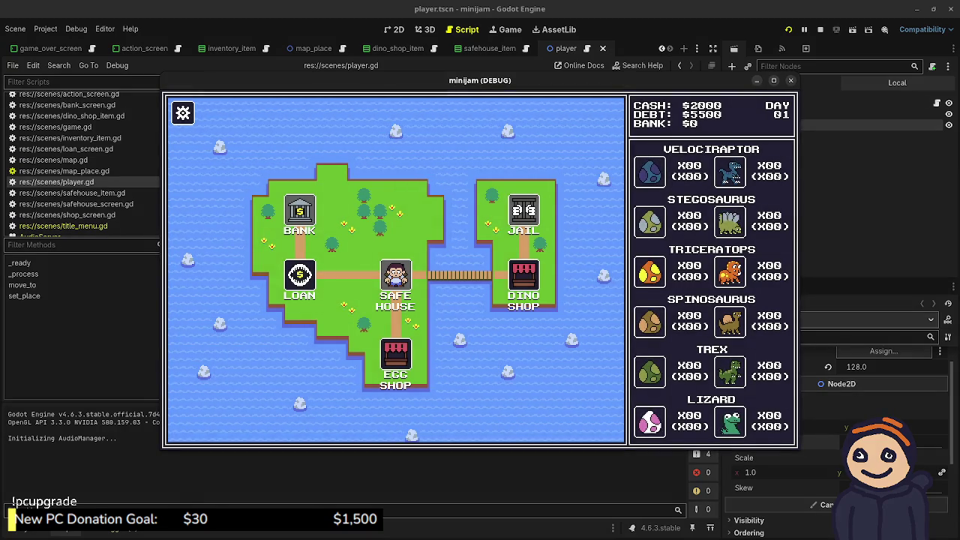
{"action": "left_click", "coordinate": [523, 274]}
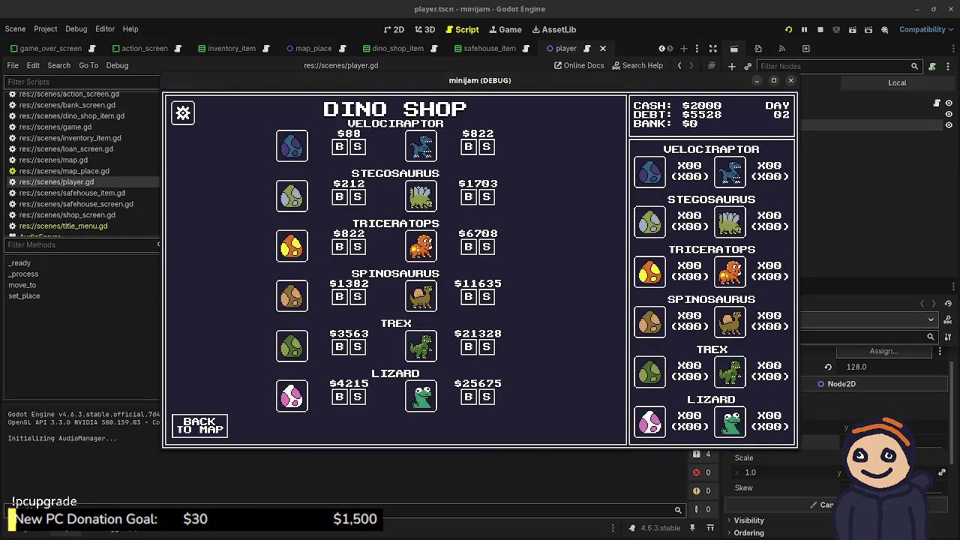
{"action": "key", "text": "F8"}
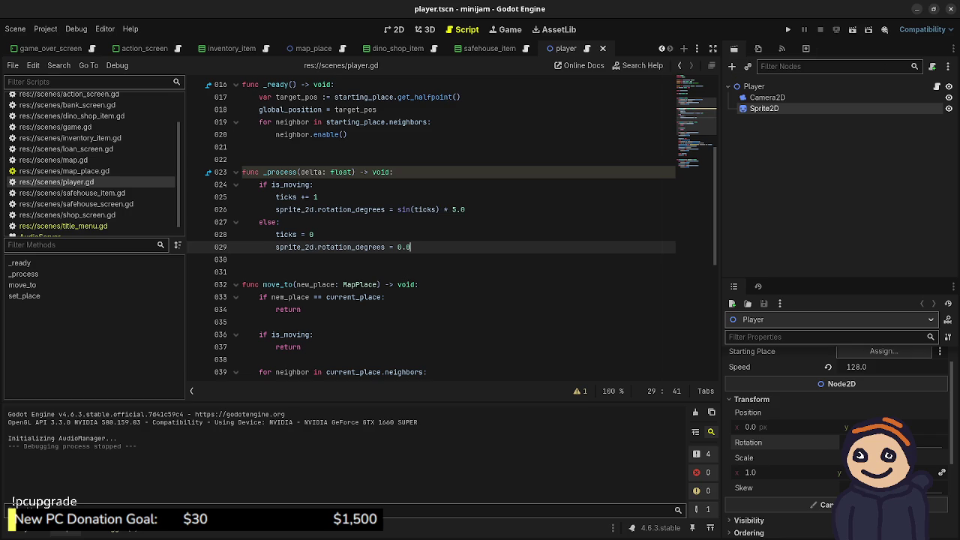
- Change sin(ticks) to sin(ticks * 0.5), save, and run the game with F5
{"action": "left_click", "coordinate": [318, 197]}
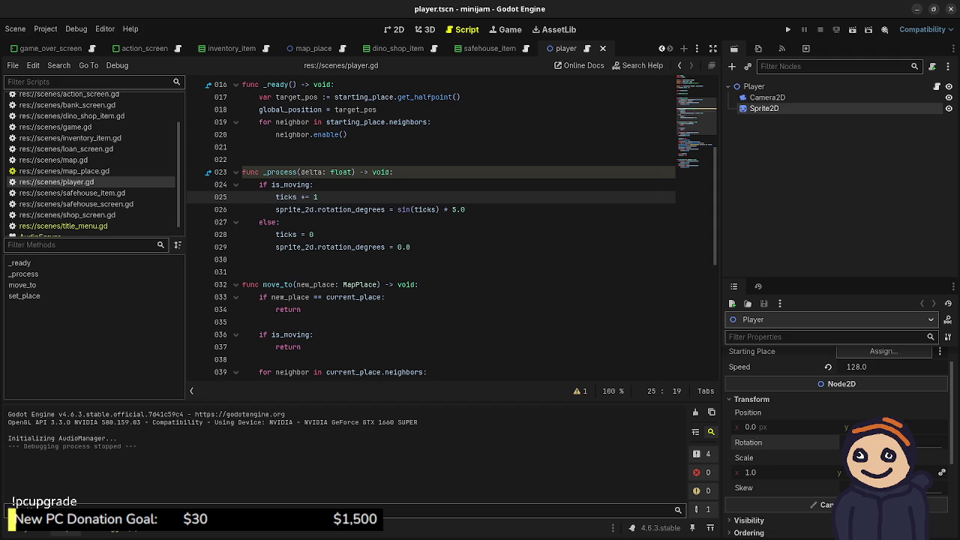
{"action": "left_click", "coordinate": [437, 210]}
{"action": "type", "text": "* 0.5"}
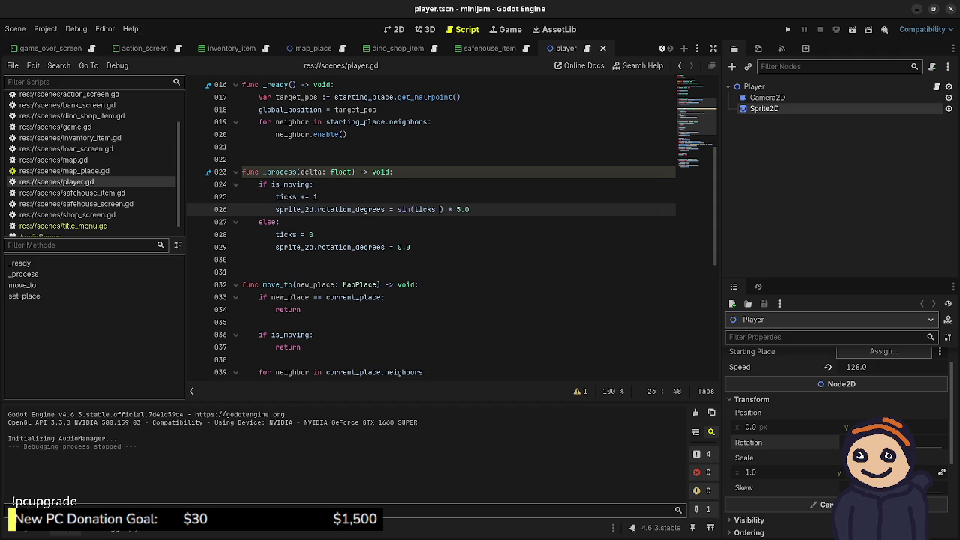
{"action": "key", "text": "ctrl+s"}
{"action": "key", "text": "F5"}
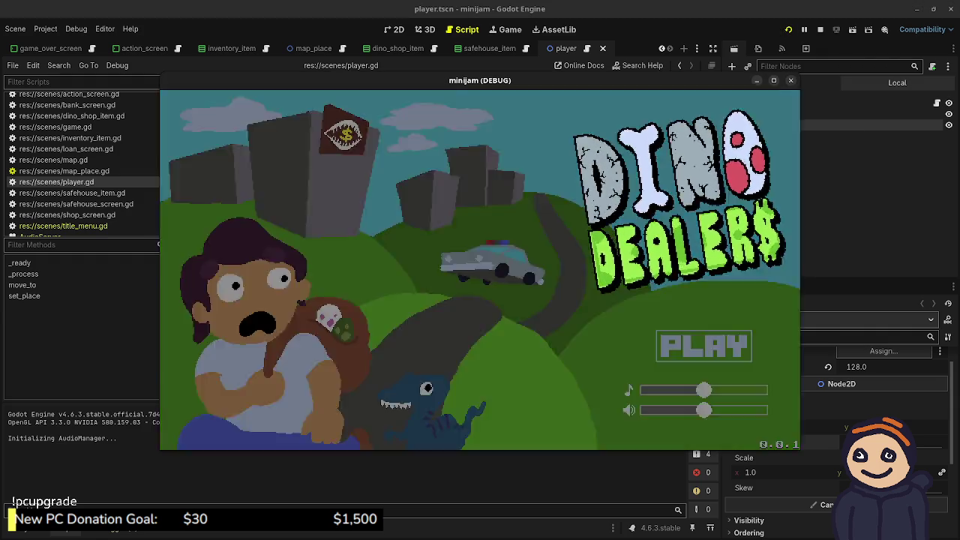
- Start a new game and walk between the Dino Shop and the Safe House on the map
{"action": "left_click", "coordinate": [703, 346]}
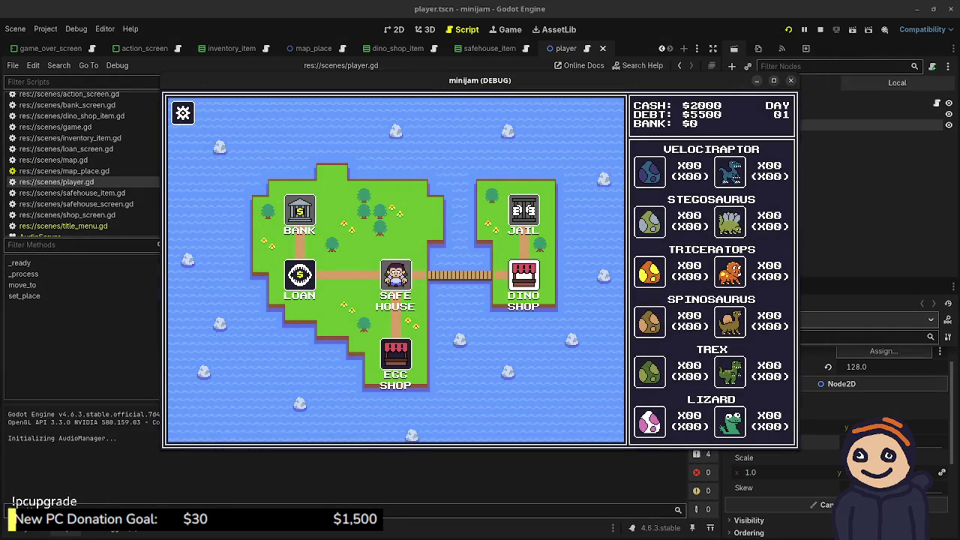
{"action": "left_click", "coordinate": [419, 277]}
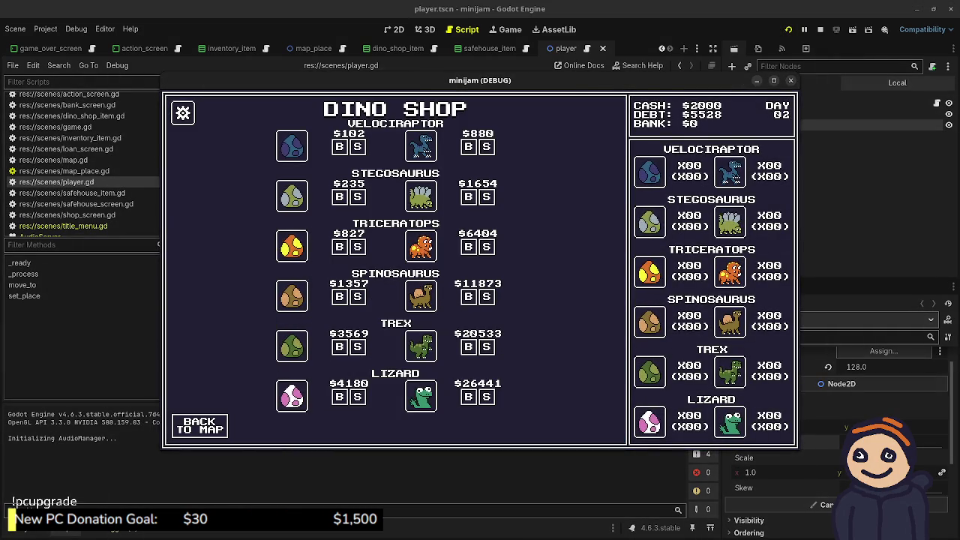
{"action": "left_click", "coordinate": [201, 426]}
{"action": "left_click", "coordinate": [268, 275]}
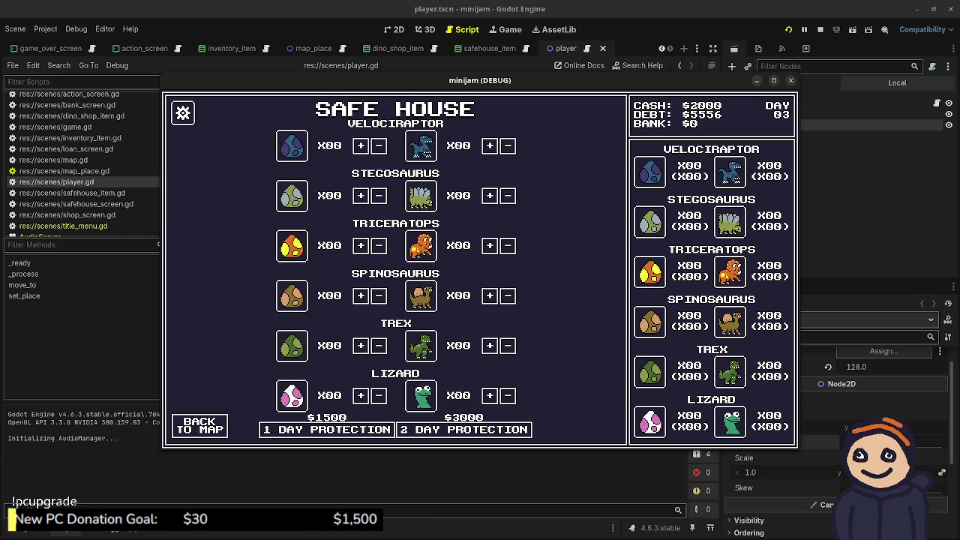
{"action": "left_click", "coordinate": [200, 425]}
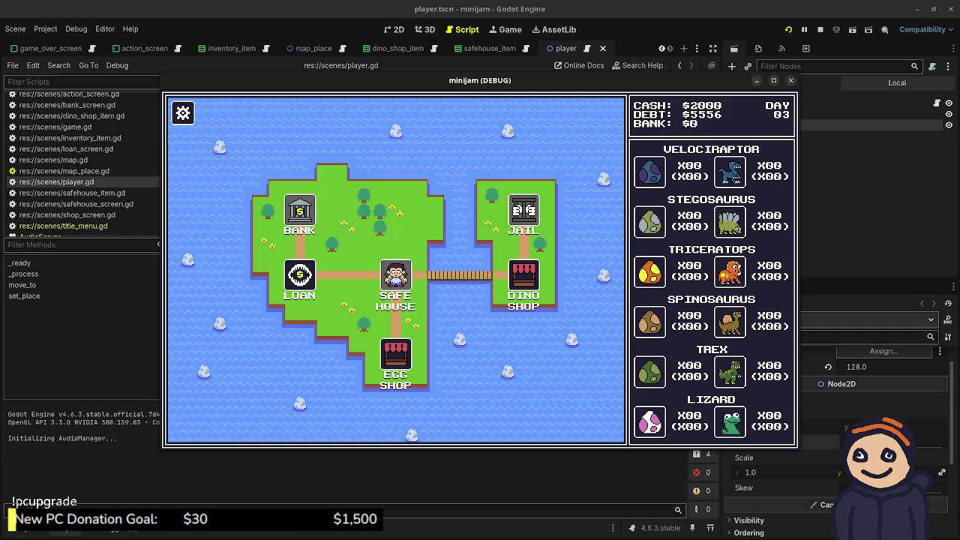
{"action": "left_click", "coordinate": [489, 277]}
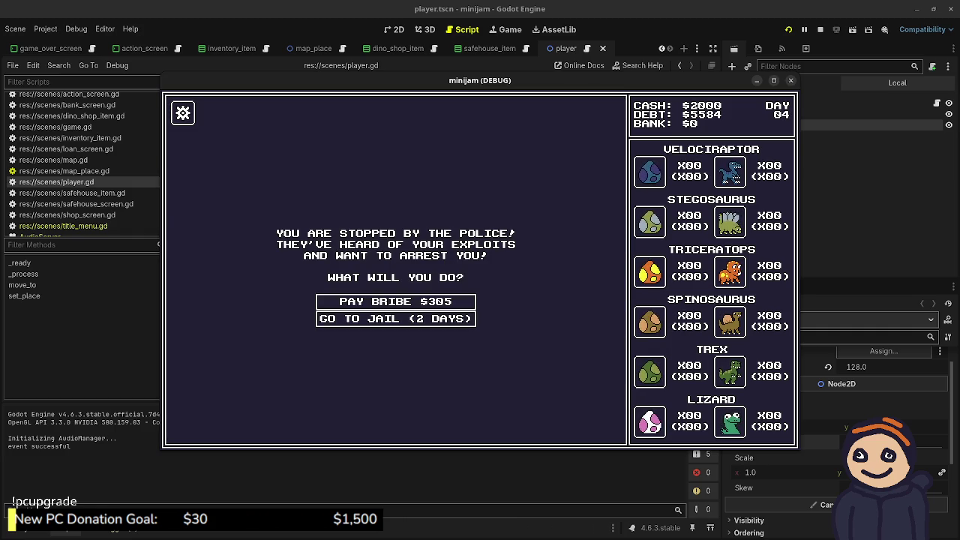
- Pay the police bribe at the Dino Shop, then dismiss the robbery message at the Safe House
{"action": "left_click", "coordinate": [395, 301]}
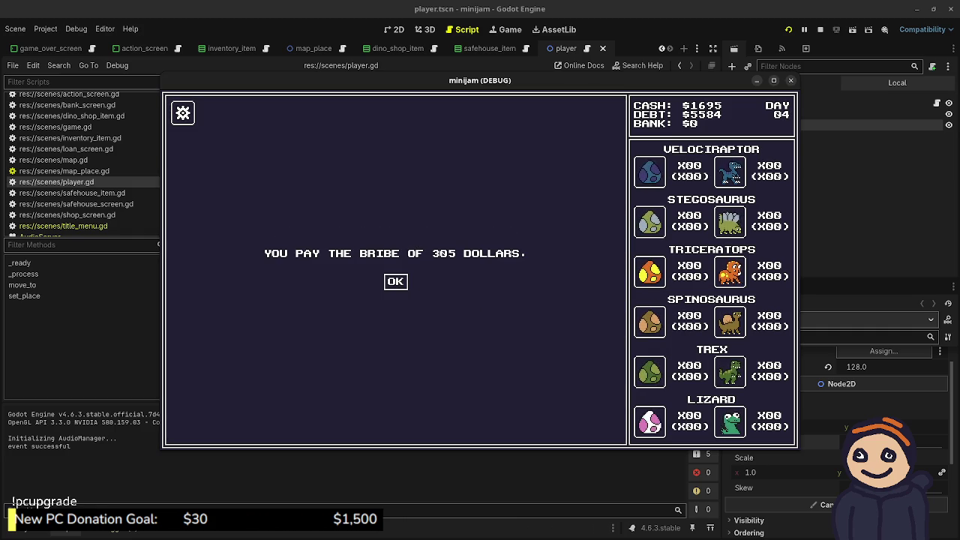
{"action": "left_click", "coordinate": [396, 281]}
{"action": "left_click", "coordinate": [200, 426]}
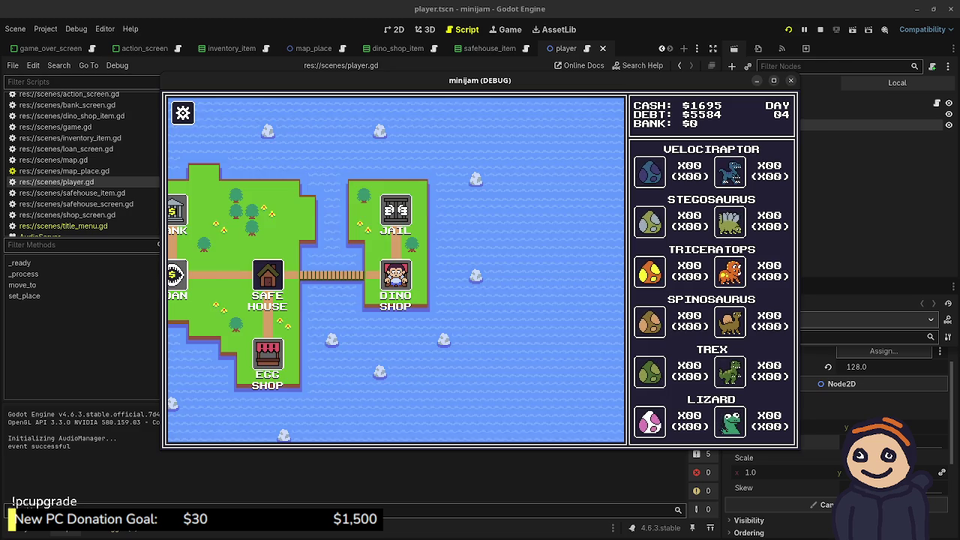
{"action": "left_click", "coordinate": [268, 278]}
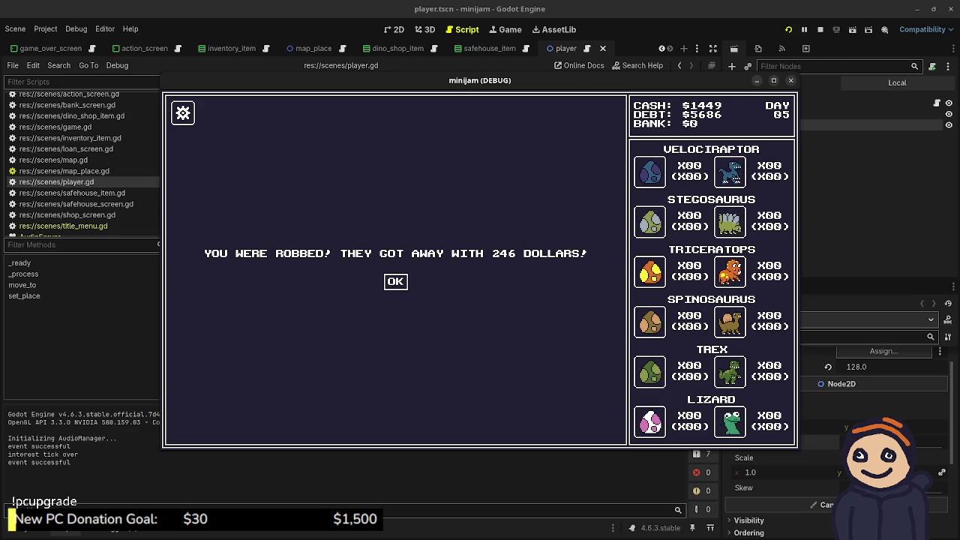
{"action": "left_click", "coordinate": [395, 281]}
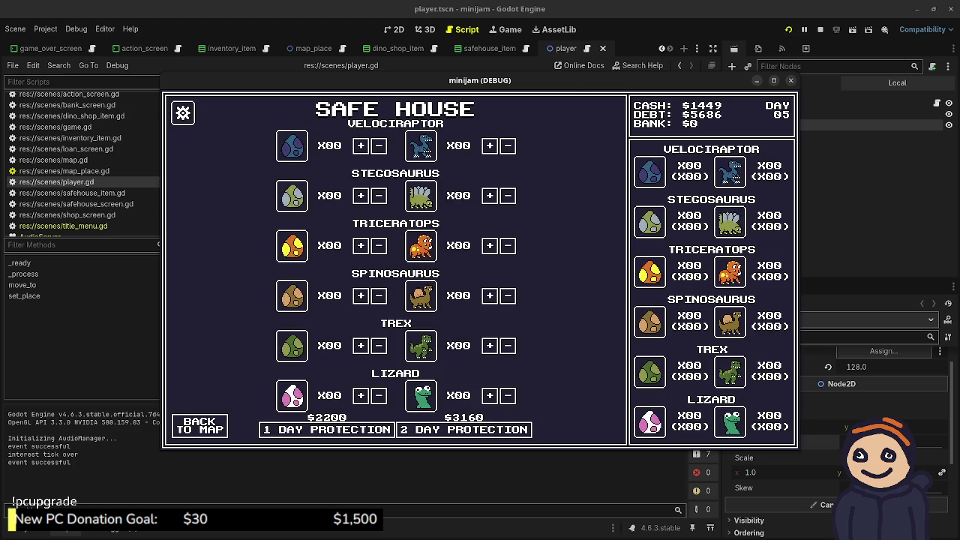
- Turn the game's sound and music volume all the way down
{"action": "left_click", "coordinate": [183, 113]}
{"action": "left_click_drag", "start_coordinate": [289, 142], "coordinate": [226, 142]}
{"action": "left_click_drag", "start_coordinate": [289, 121], "coordinate": [226, 121]}
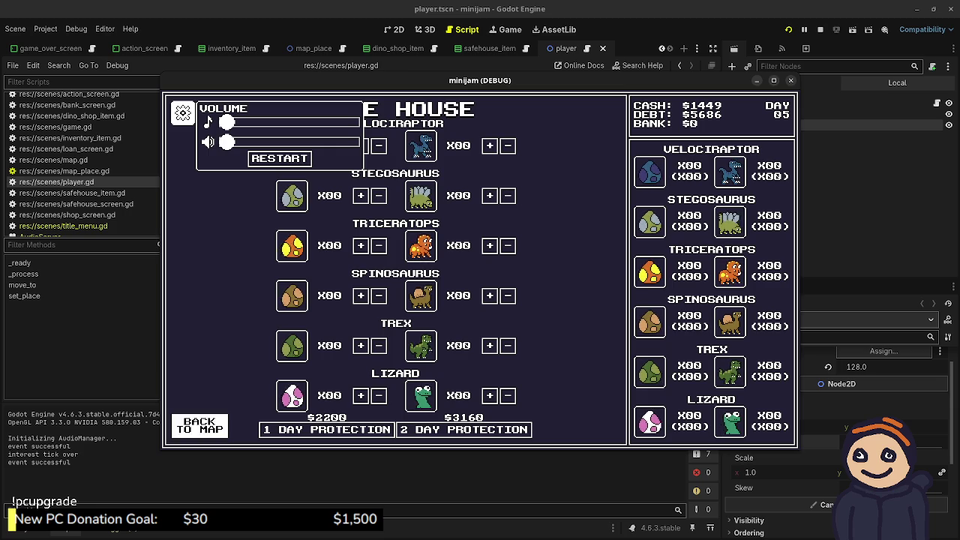
- Collect the T-Rex and Spinosaurus egg finds, head to the Egg Shop, then stop the game
{"action": "left_click", "coordinate": [199, 425]}
{"action": "left_click", "coordinate": [523, 279]}
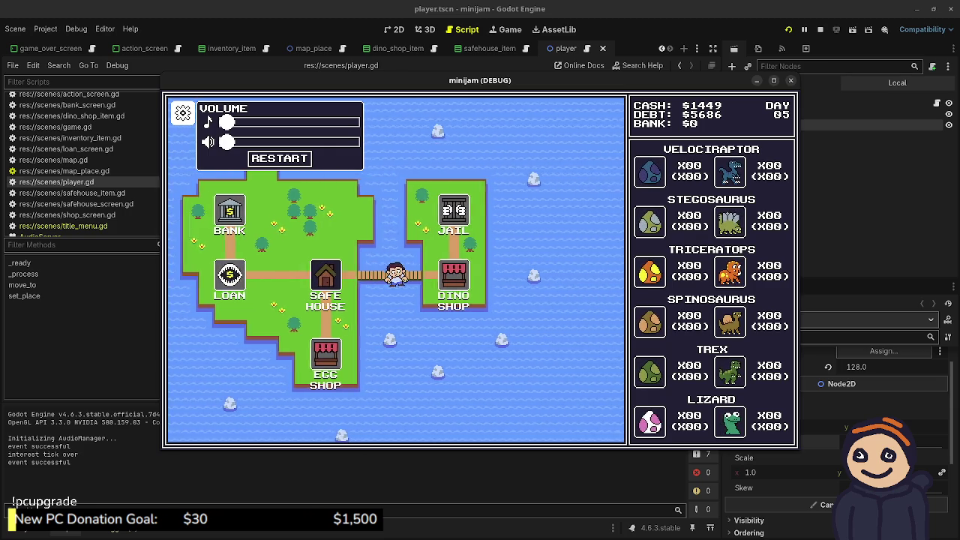
{"action": "left_click", "coordinate": [395, 281]}
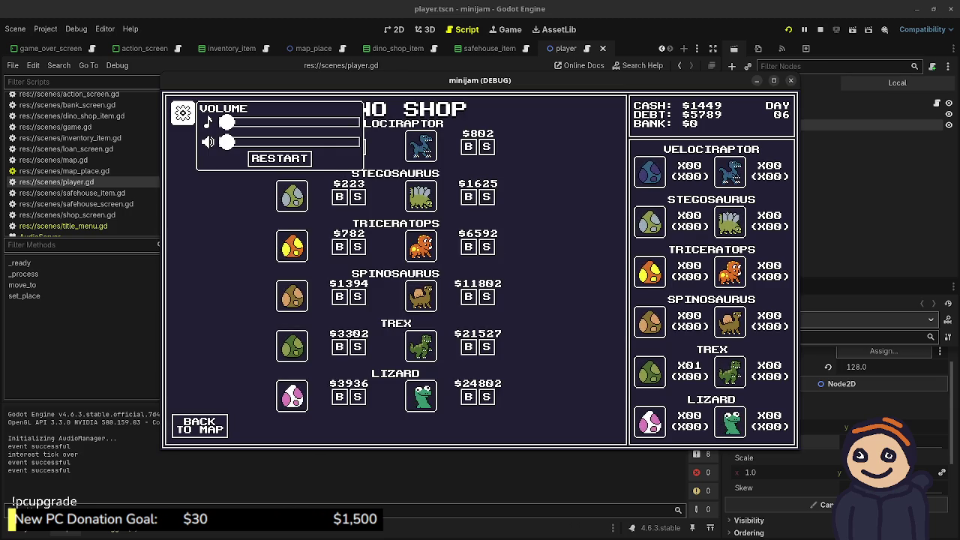
{"action": "left_click", "coordinate": [201, 426]}
{"action": "left_click", "coordinate": [268, 277]}
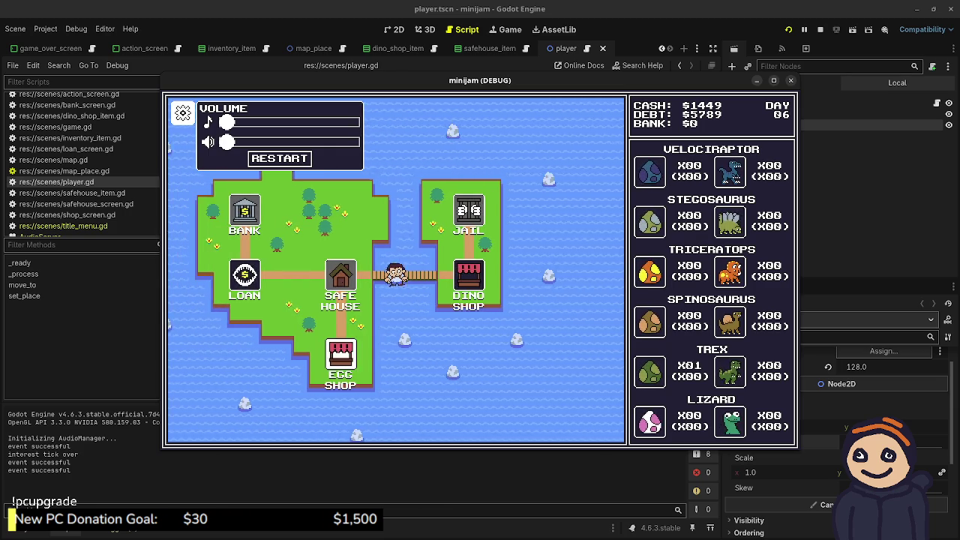
{"action": "left_click", "coordinate": [395, 281]}
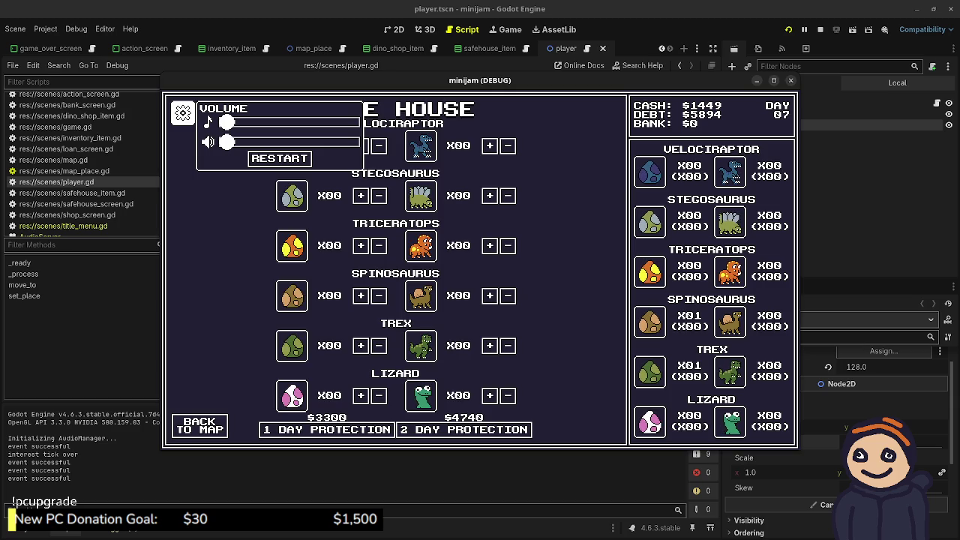
{"action": "left_click", "coordinate": [200, 426]}
{"action": "left_click", "coordinate": [396, 357]}
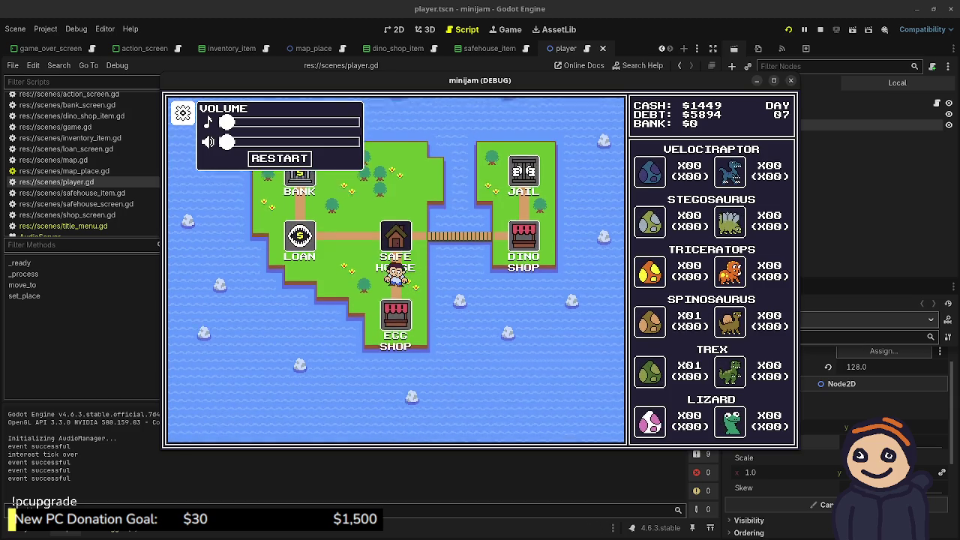
{"action": "key", "text": "F8"}
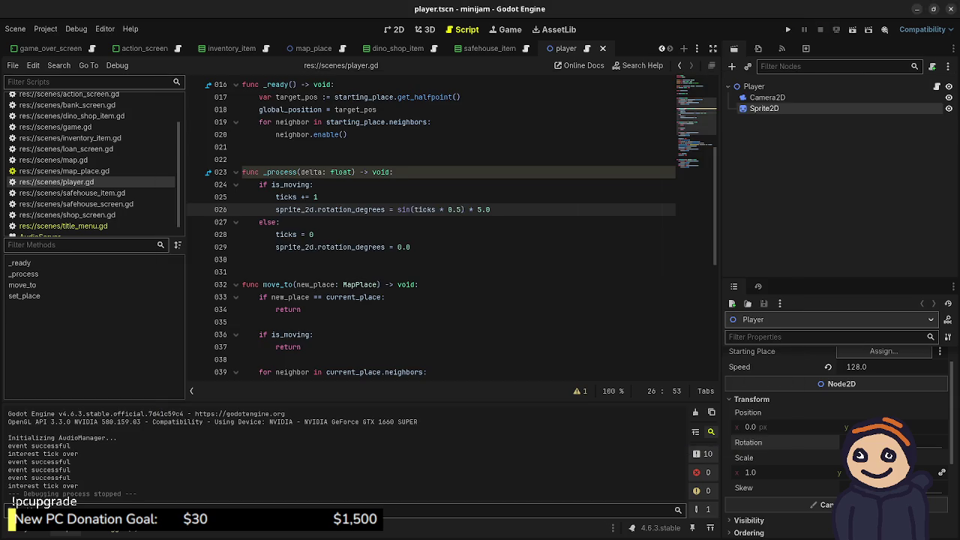
- Add 'sprite_2d.position.y = sin(ticks * 0.5) * 4' below the rotation line on line 26
{"action": "left_click", "coordinate": [490, 210]}
{"action": "key", "text": "Return"}
{"action": "type", "text": "sprite"}
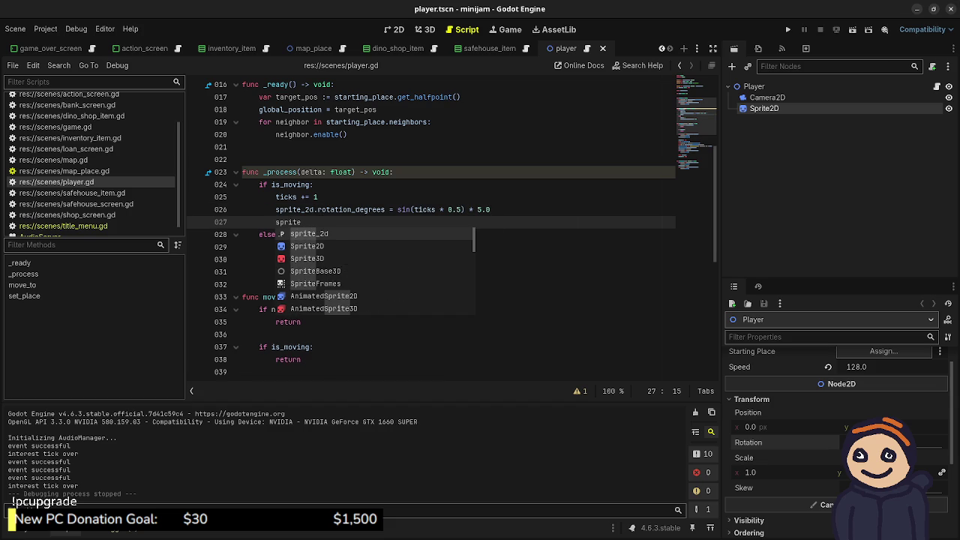
{"action": "key", "text": "Return"}
{"action": "type", "text": ".positio"}
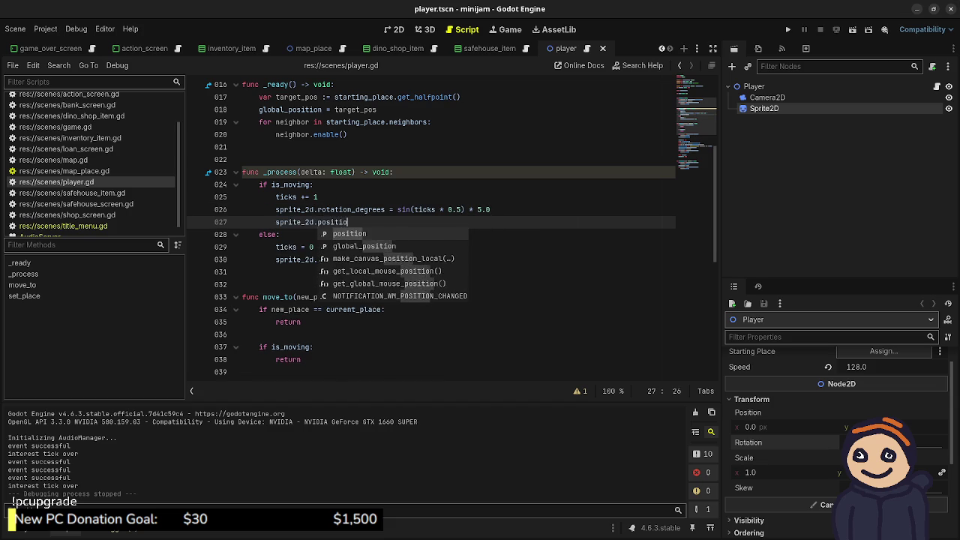
{"action": "type", "text": "n.y"}
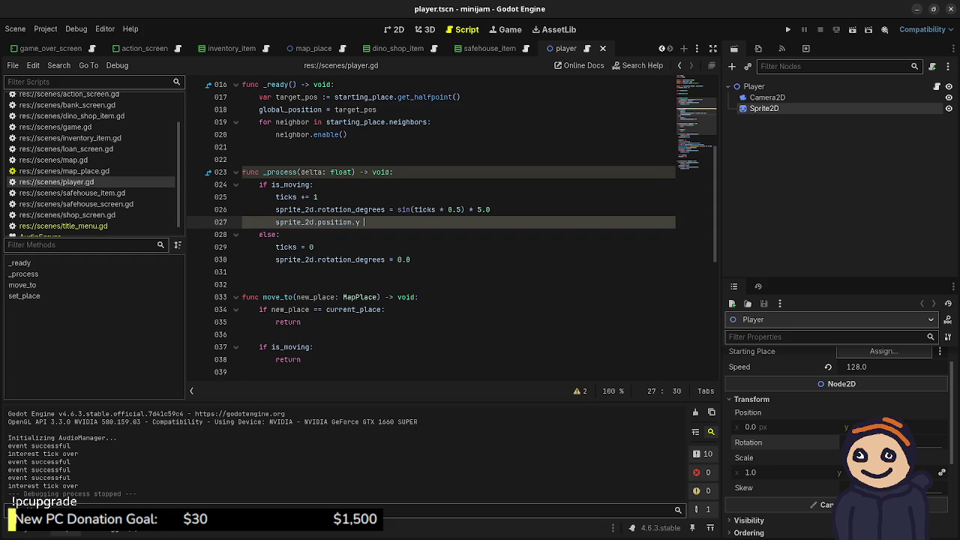
{"action": "type", "text": " = sin(ticks"}
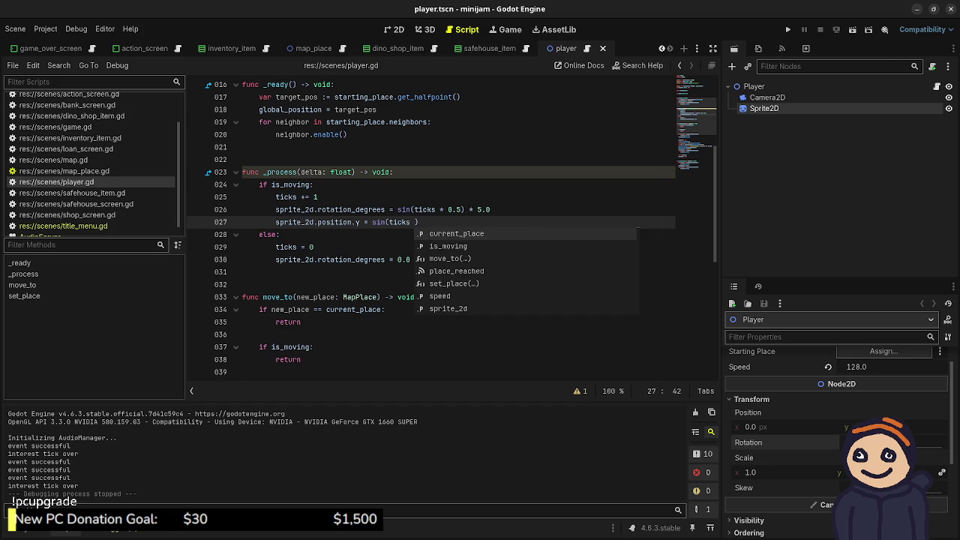
{"action": "type", "text": "* 0.5) * 3."}
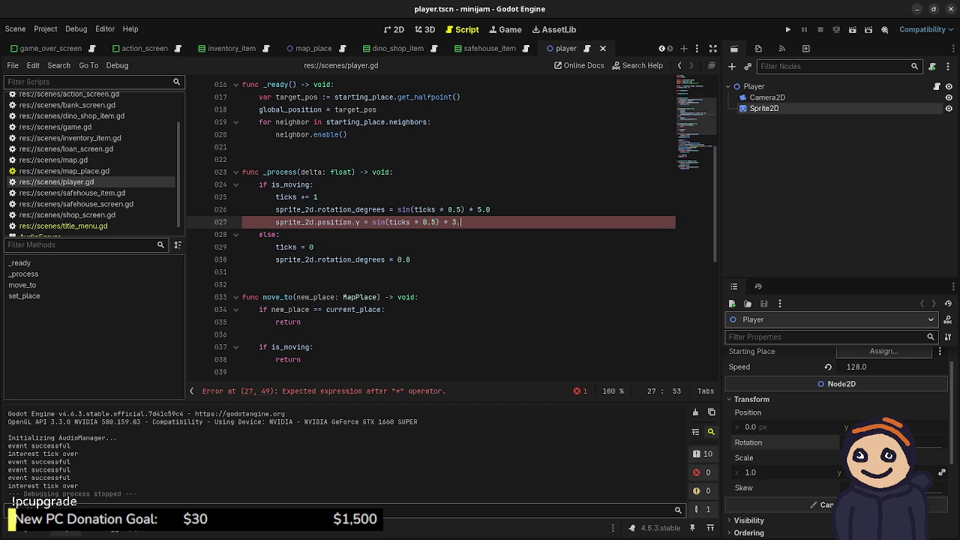
{"action": "key", "text": "BackSpace"}
{"action": "key", "text": "BackSpace"}
{"action": "type", "text": "4"}
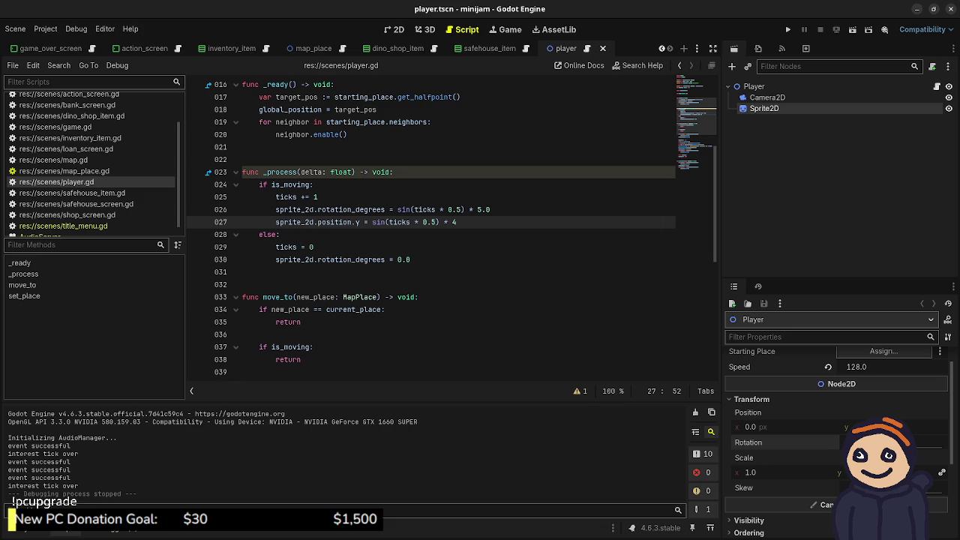
- Add 'sprite_2d.position.y = 0.0' in the idle else branch and save player.gd
{"action": "left_click", "coordinate": [411, 260]}
{"action": "key", "text": "Return"}
{"action": "type", "text": "sp"}
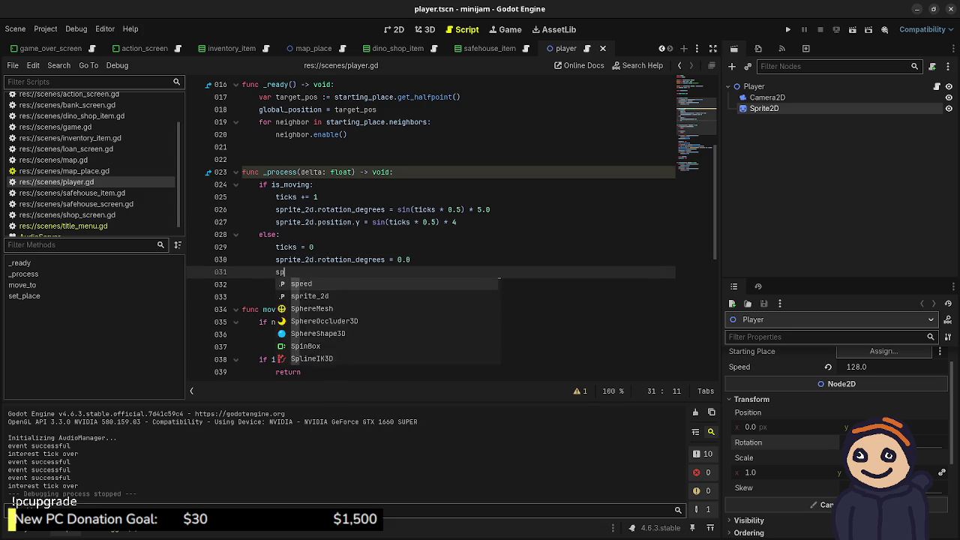
{"action": "type", "text": "rite_2d.position."}
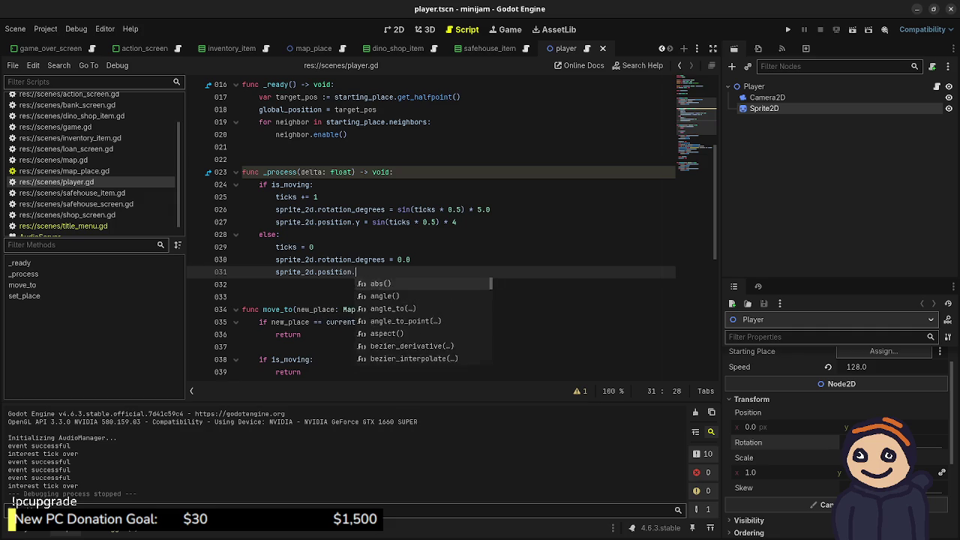
{"action": "type", "text": "y = 0.0"}
{"action": "key", "text": "ctrl+s"}
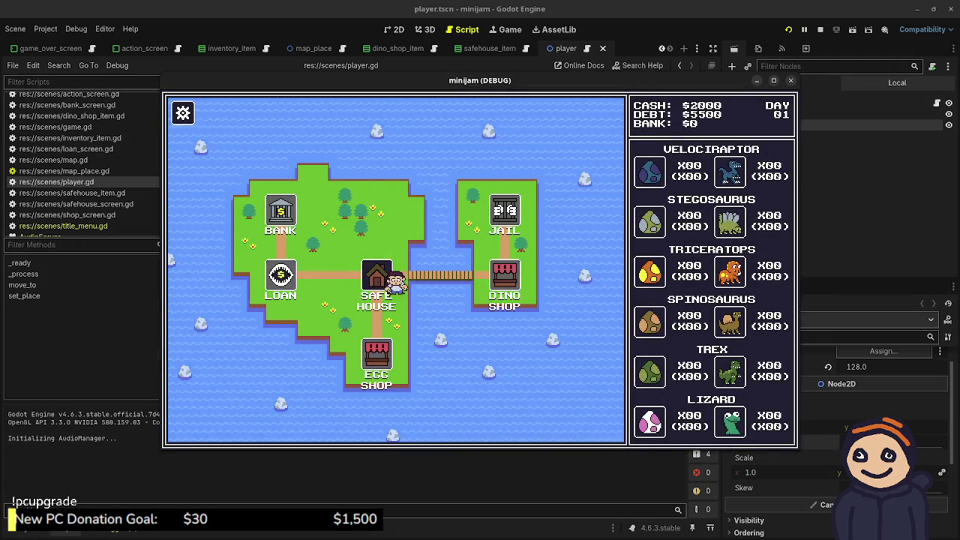
- Walk the player to the Dino Shop to watch the bob, stop the game, and return to line 31
{"action": "left_click", "coordinate": [504, 281]}
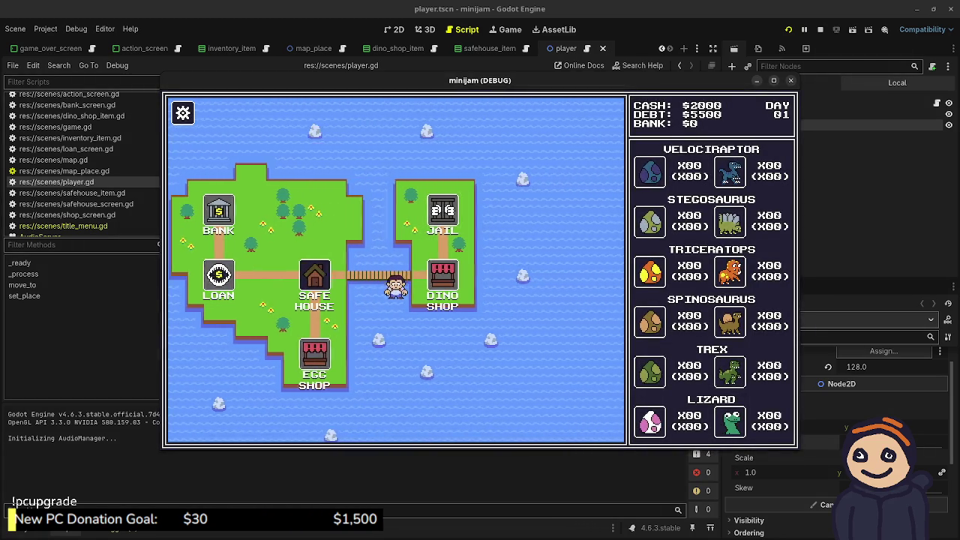
{"action": "key", "text": "F8"}
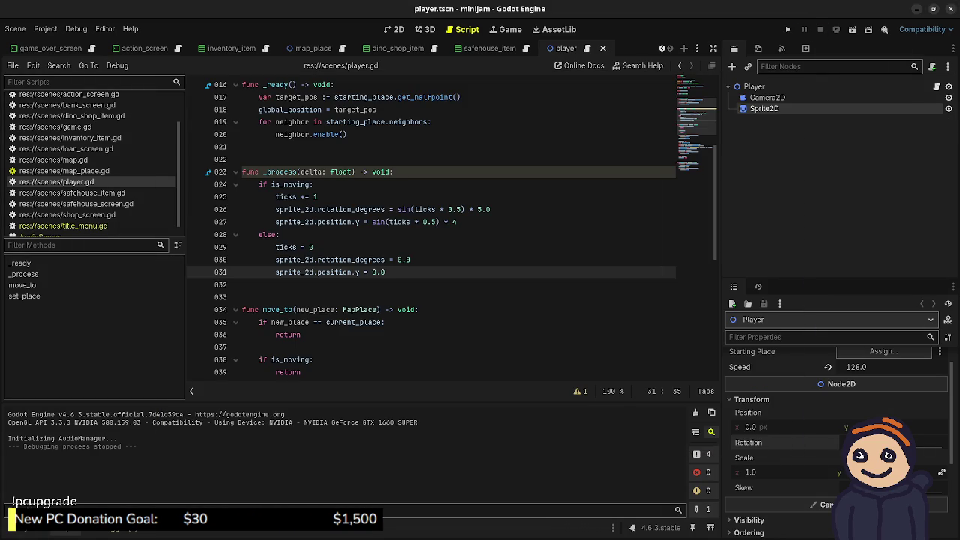
{"action": "mouse_move", "coordinate": [379, 223]}
{"action": "left_click", "coordinate": [335, 272]}
{"action": "left_click", "coordinate": [395, 29]}
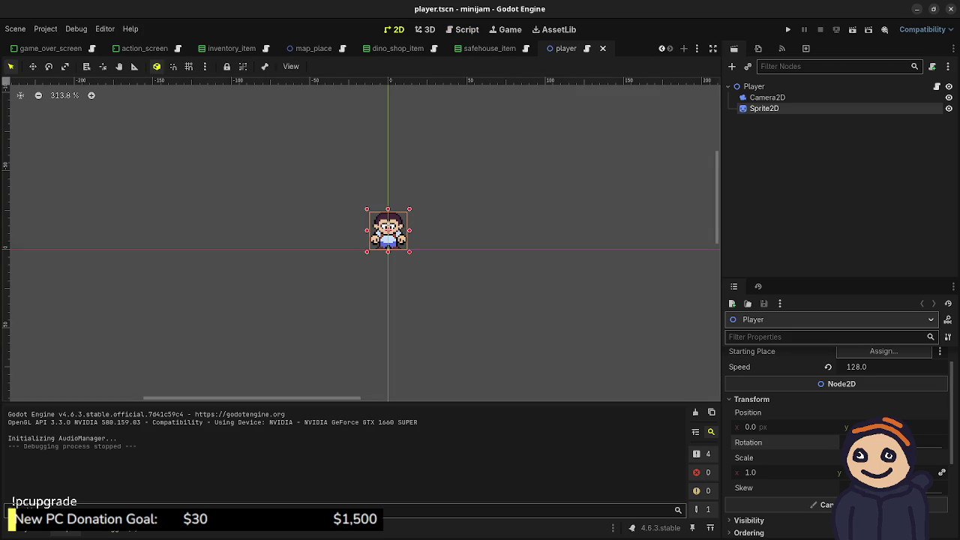
{"action": "scroll", "coordinate": [388, 251], "scroll_direction": "up", "scroll_amount": 2}
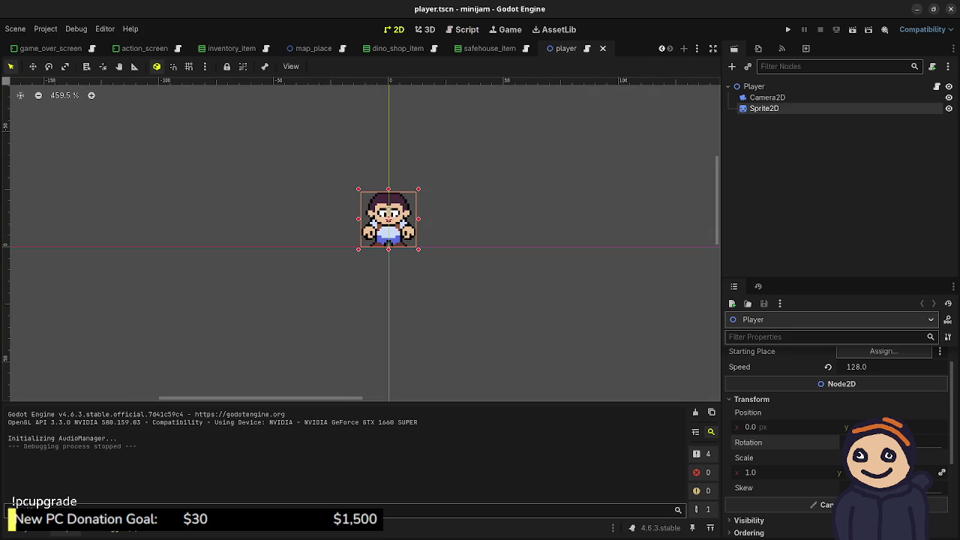
{"action": "scroll", "coordinate": [836, 442], "scroll_direction": "down", "scroll_amount": 2}
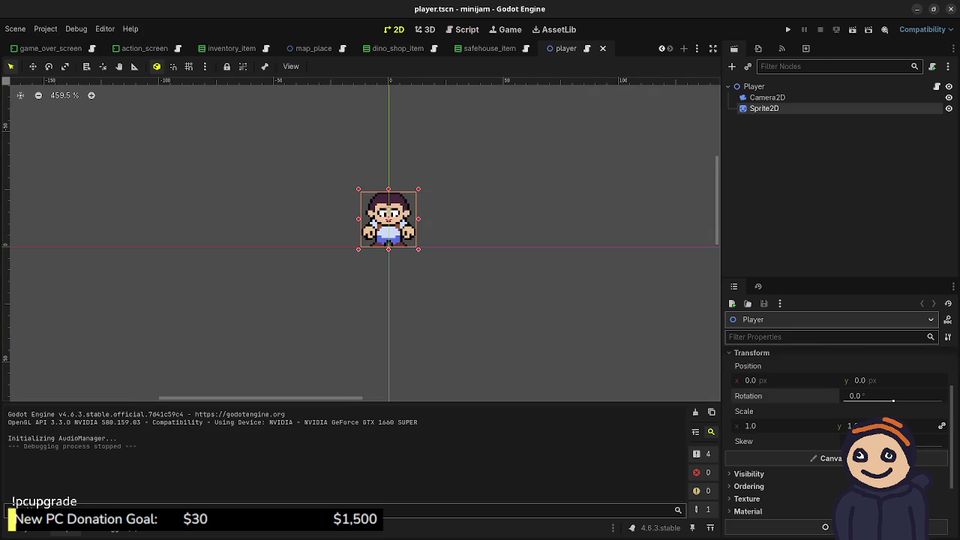
{"action": "scroll", "coordinate": [833, 450], "scroll_direction": "up", "scroll_amount": 1}
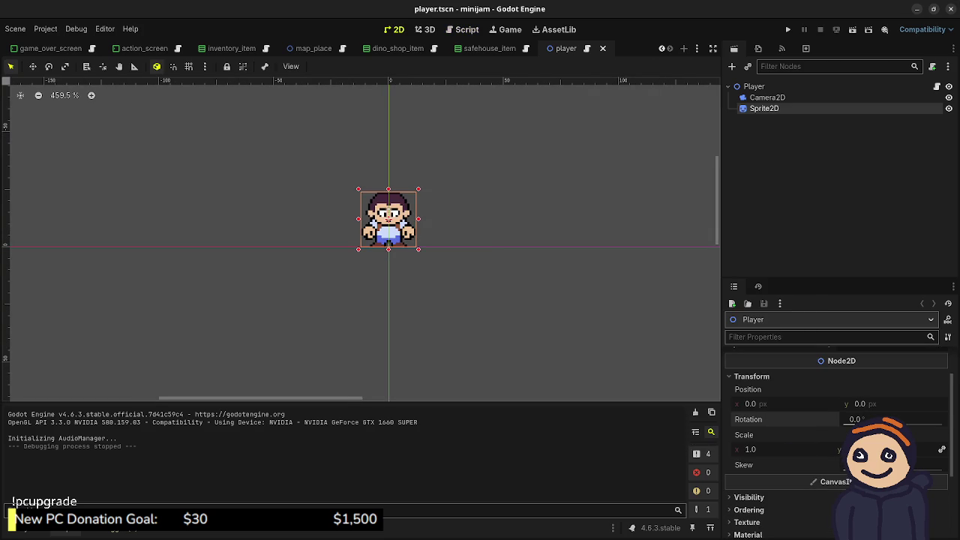
{"action": "left_click", "coordinate": [764, 108]}
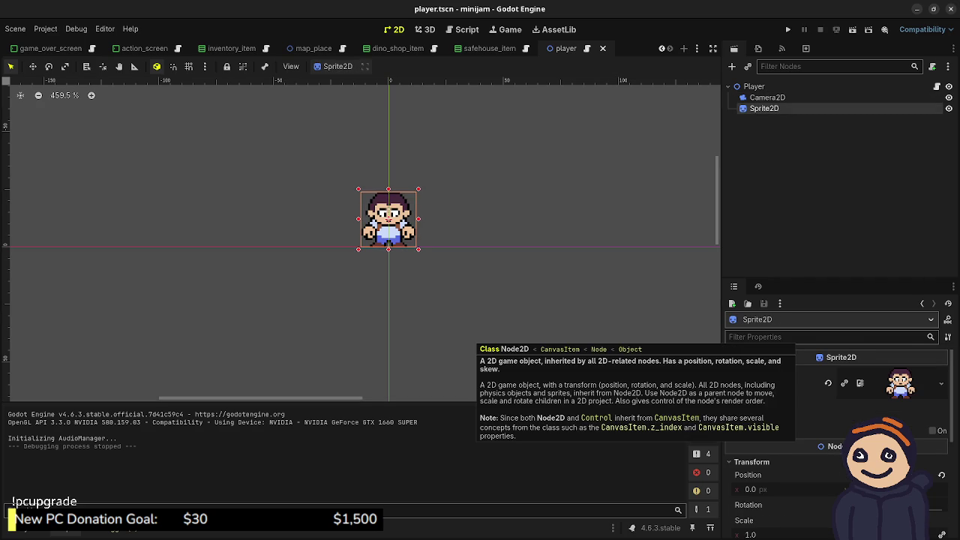
{"action": "scroll", "coordinate": [837, 446], "scroll_direction": "down", "scroll_amount": 2}
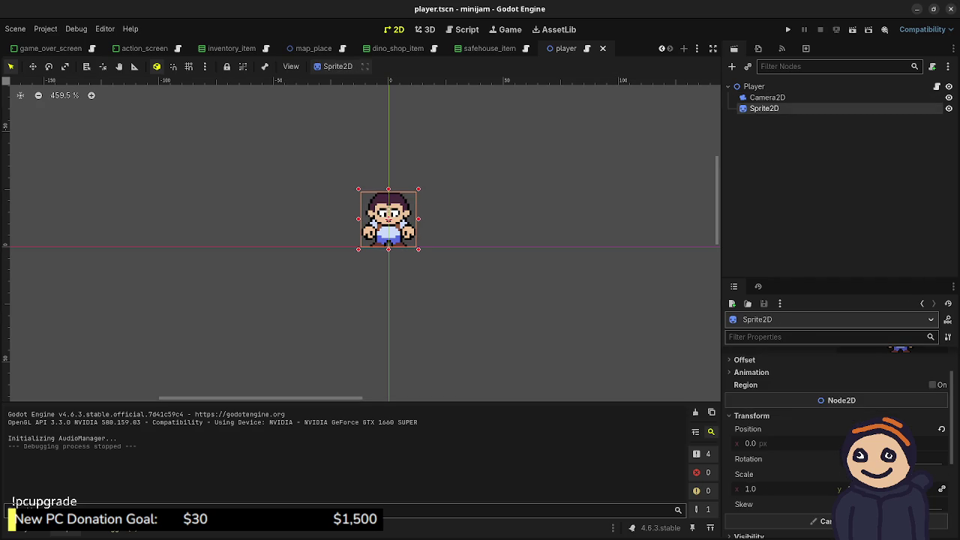
{"action": "scroll", "coordinate": [836, 446], "scroll_direction": "up", "scroll_amount": 2}
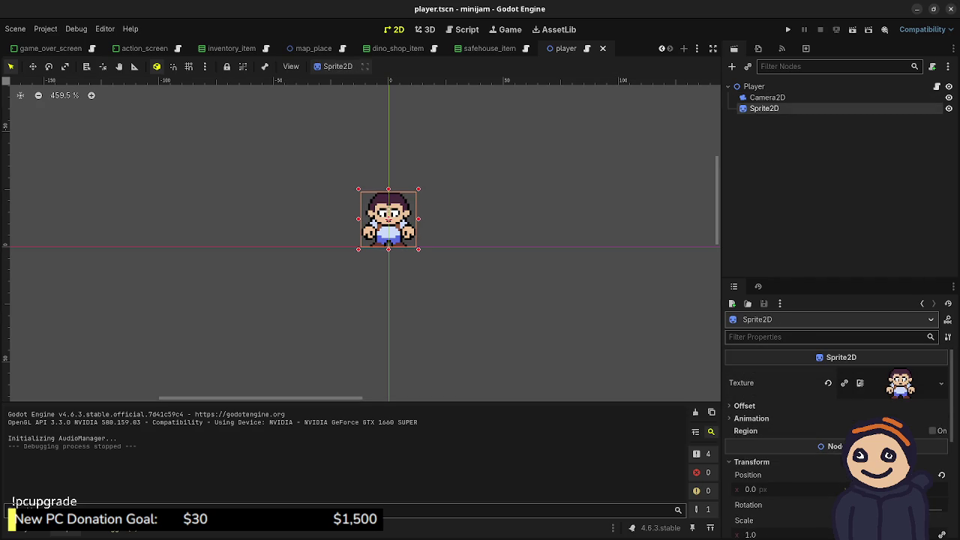
{"action": "left_click", "coordinate": [463, 29]}
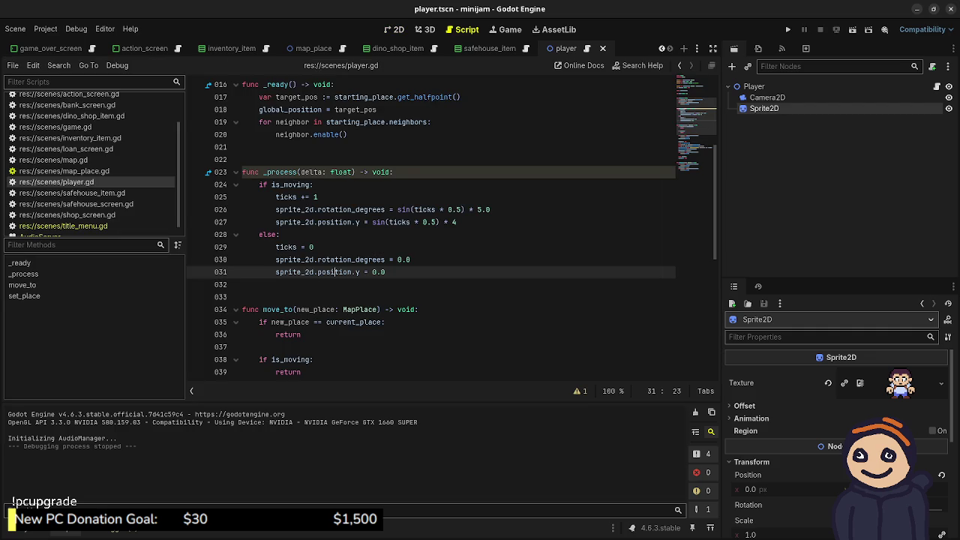
- Rewrite line 27 as 'sprite_2d.position.y = -12 - sin(ticks * 0.5) * 2'
{"action": "left_click", "coordinate": [372, 222]}
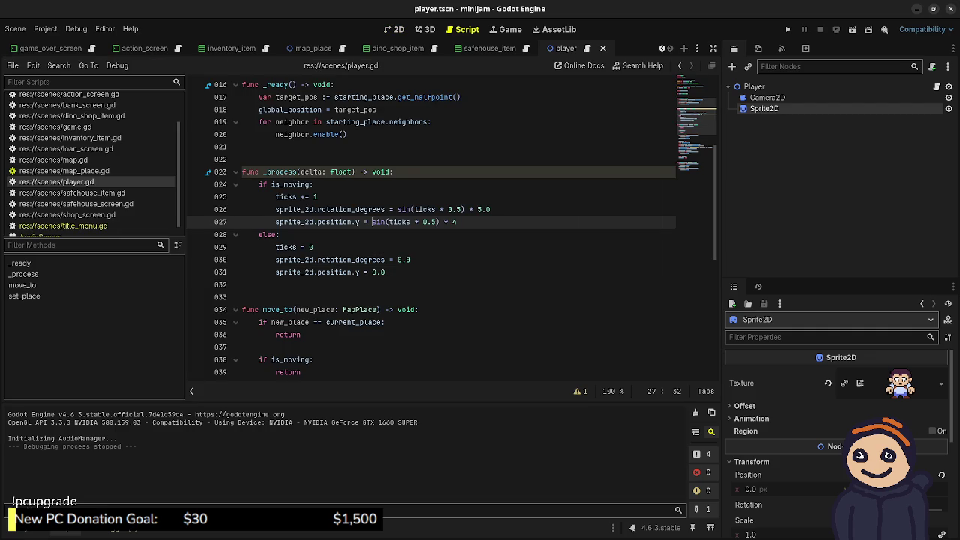
{"action": "type", "text": "-12"}
{"action": "type", "text": " +"}
{"action": "key", "text": "BackSpace"}
{"action": "type", "text": "-"}
{"action": "key", "text": "BackSpace"}
{"action": "type", "text": "2"}
- Change the idle position on line 31 from 0.0 to -12 and launch the game
{"action": "left_click", "coordinate": [373, 272]}
{"action": "key", "text": "Delete"}
{"action": "key", "text": "Delete"}
{"action": "key", "text": "Delete"}
{"action": "type", "text": "-12"}
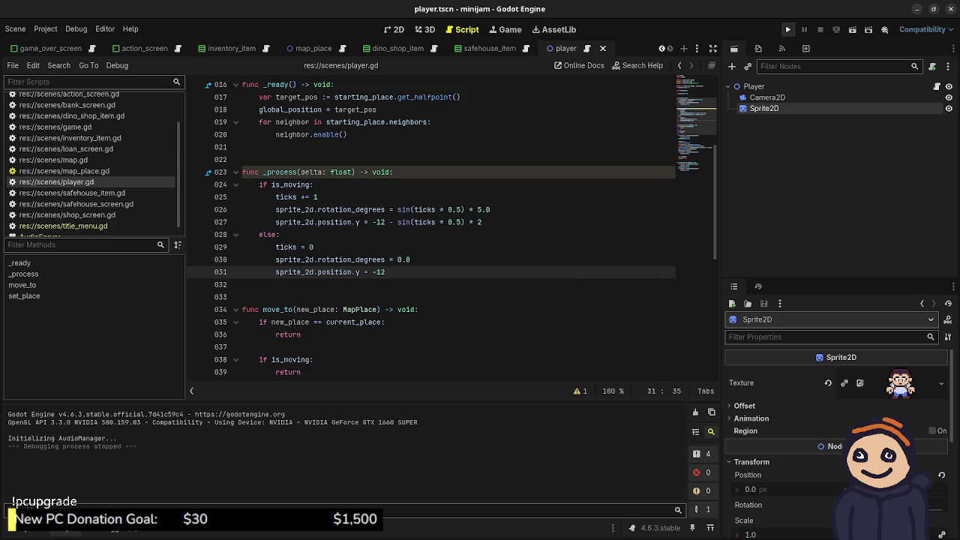
{"action": "key", "text": "F5"}
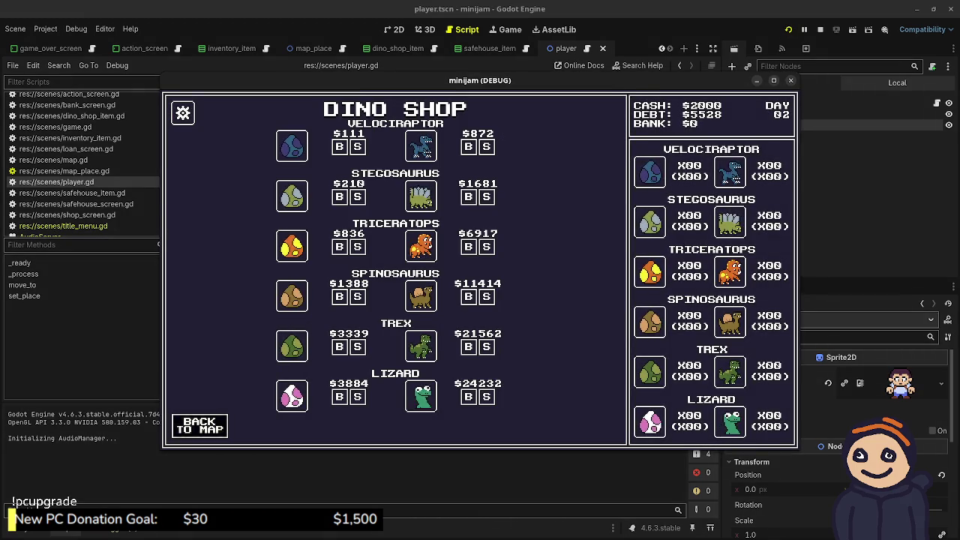
- Walk the player around the map to check the offset bob, then stop the game
{"action": "left_click", "coordinate": [201, 426]}
{"action": "left_click", "coordinate": [267, 278]}
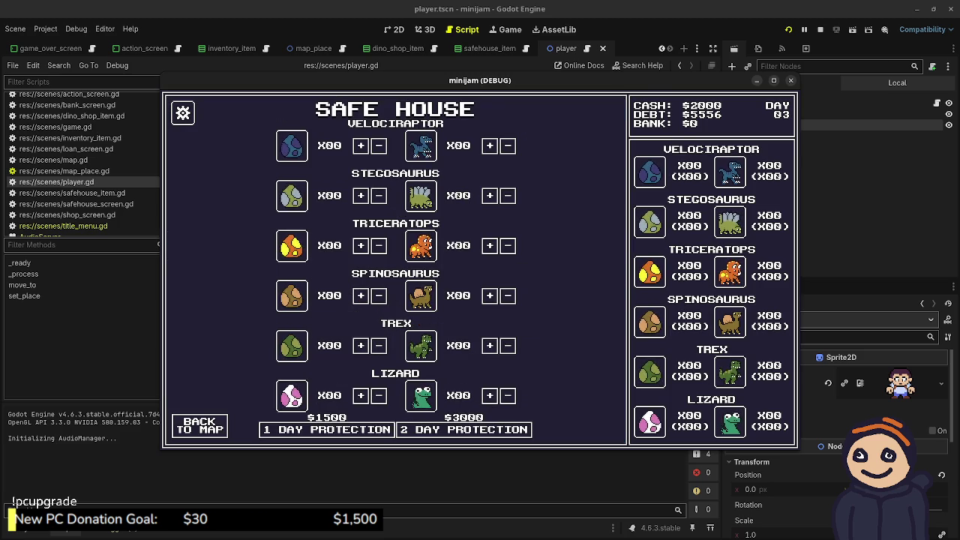
{"action": "key", "text": "F8"}
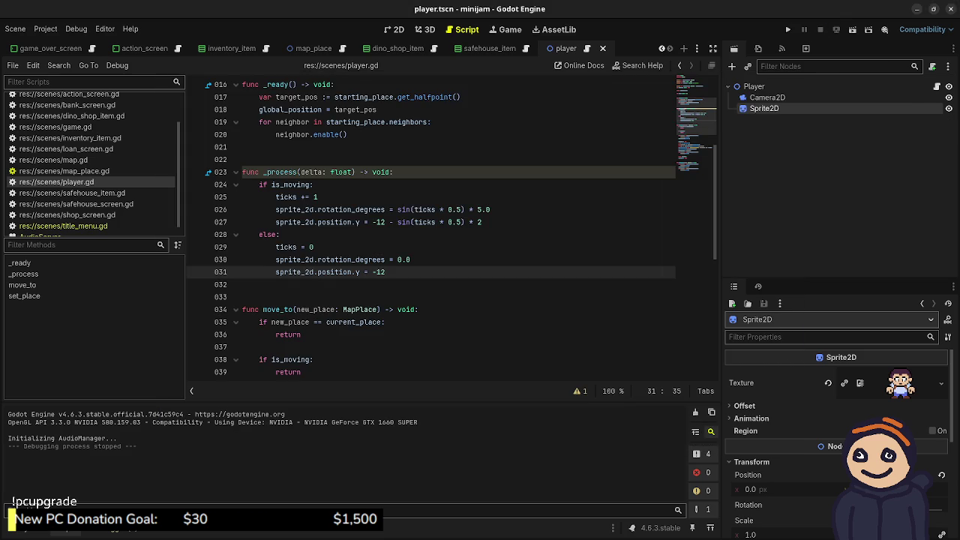
- Drop the 0.5 factor so the bob uses sin(ticks), then run and stop the game again
{"action": "left_click", "coordinate": [462, 222]}
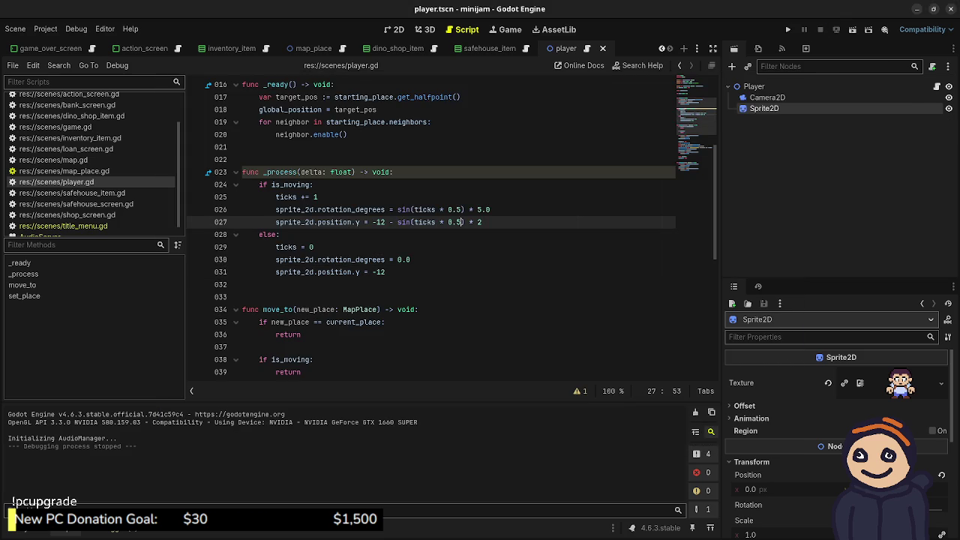
{"action": "key", "text": "BackSpace"}
{"action": "key", "text": "BackSpace"}
{"action": "key", "text": "BackSpace"}
{"action": "key", "text": "F5"}
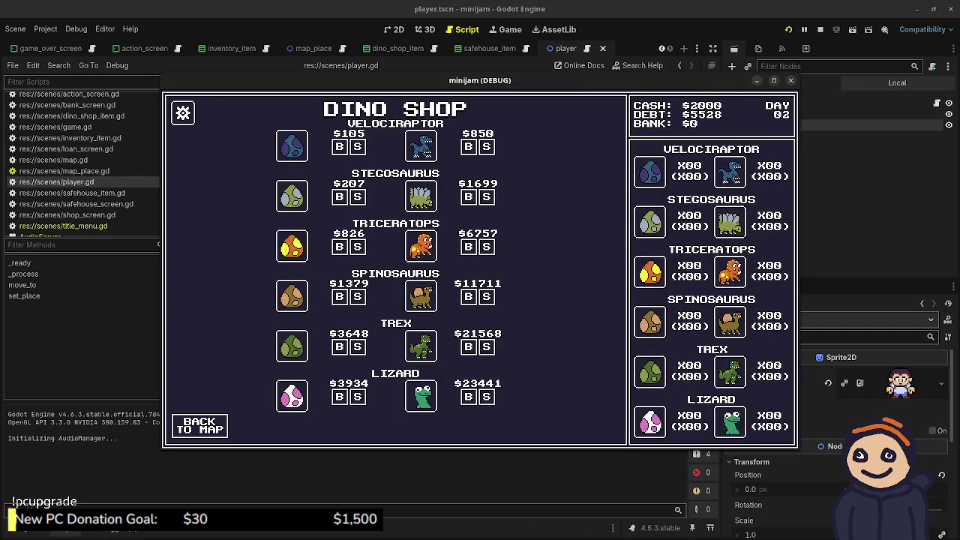
{"action": "key", "text": "F8"}
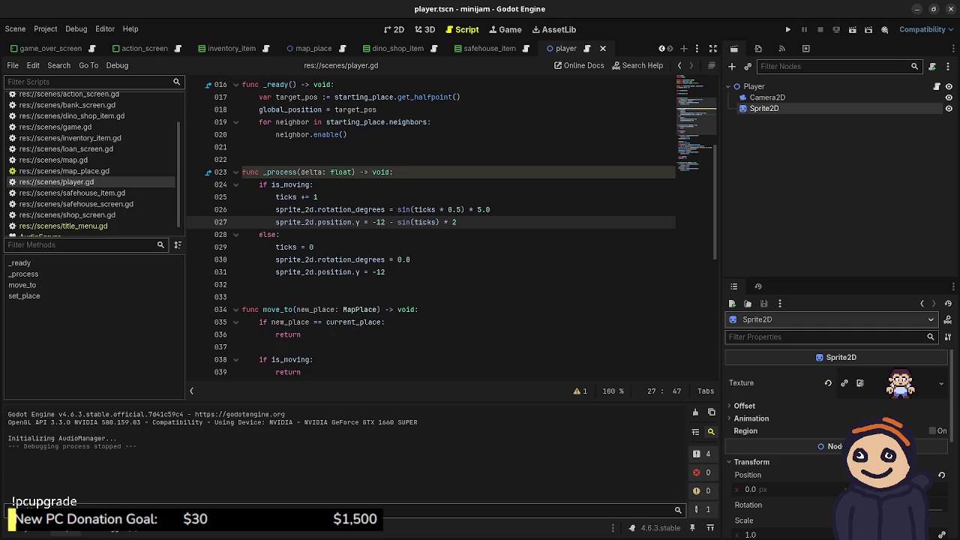
- Slow the bob to sin(ticks * 0.25), save, and test-walk to the Dino Shop
{"action": "type", "text": "* 0.25"}
{"action": "key", "text": "ctrl+s"}
{"action": "key", "text": "F5"}
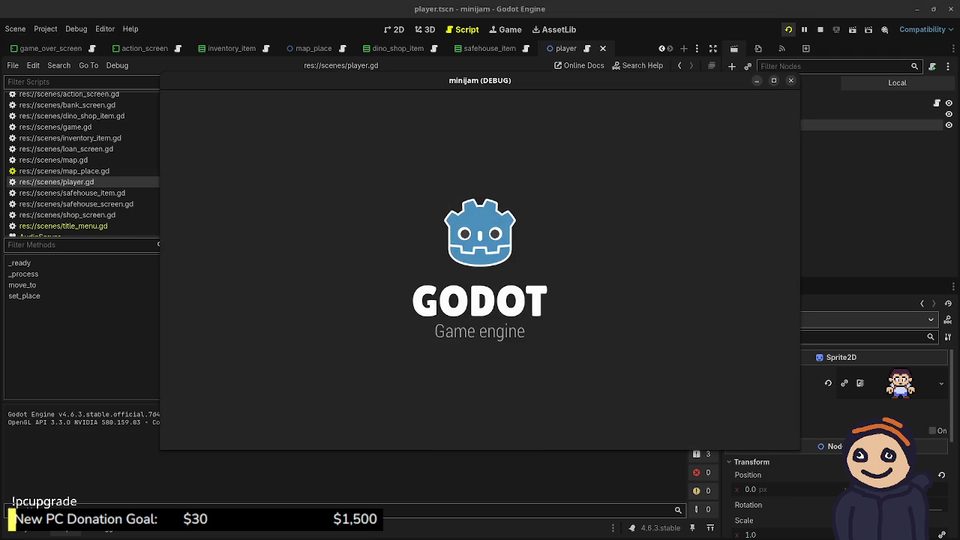
{"action": "key", "text": "Return"}
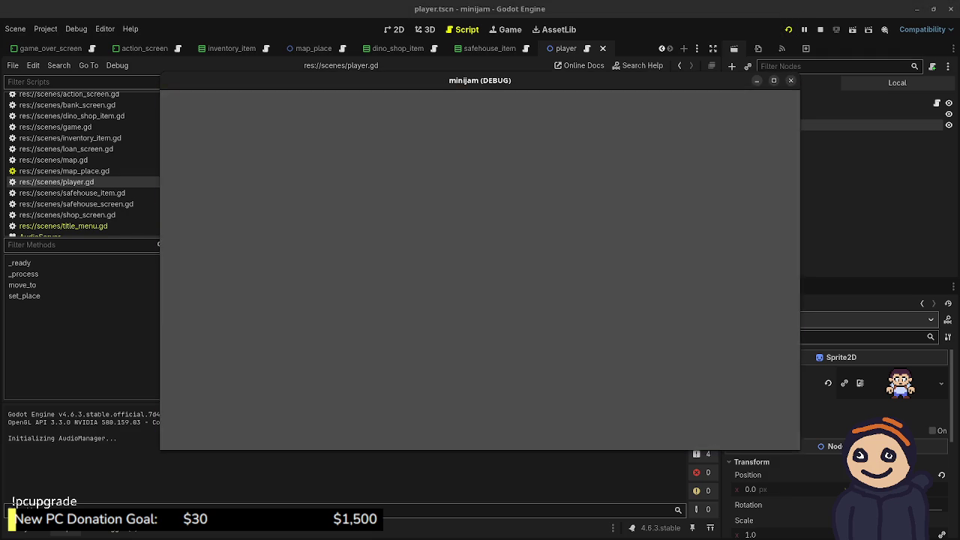
{"action": "key", "text": "Right"}
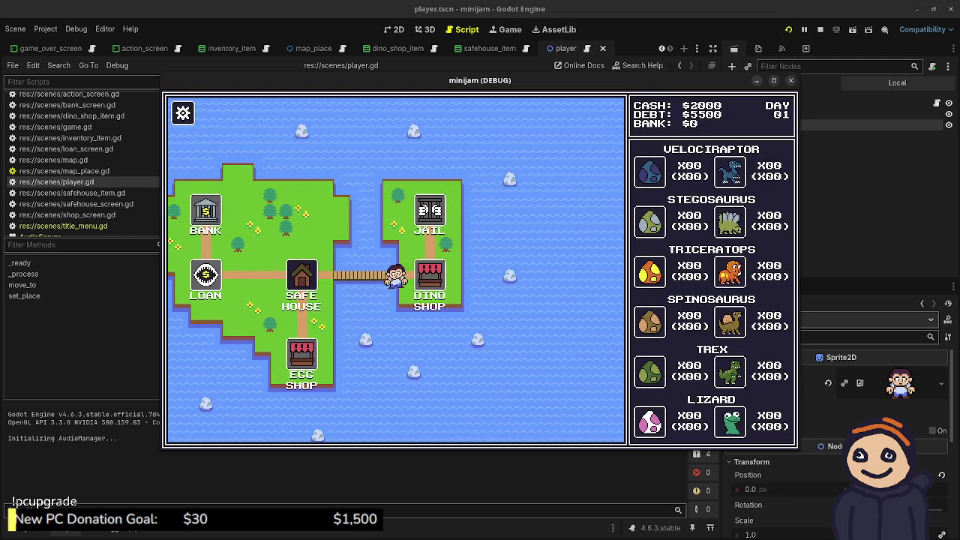
{"action": "key", "text": "F8"}
- Undo the 0.25 slowdown, remove the tilt line's 0.5 factor, and give the bob * 0.5; save
{"action": "key", "text": "Down"}
{"action": "key", "text": "Down"}
{"action": "key", "text": "ctrl+z"}
{"action": "key", "text": "ctrl+s"}
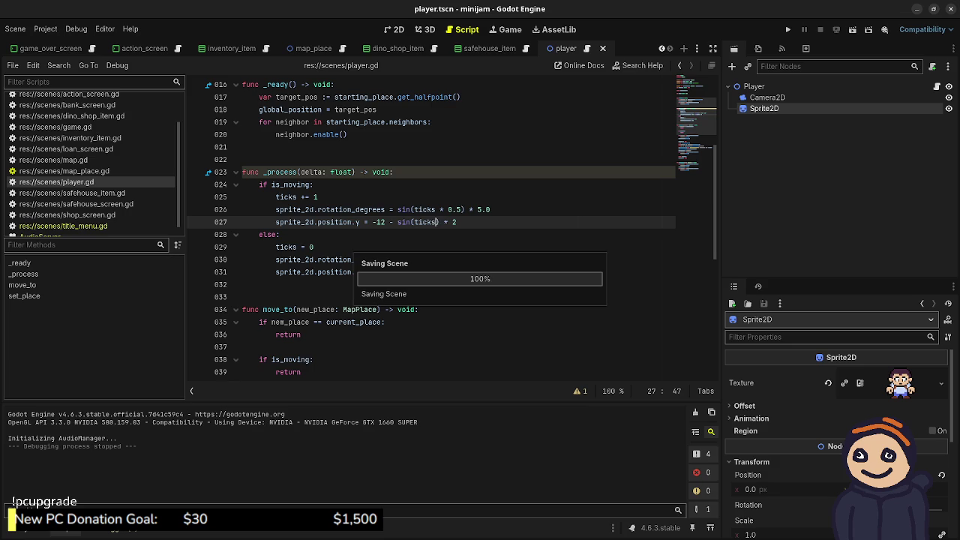
{"action": "key", "text": "Up"}
{"action": "key", "text": "shift+Left"}
{"action": "key", "text": "shift+Left"}
{"action": "key", "text": "shift+Left"}
{"action": "key", "text": "BackSpace"}
{"action": "key", "text": "BackSpace"}
{"action": "key", "text": "BackSpace"}
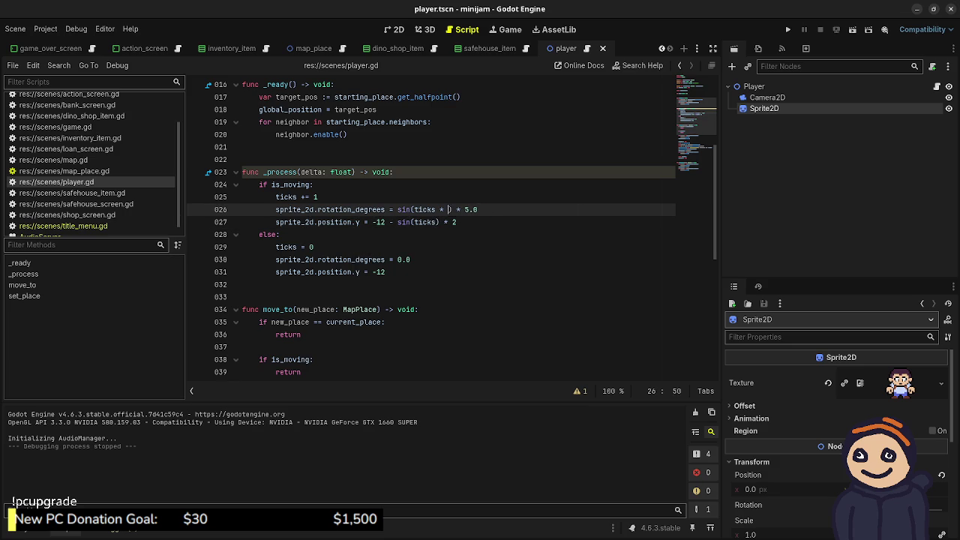
{"action": "key", "text": "Down"}
{"action": "type", "text": "* 0.5"}
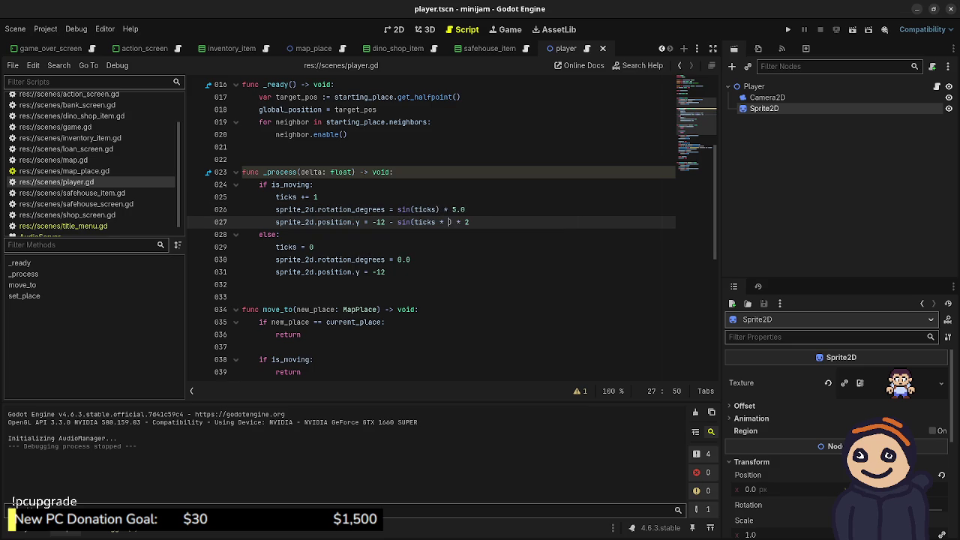
{"action": "key", "text": "ctrl+s"}
- Run the game and walk to the Dino Shop to test the swapped speeds
{"action": "key", "text": "F5"}
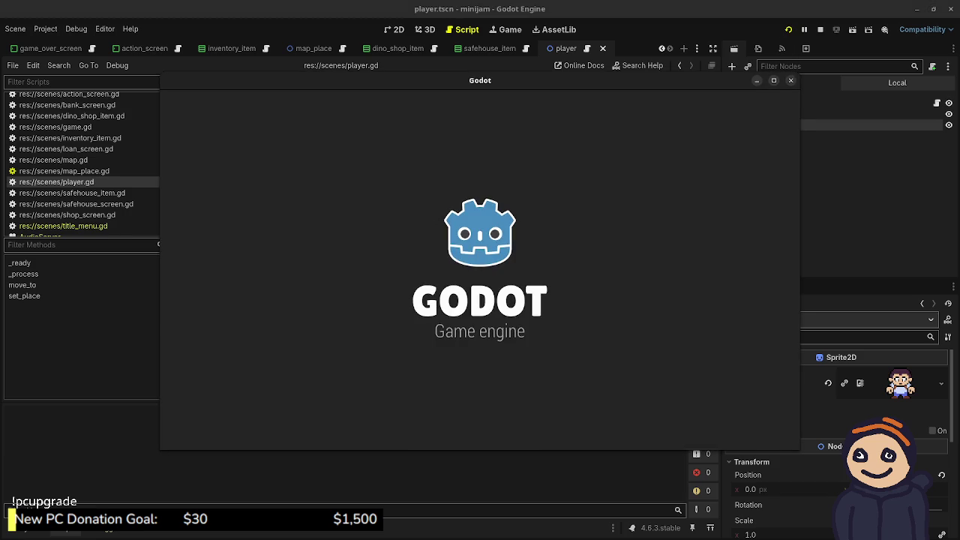
{"action": "key", "text": "Return"}
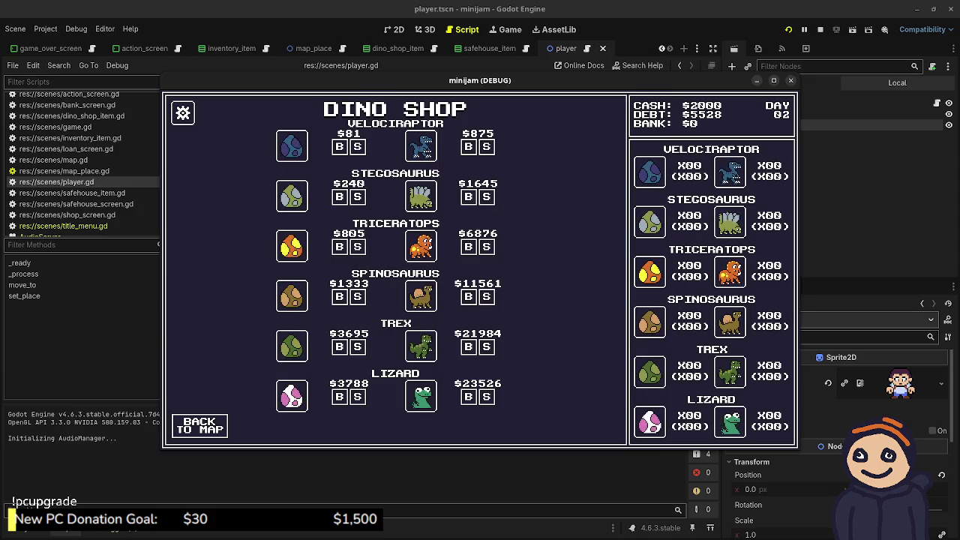
{"action": "key", "text": "F8"}
- Restore * 0.5 on the tilt line and revert the bob line to sin(ticks), then save
{"action": "left_click", "coordinate": [279, 234]}
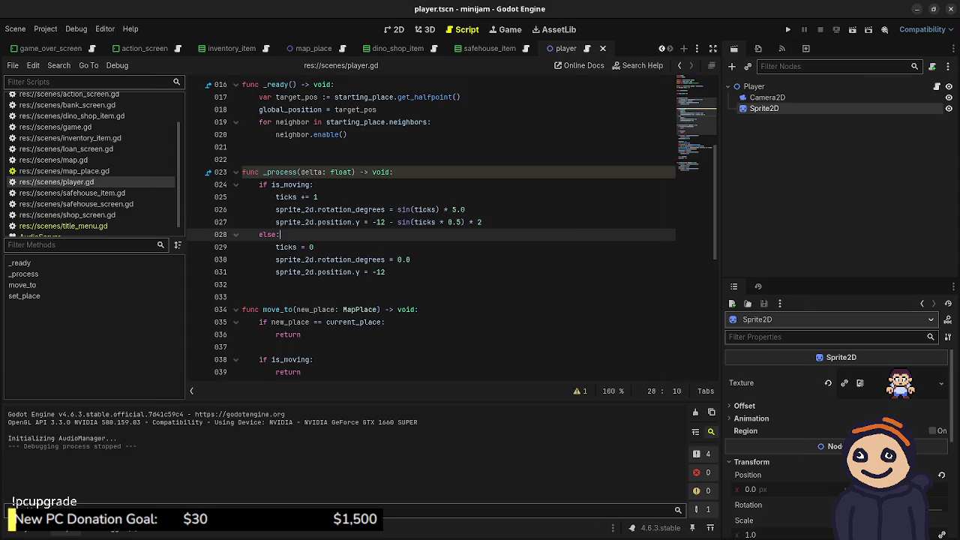
{"action": "left_click", "coordinate": [435, 209]}
{"action": "type", "text": "* 0.5"}
{"action": "left_click", "coordinate": [463, 222]}
{"action": "key", "text": "BackSpace"}
{"action": "key", "text": "BackSpace"}
{"action": "key", "text": "BackSpace"}
{"action": "key", "text": "ctrl+s"}
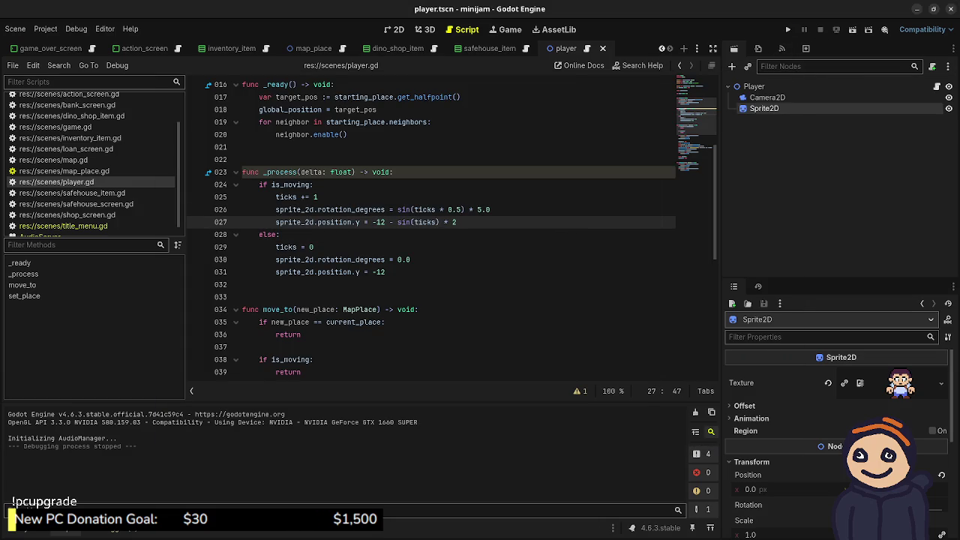
- Glance at the itch.io page, then test-run the game to the Dino Shop
{"action": "key", "text": "alt+Tab"}
{"action": "left_click", "coordinate": [916, 9]}
{"action": "key", "text": "F5"}
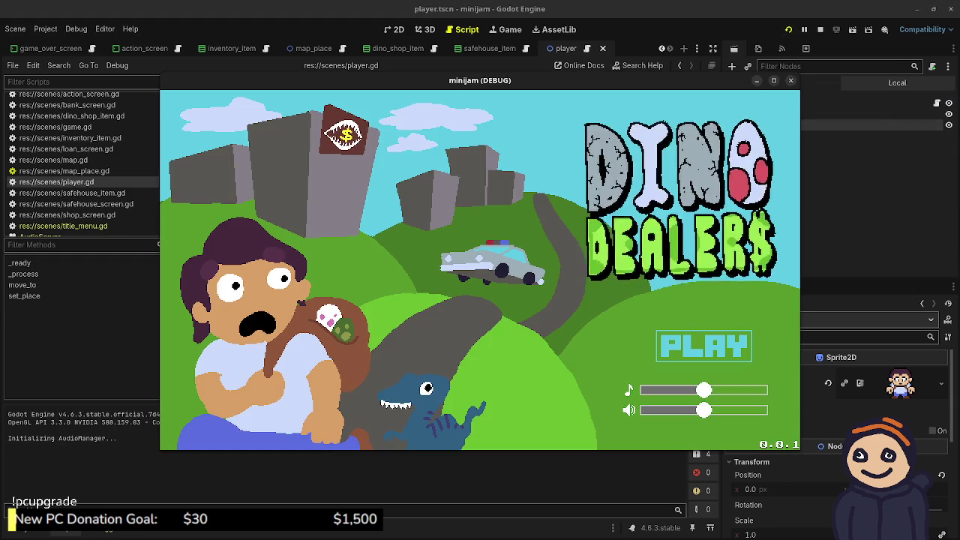
{"action": "key", "text": "Return"}
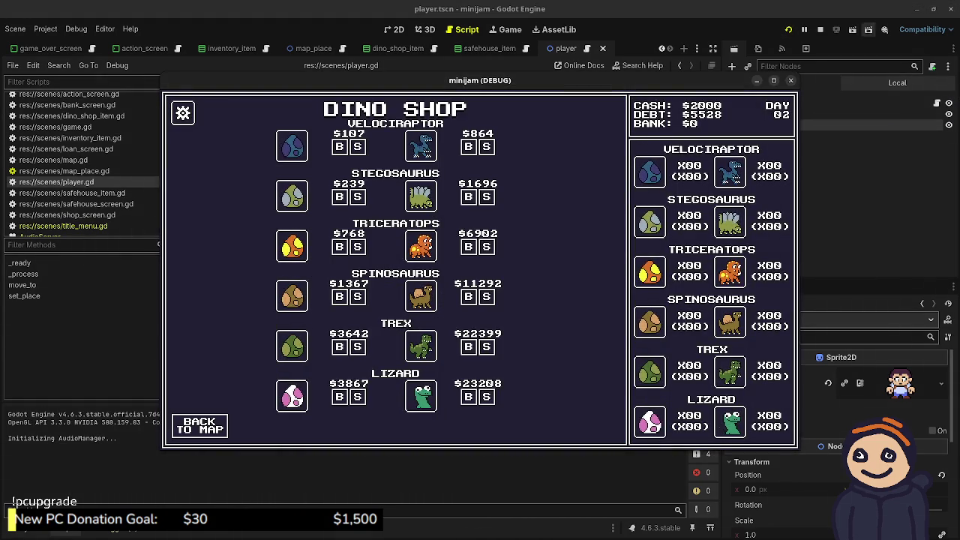
{"action": "key", "text": "F8"}
- Set the bob back to sin(ticks * 0.5) to match the tilt, save, and test-run to the Dino Shop
{"action": "type", "text": "* 0.5) * 2"}
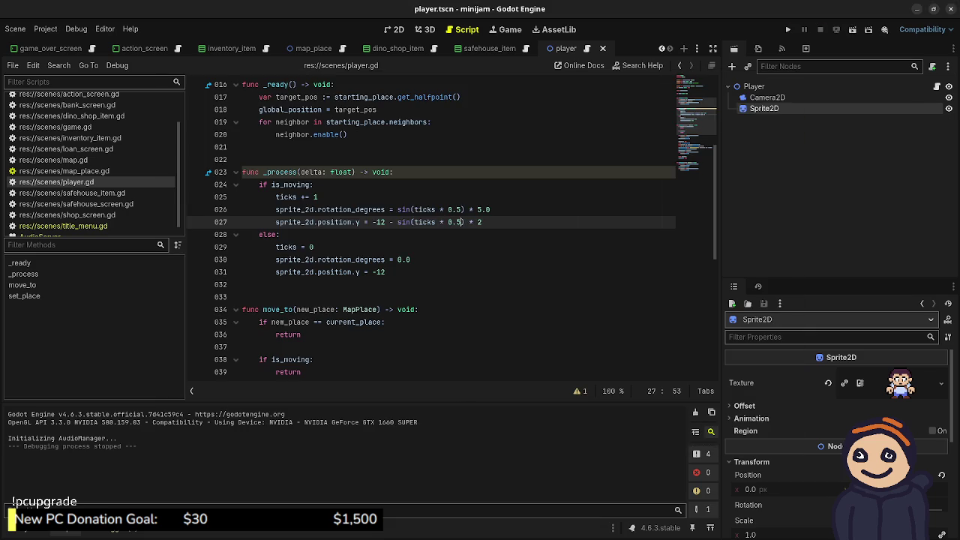
{"action": "key", "text": "ctrl+s"}
{"action": "key", "text": "alt+Tab"}
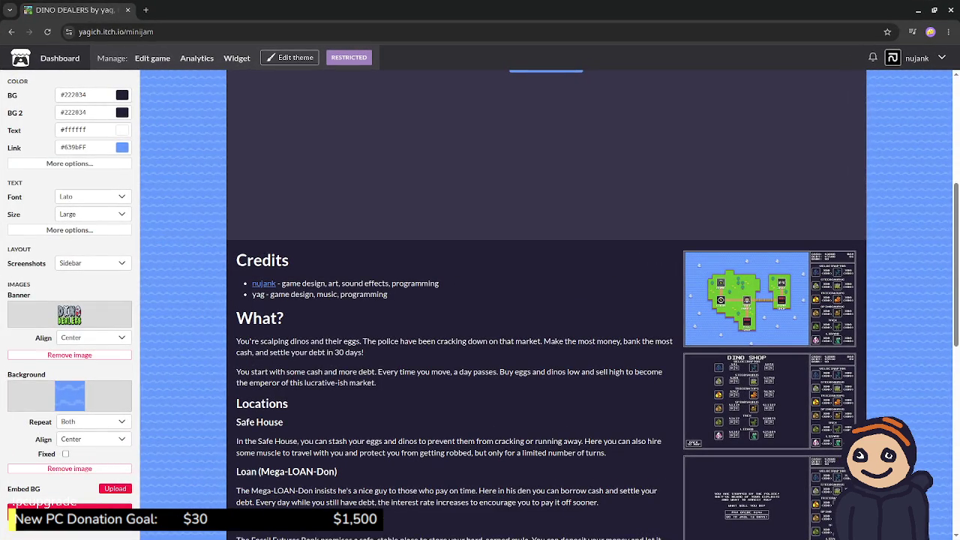
{"action": "left_click", "coordinate": [918, 10]}
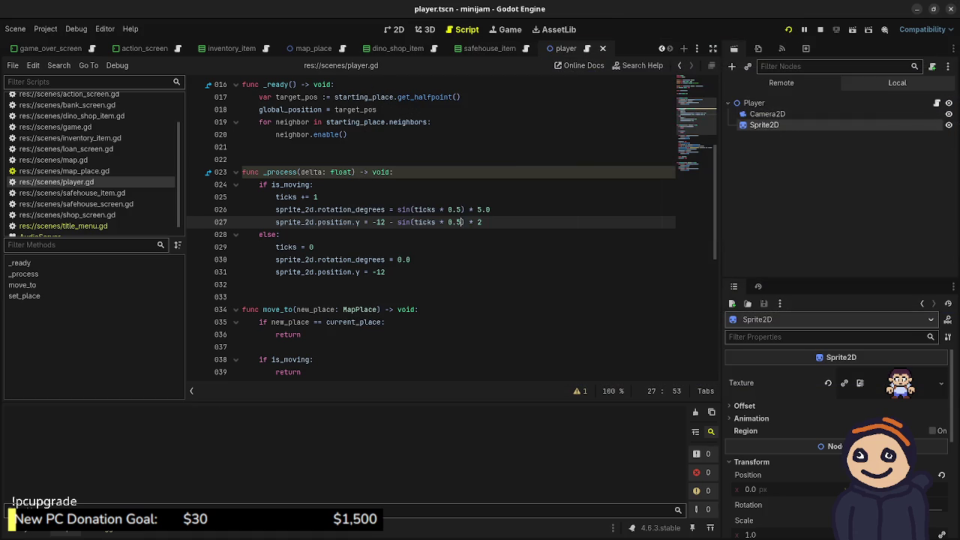
{"action": "key", "text": "Return"}
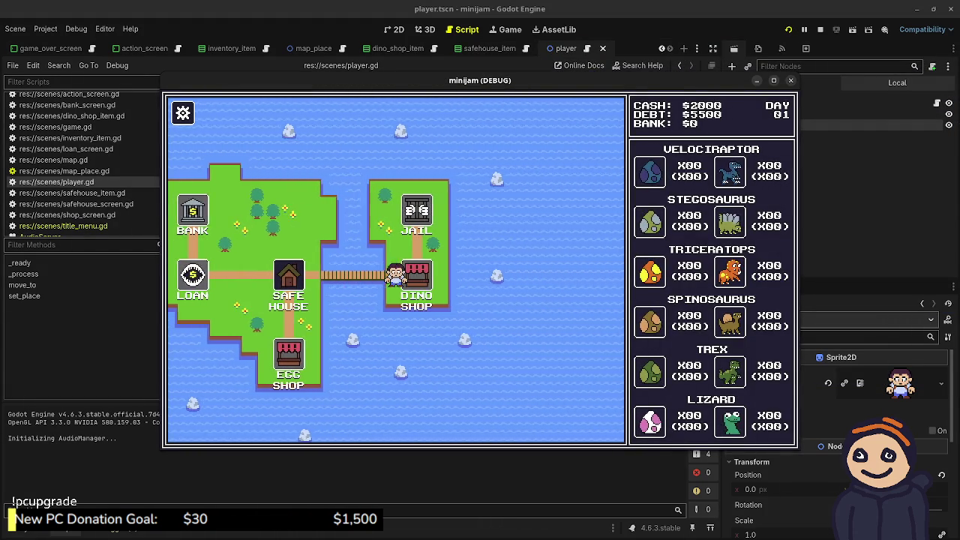
{"action": "key", "text": "F8"}
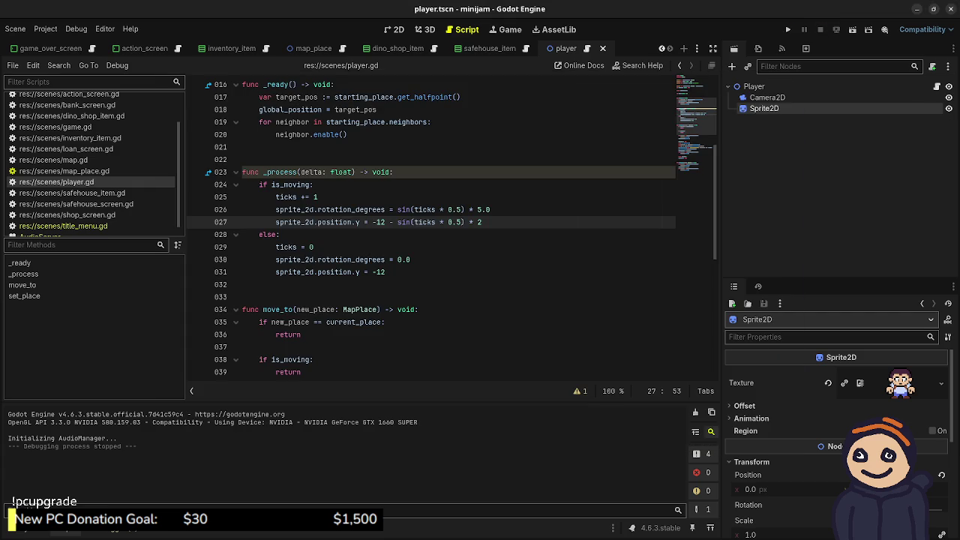
- Change the tilt speed to sin(ticks * 0.25) and save player.gd
{"action": "left_click", "coordinate": [462, 210]}
{"action": "type", "text": "2"}
{"action": "key", "text": "ctrl+s"}
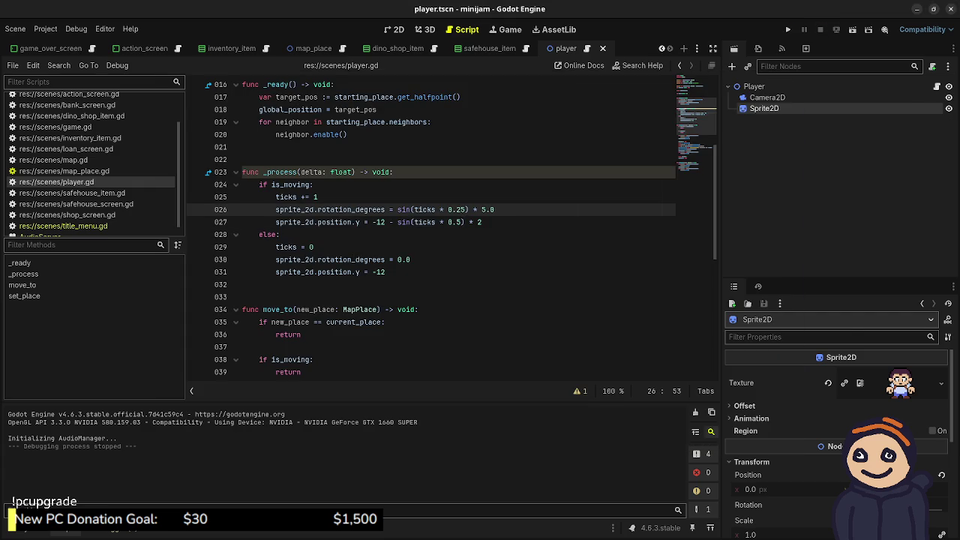
{"action": "key", "text": "alt+Tab"}
{"action": "key", "text": "alt+Tab"}
- Run the game and walk repeatedly between the Dino Shop and Safe House, then stop
{"action": "key", "text": "F5"}
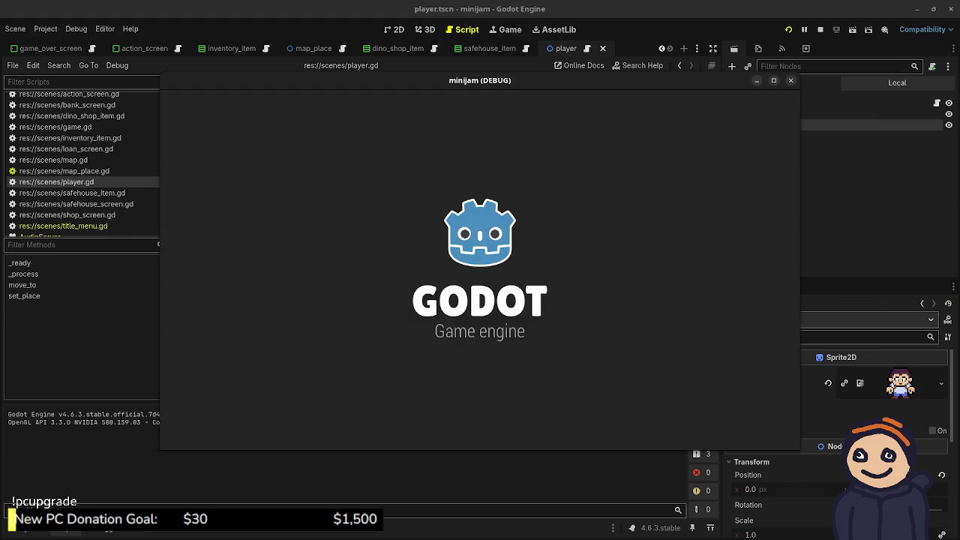
{"action": "key", "text": "Return"}
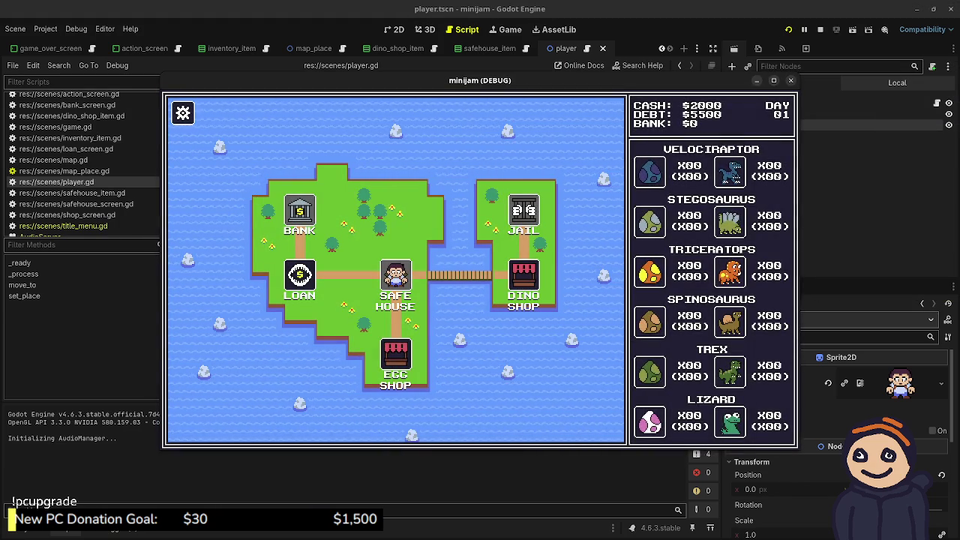
{"action": "key", "text": "Right"}
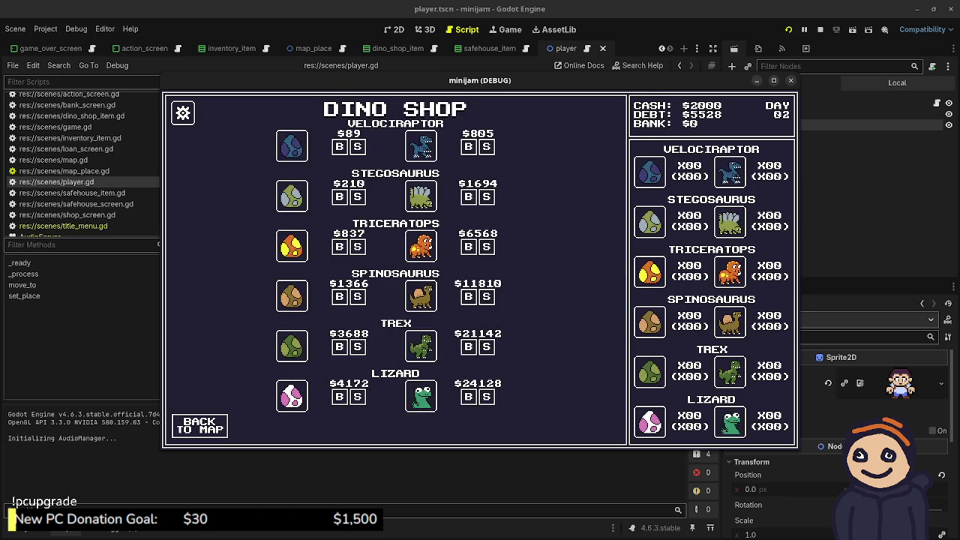
{"action": "key", "text": "Escape"}
{"action": "key", "text": "Left"}
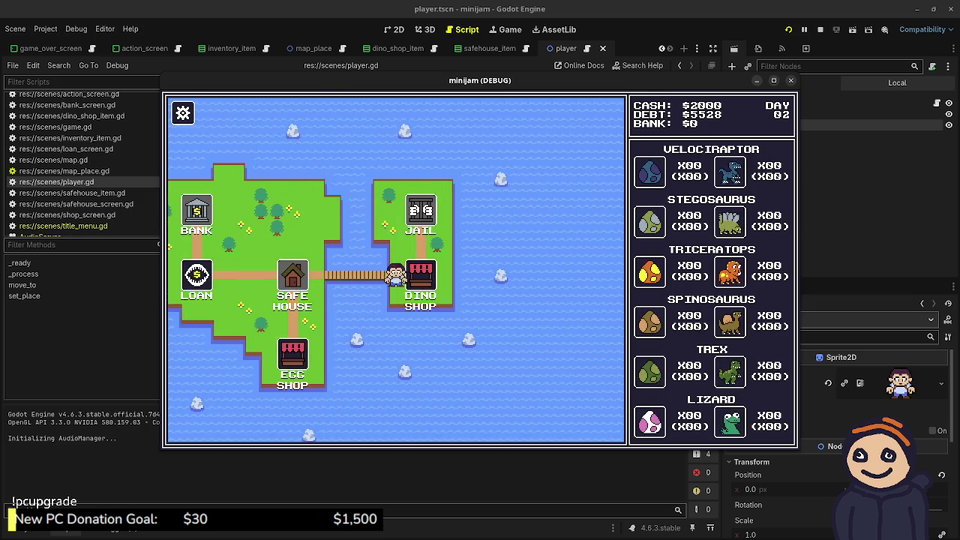
{"action": "key", "text": "Escape"}
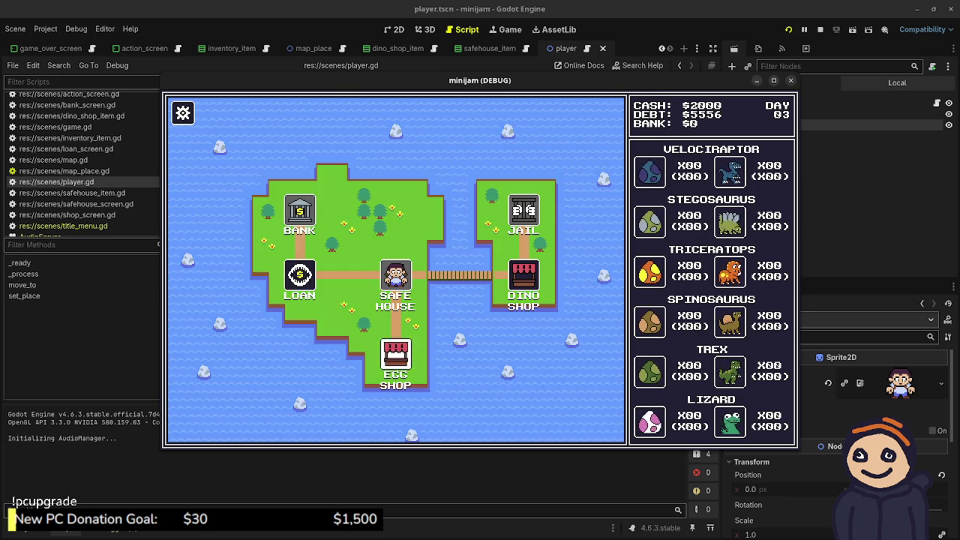
{"action": "key", "text": "Right"}
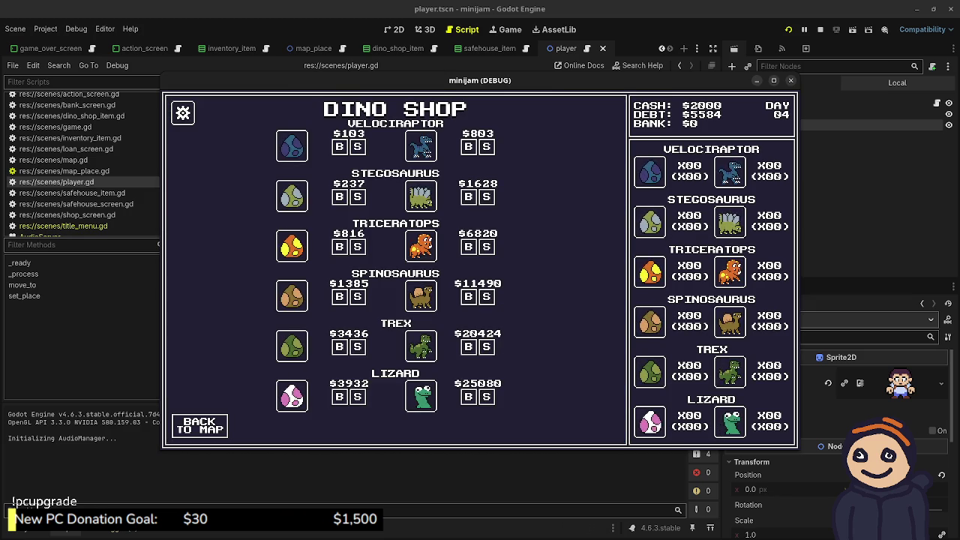
{"action": "key", "text": "Escape"}
{"action": "key", "text": "Left"}
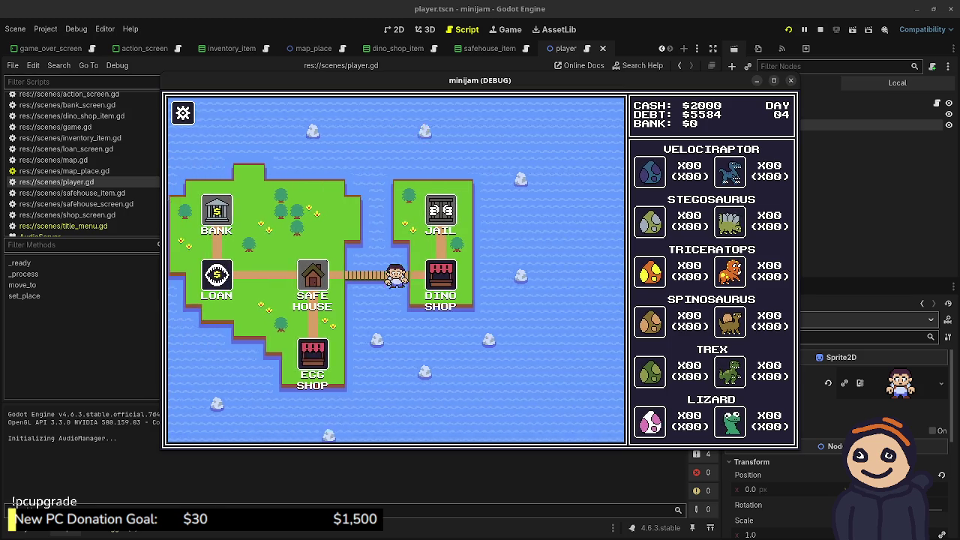
{"action": "key", "text": "Escape"}
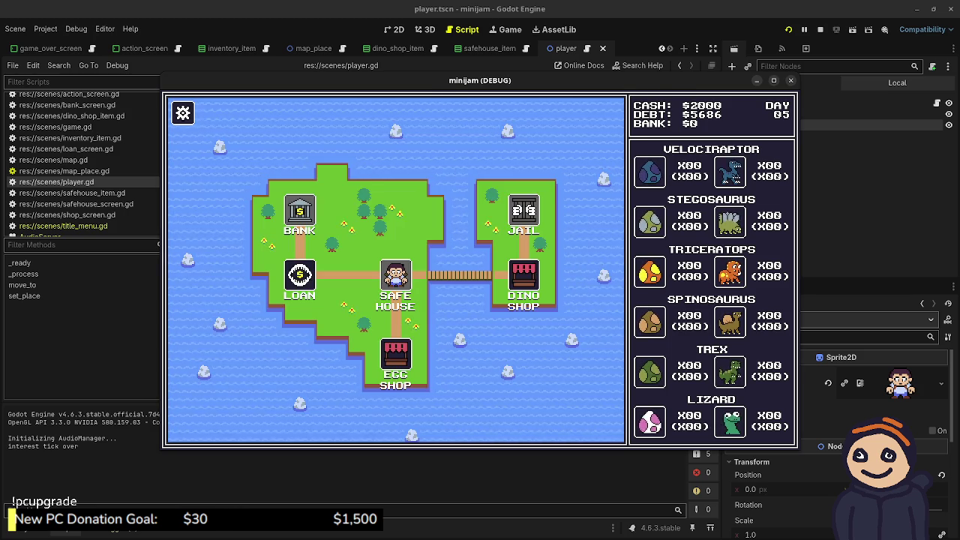
{"action": "key", "text": "Right"}
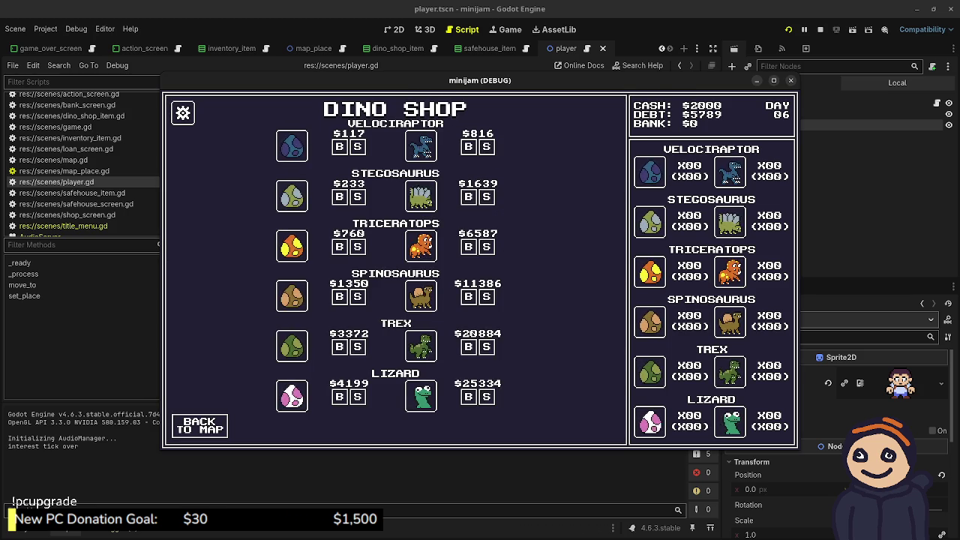
{"action": "key", "text": "alt+Tab"}
{"action": "key", "text": "F8"}
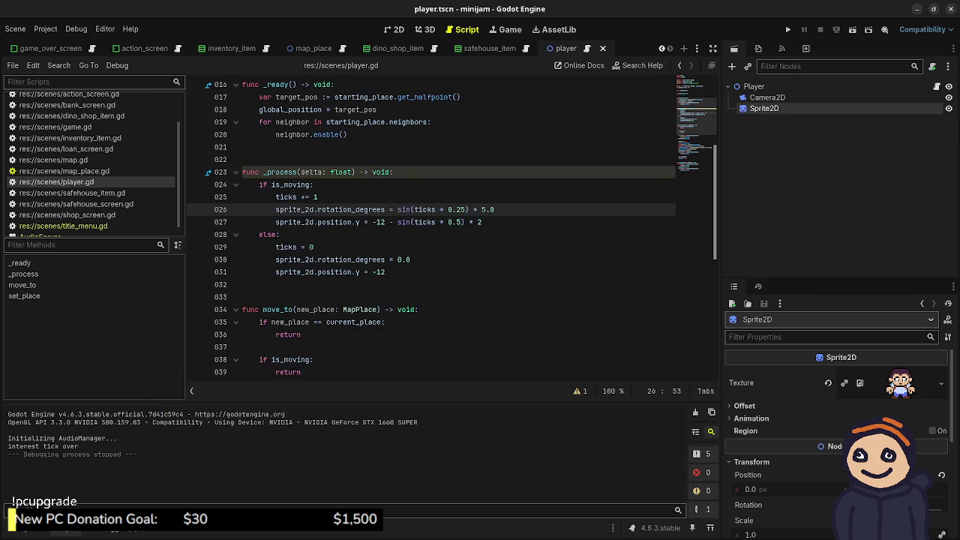
- Relaunch the game twice, reaching the day 01 map before stopping
{"action": "key", "text": "F5"}
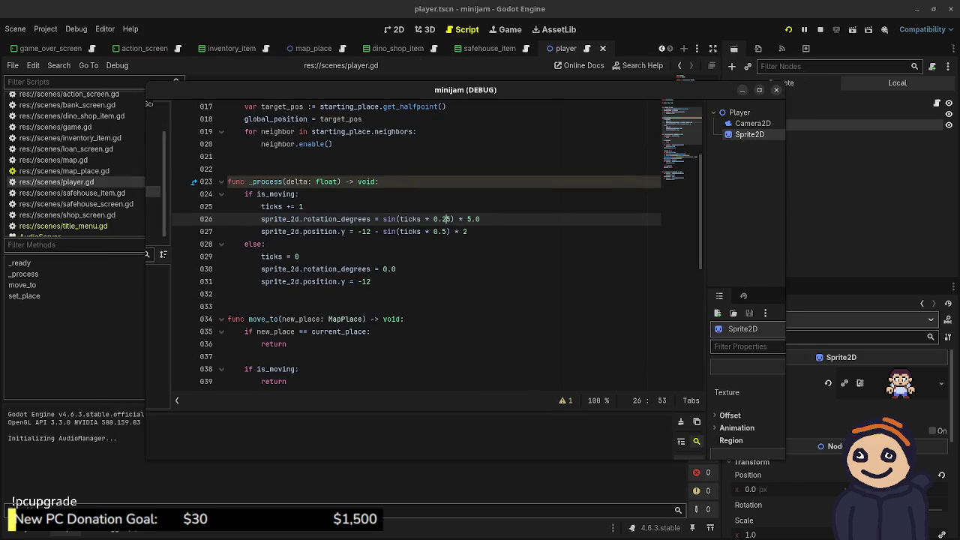
{"action": "key", "text": "F8"}
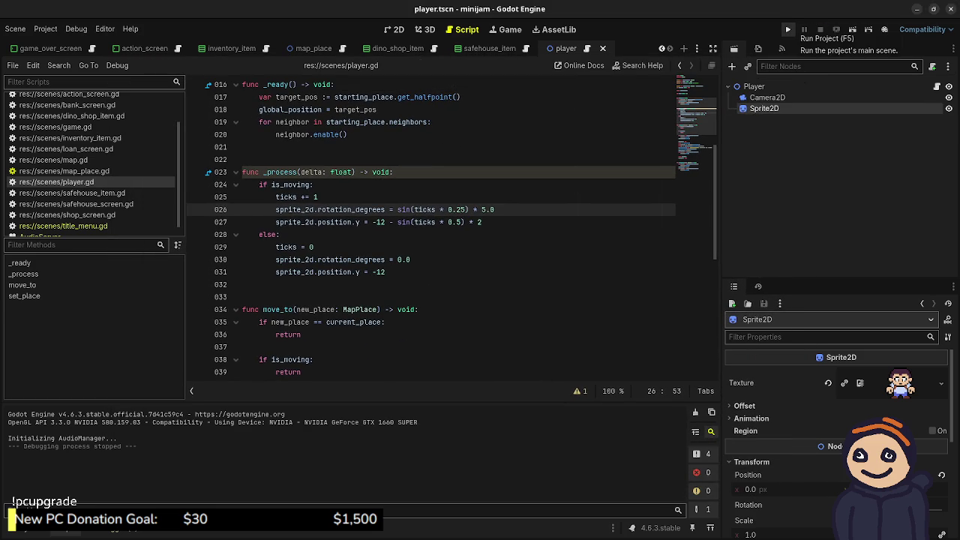
{"action": "left_click", "coordinate": [788, 30]}
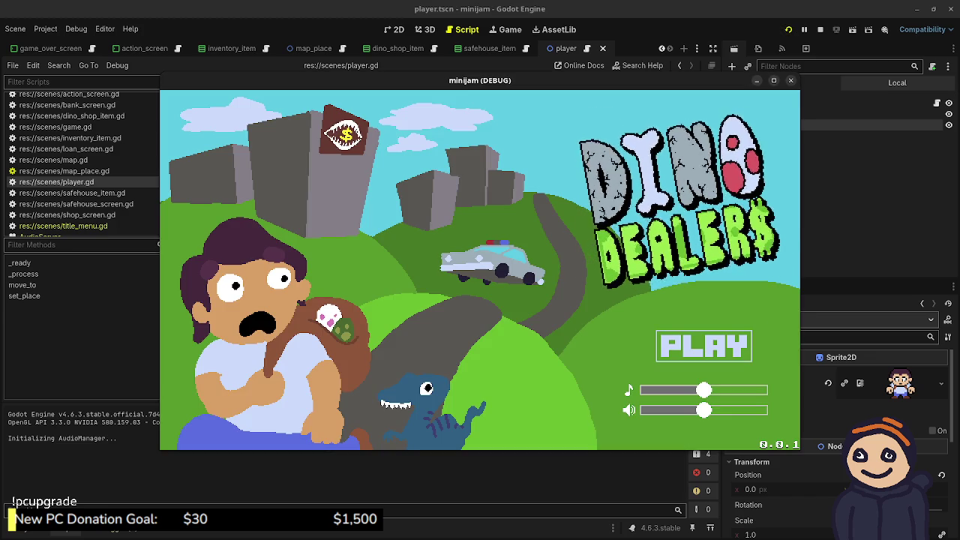
{"action": "key", "text": "Return"}
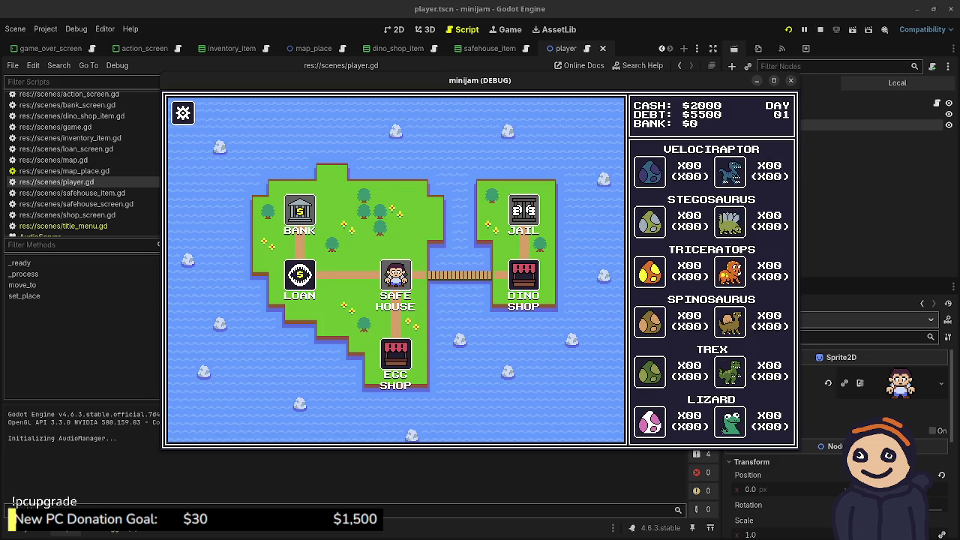
{"action": "key", "text": "F8"}
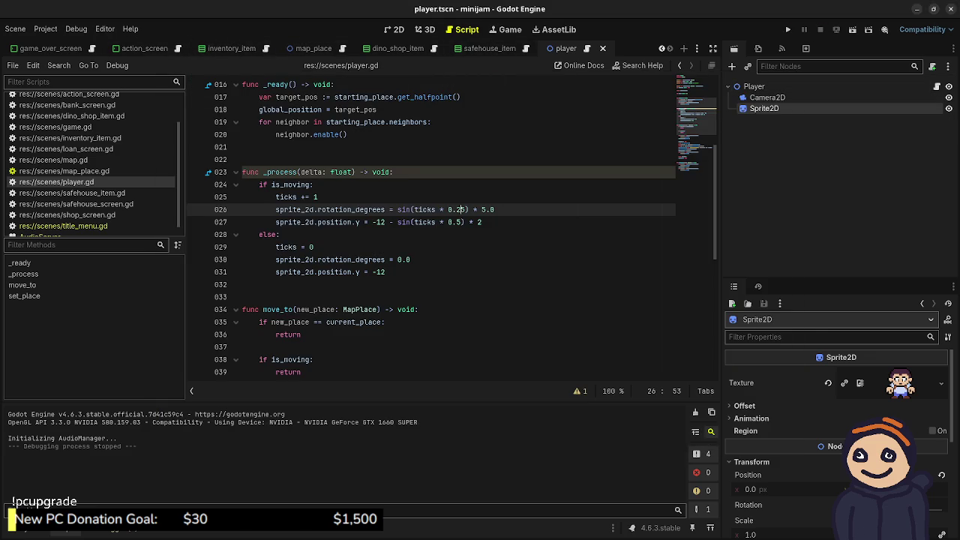
- In the title_menu scene, drag DinoDealersTitle above FadeRect in the Scene dock
{"action": "scroll", "coordinate": [503, 48], "scroll_direction": "up", "scroll_amount": 3}
{"action": "left_click", "coordinate": [149, 48]}
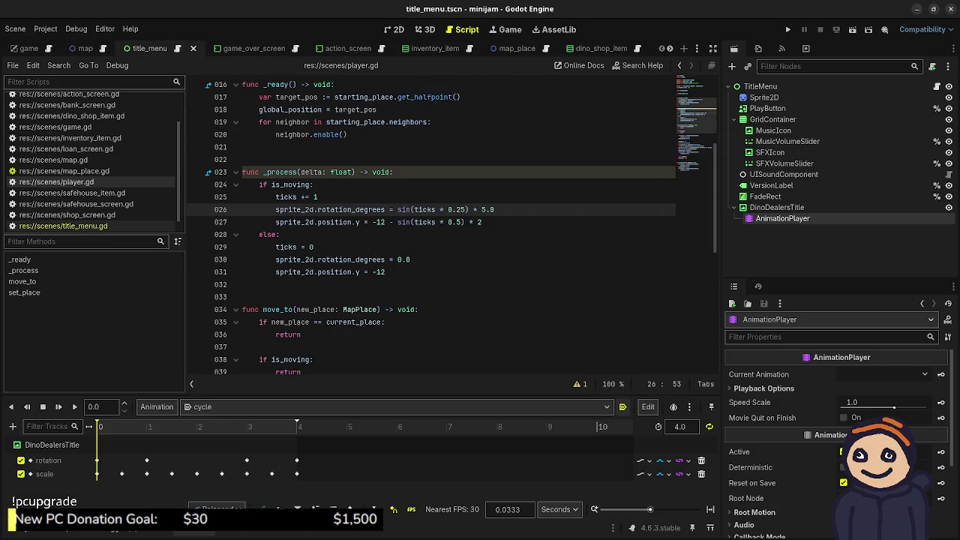
{"action": "left_click_drag", "start_coordinate": [777, 208], "coordinate": [769, 197]}
- Run the game and walk from the Dino Shop back to the Safe House
{"action": "key", "text": "F5"}
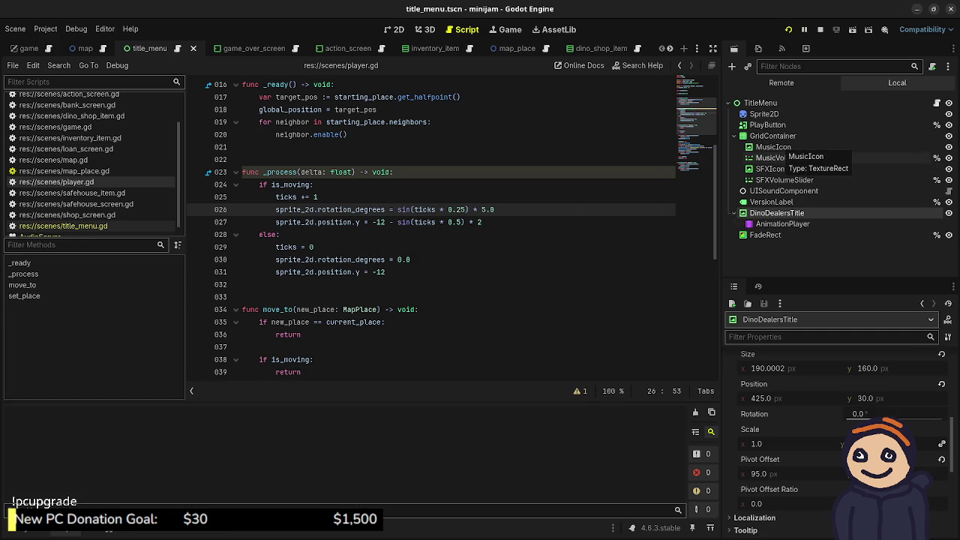
{"action": "key", "text": "Return"}
{"action": "key", "text": "Right"}
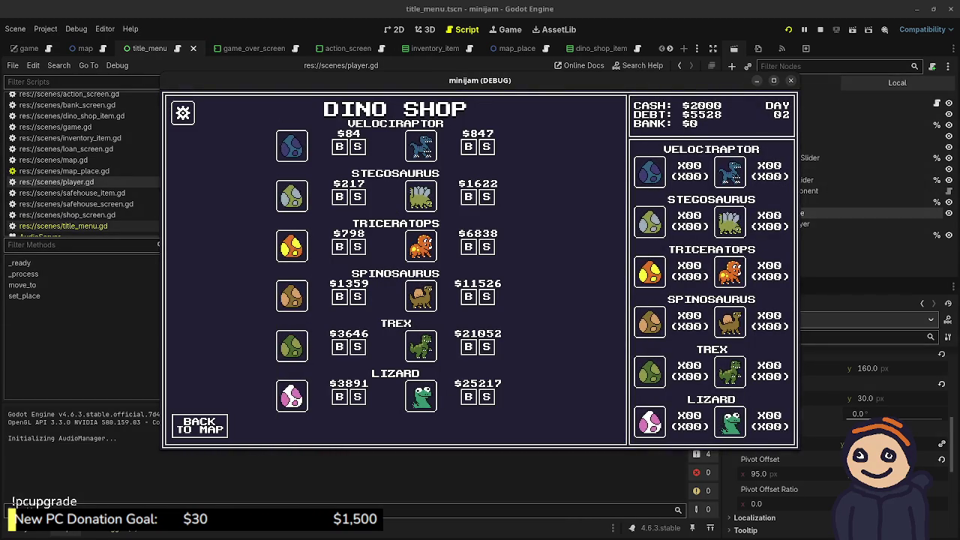
{"action": "key", "text": "Escape"}
{"action": "key", "text": "Left"}
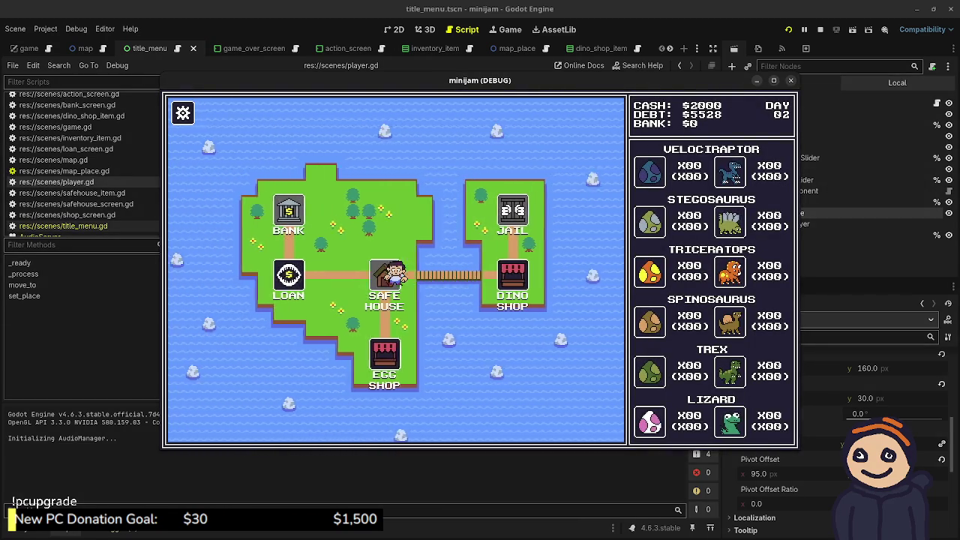
{"action": "key", "text": "Escape"}
- Walk back and forth between the Egg Shop and the Safe House, then stop the game
{"action": "key", "text": "Down"}
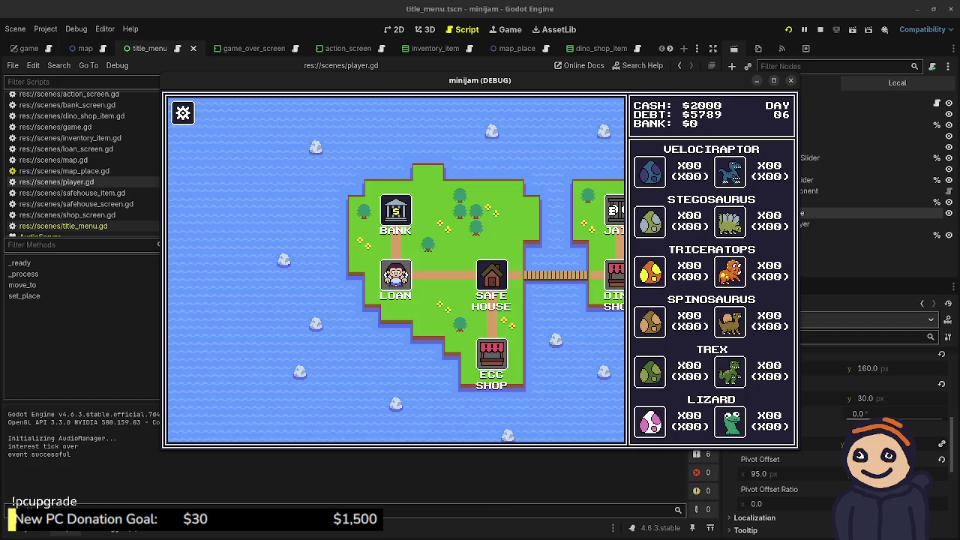
{"action": "key", "text": "Right"}
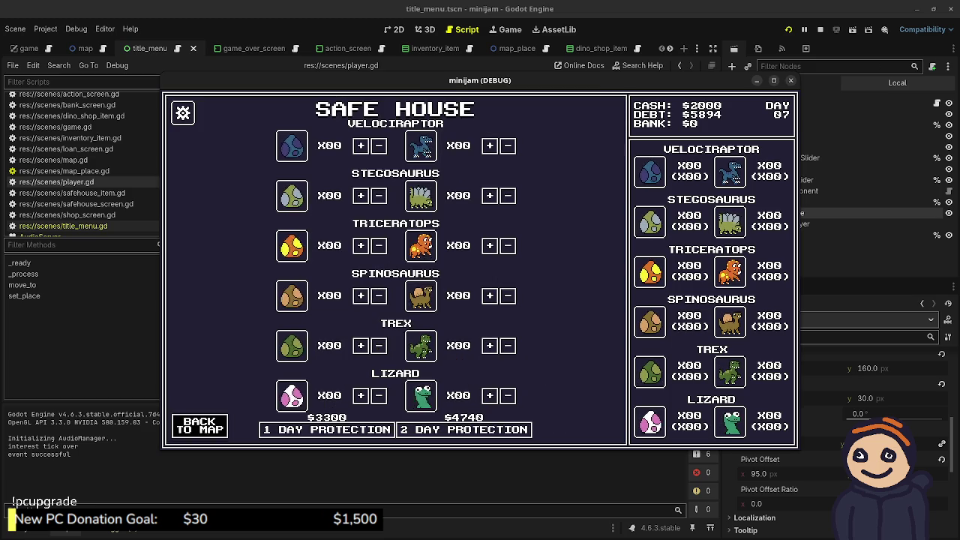
{"action": "key", "text": "Escape"}
{"action": "key", "text": "Down"}
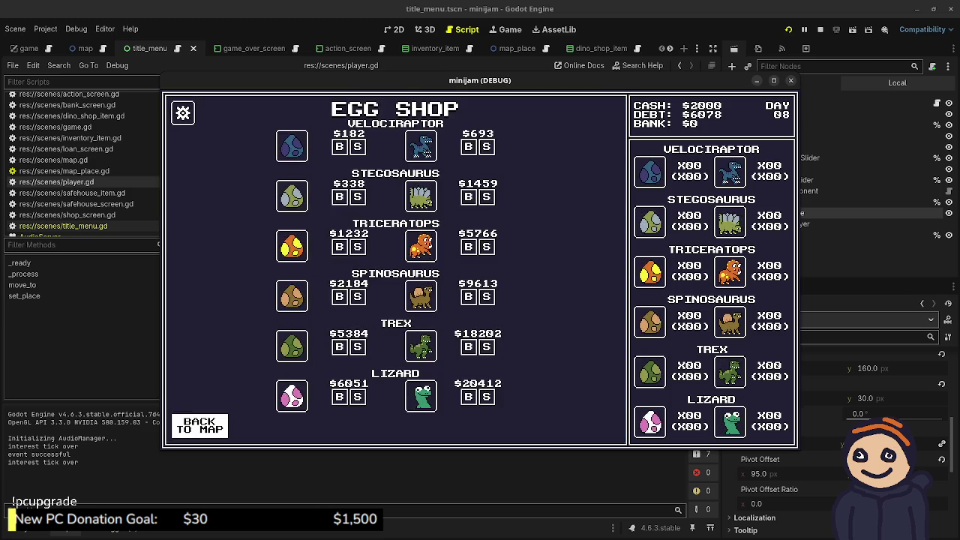
{"action": "key", "text": "Up"}
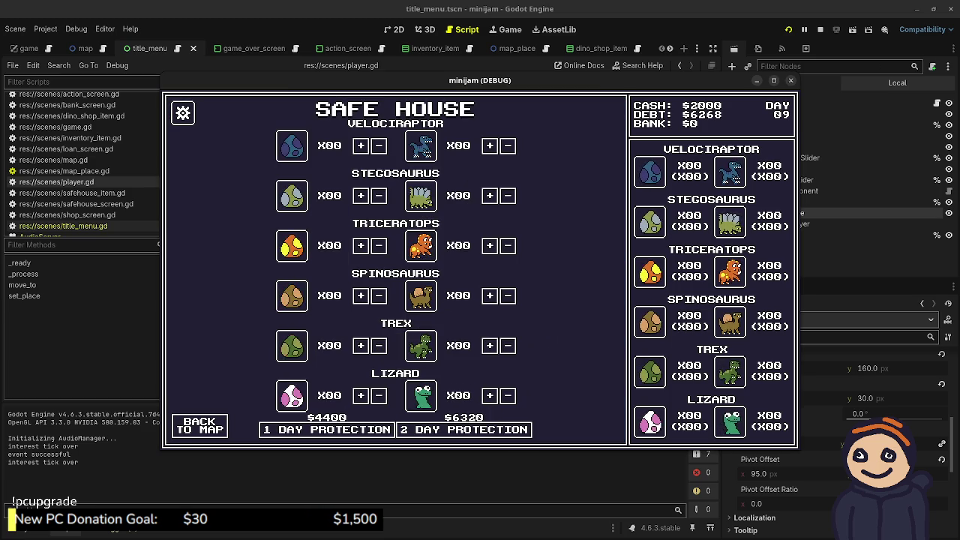
{"action": "key", "text": "Escape"}
{"action": "key", "text": "Down"}
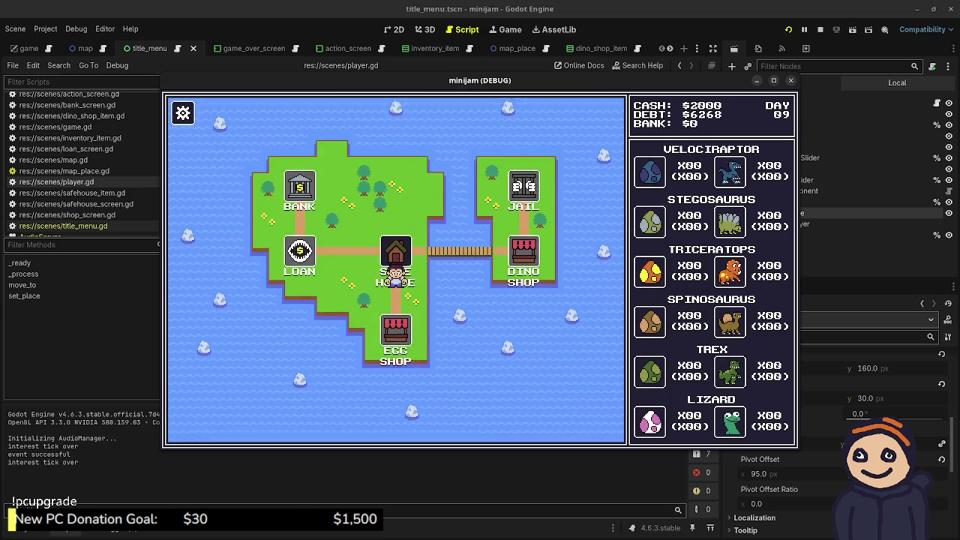
{"action": "key", "text": "F8"}
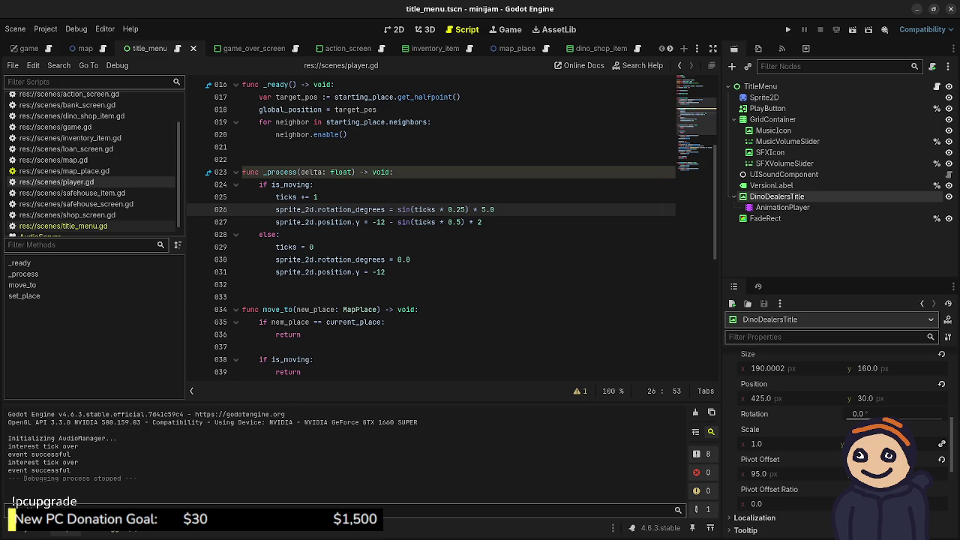
- Change the bob multiplier on line 27 from 2 to 3, save, and test-run the game
{"action": "left_click", "coordinate": [484, 222]}
{"action": "key", "text": "BackSpace"}
{"action": "type", "text": "3"}
{"action": "key", "text": "ctrl+s"}
{"action": "key", "text": "F5"}
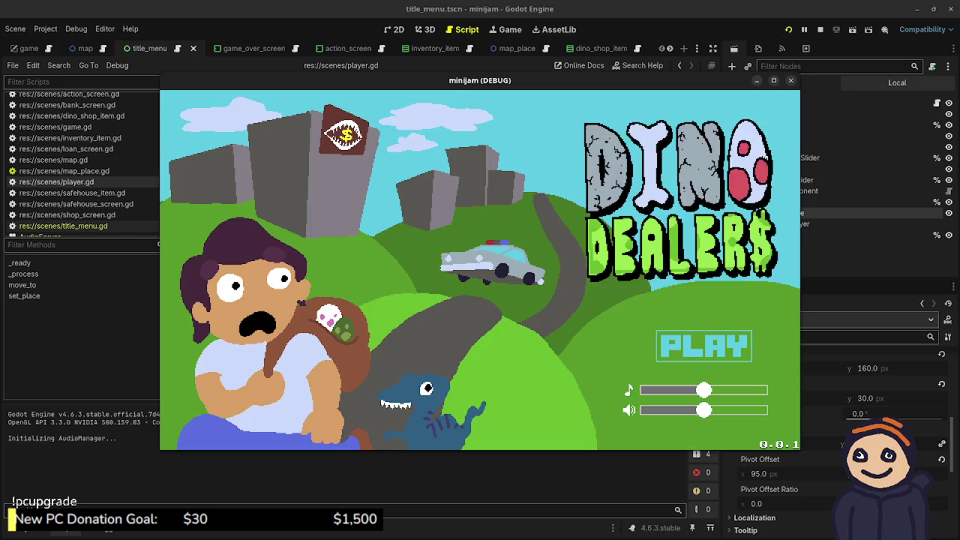
{"action": "key", "text": "Return"}
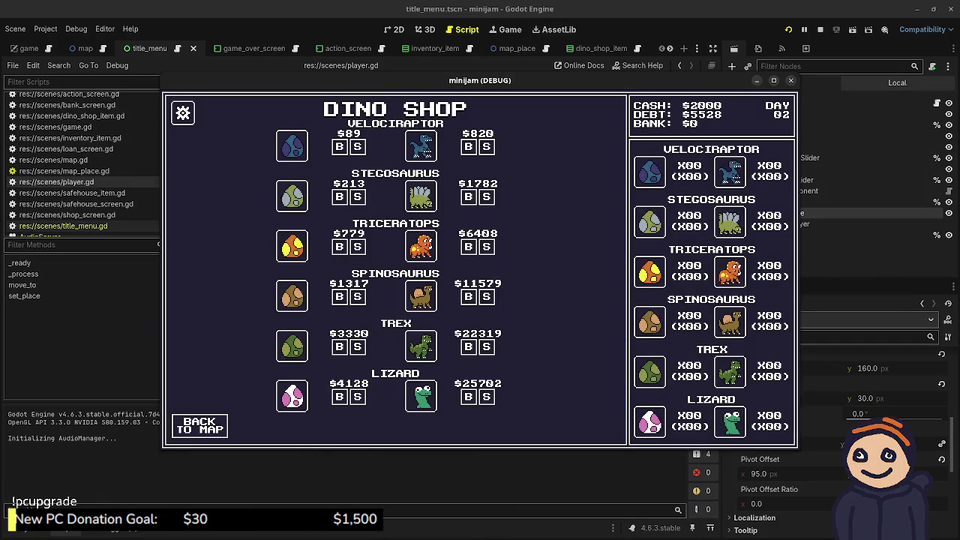
{"action": "key", "text": "F8"}
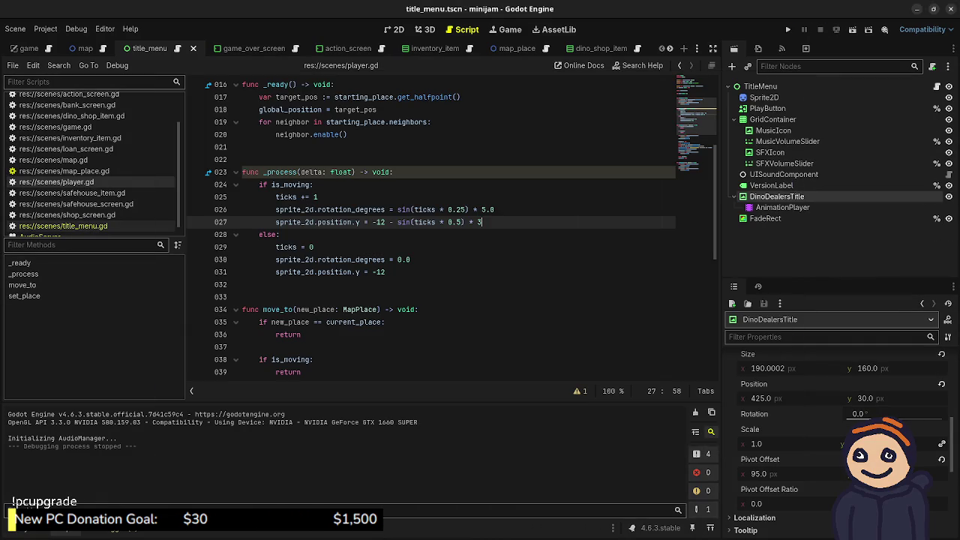
- Lower the player speed on line 5 from 64 to 50 and run the game again
{"action": "scroll", "coordinate": [430, 228], "scroll_direction": "up", "scroll_amount": 3}
{"action": "scroll", "coordinate": [430, 228], "scroll_direction": "up", "scroll_amount": 2}
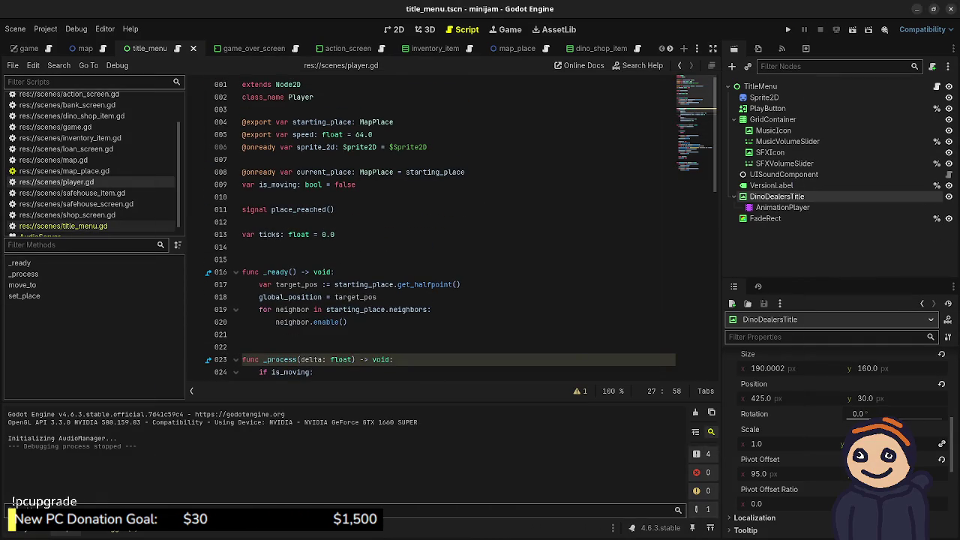
{"action": "scroll", "coordinate": [431, 228], "scroll_direction": "down", "scroll_amount": 12}
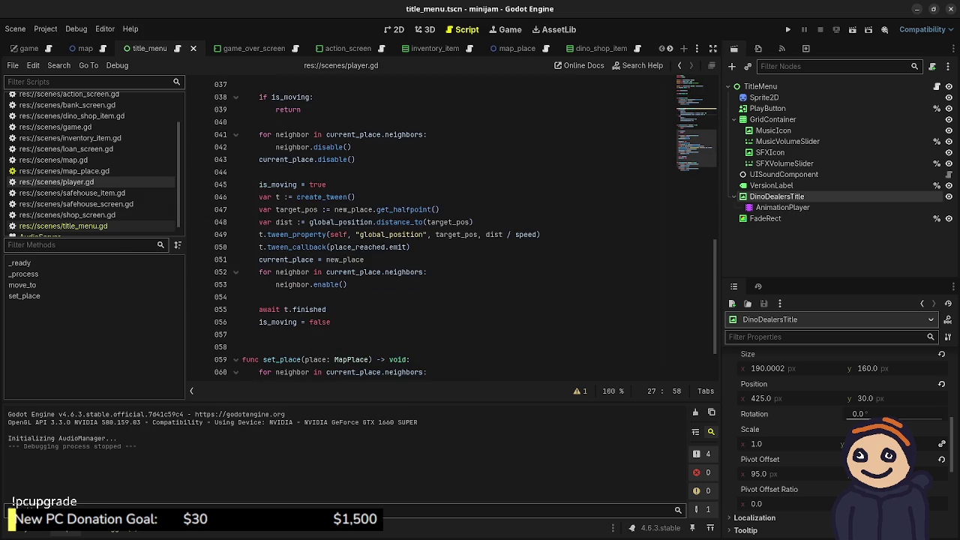
{"action": "scroll", "coordinate": [431, 228], "scroll_direction": "up", "scroll_amount": 12}
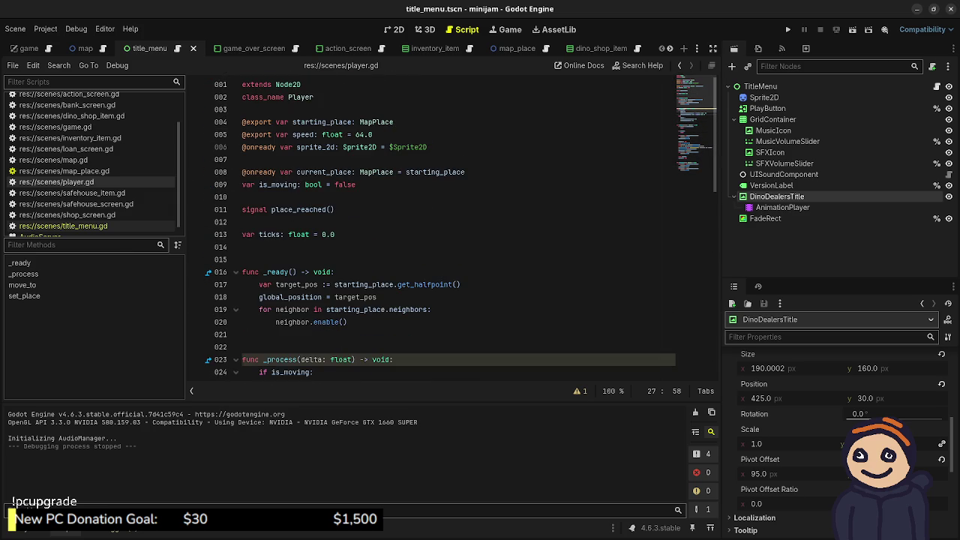
{"action": "double_click", "coordinate": [360, 134]}
{"action": "type", "text": "50"}
{"action": "key", "text": "F5"}
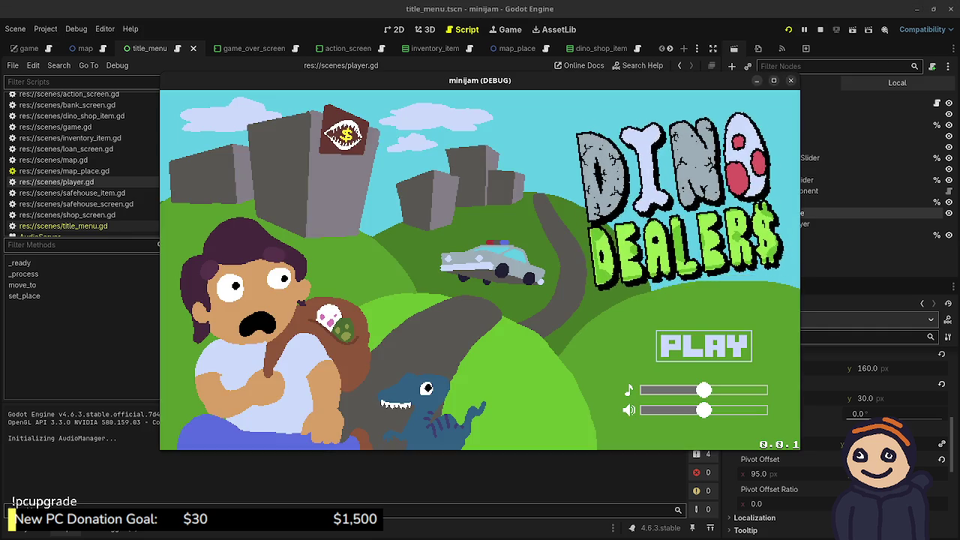
{"action": "left_click", "coordinate": [703, 346]}
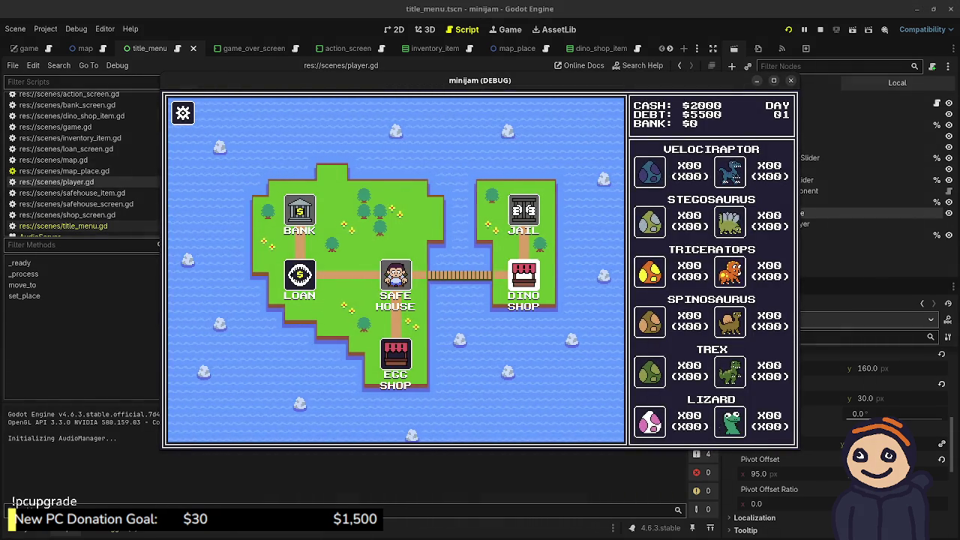
{"action": "left_click", "coordinate": [524, 281]}
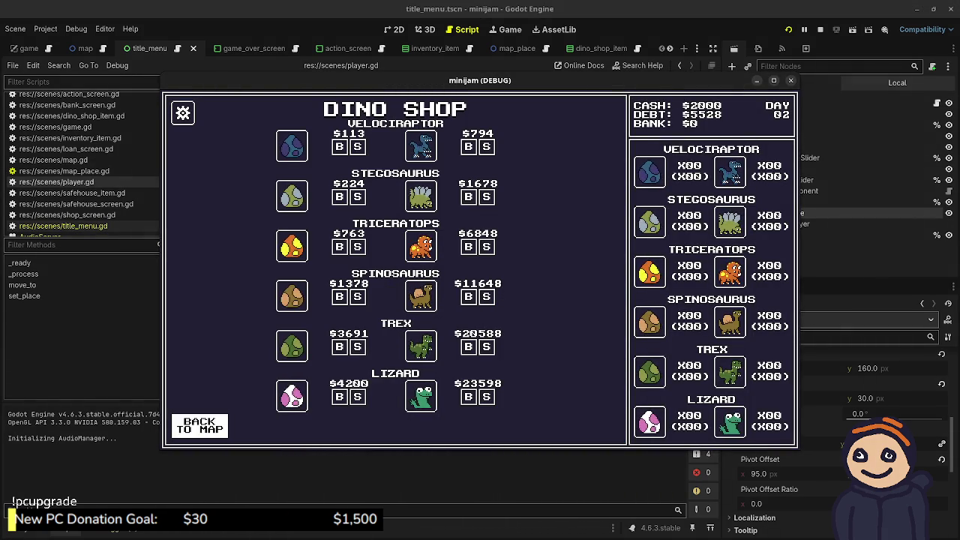
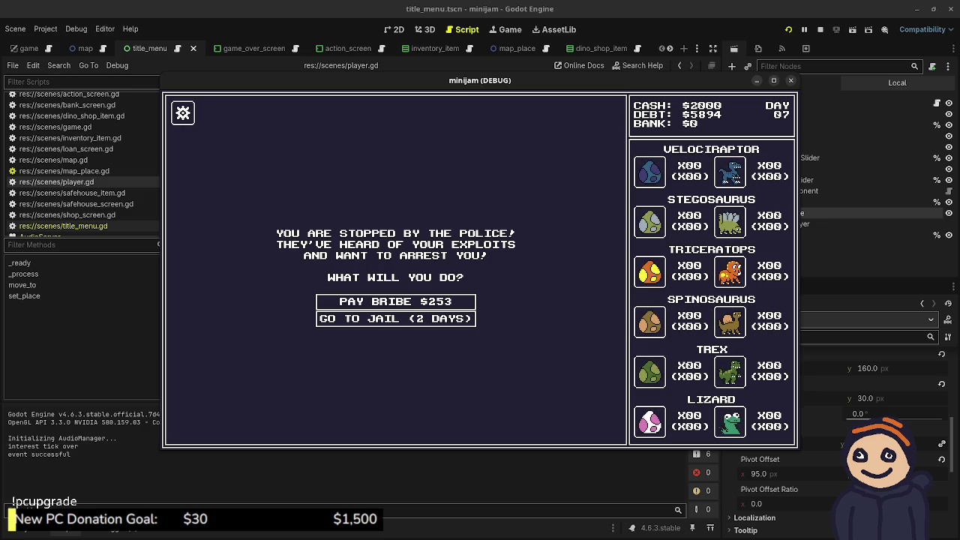
- Pay the $253 police bribe, then visit the Dino Shop and the Safe House
{"action": "key", "text": "Return"}
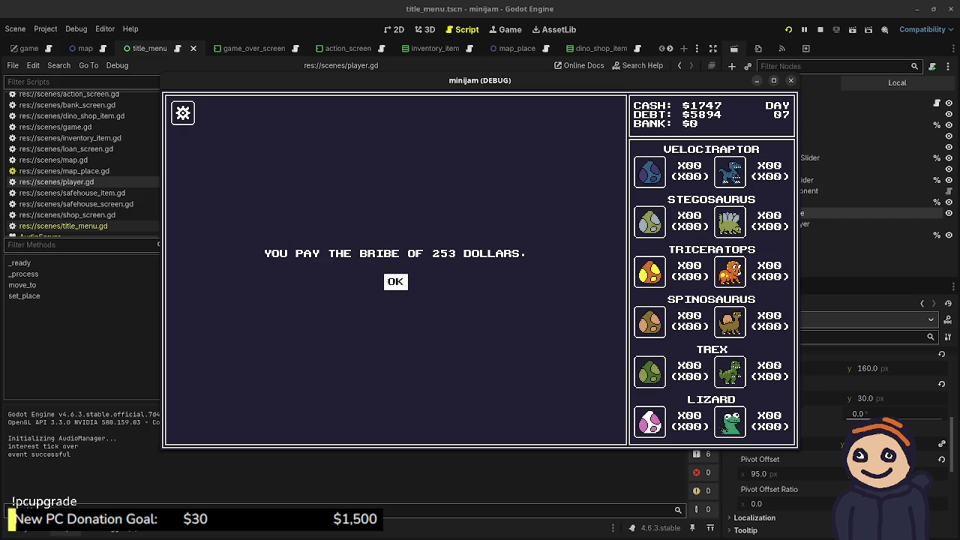
{"action": "key", "text": "Escape"}
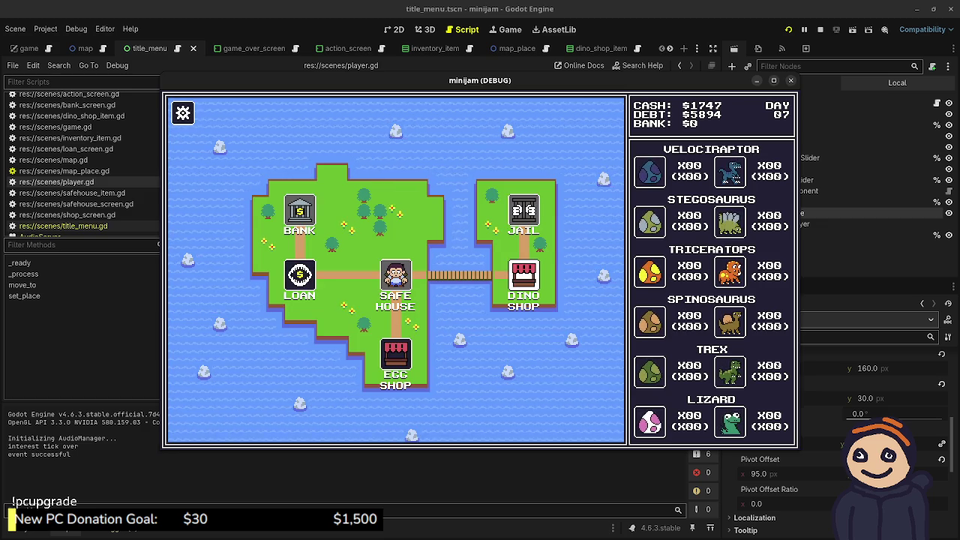
{"action": "key", "text": "Right"}
{"action": "key", "text": "Return"}
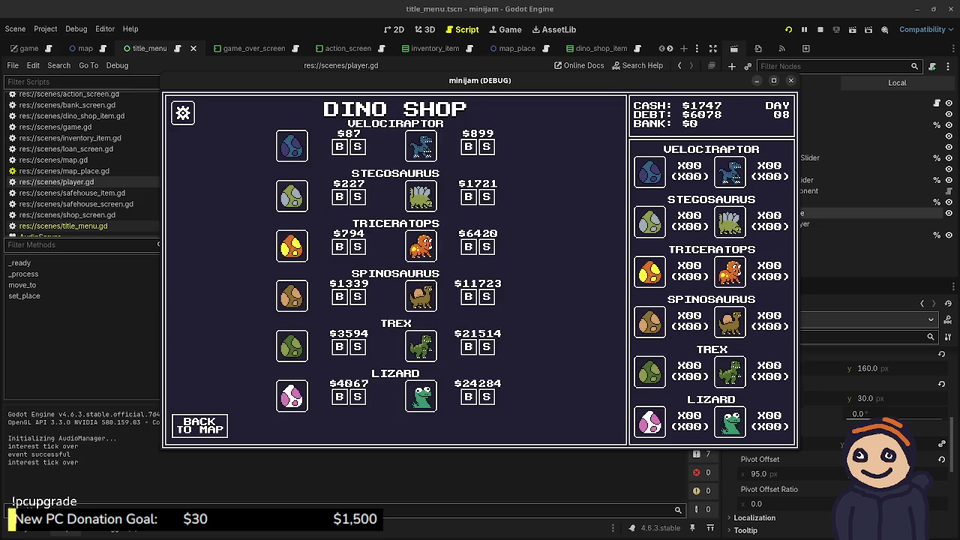
{"action": "key", "text": "Escape"}
{"action": "key", "text": "Left"}
{"action": "key", "text": "Return"}
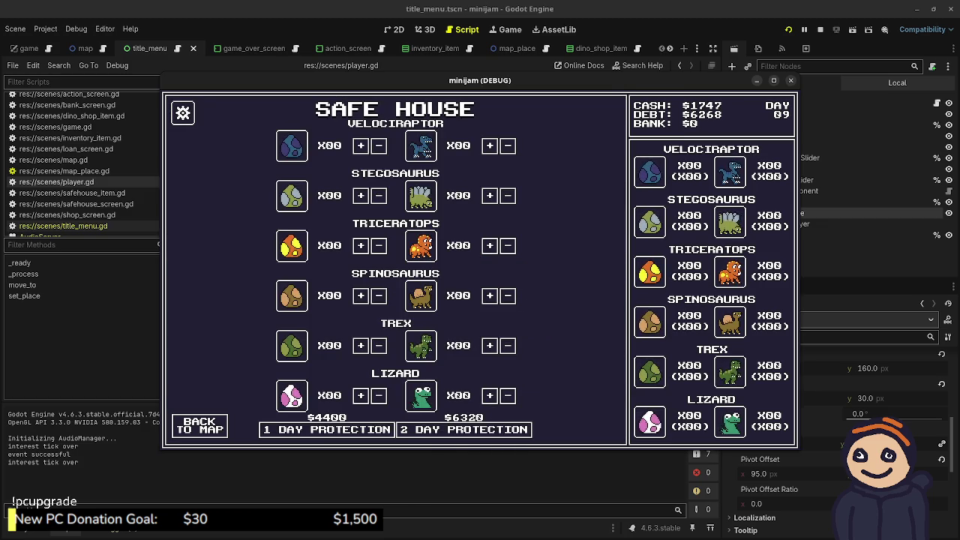
- Travel between Dino Shop, Safe House and Egg Shop, then stop the game
{"action": "key", "text": "Escape"}
{"action": "key", "text": "Right"}
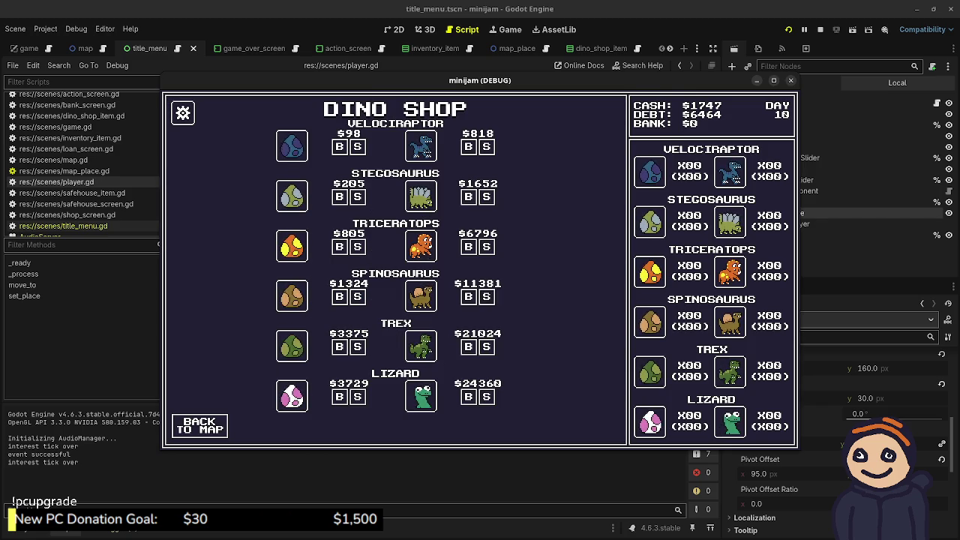
{"action": "key", "text": "Escape"}
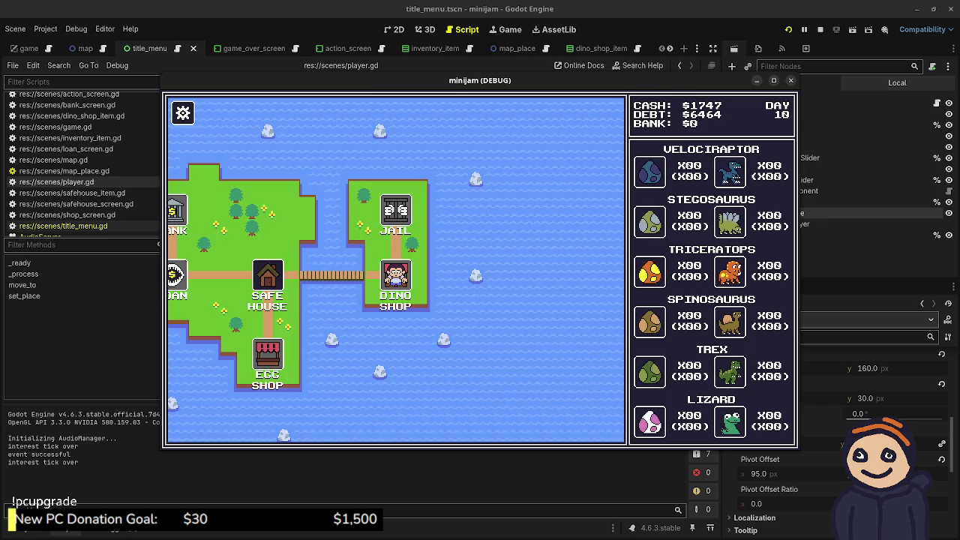
{"action": "key", "text": "Left"}
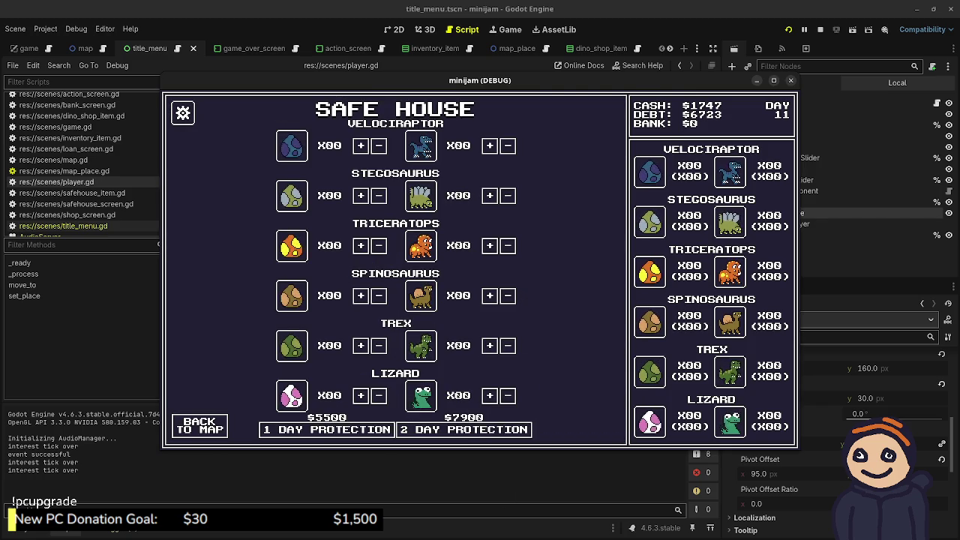
{"action": "key", "text": "Escape"}
{"action": "key", "text": "Down"}
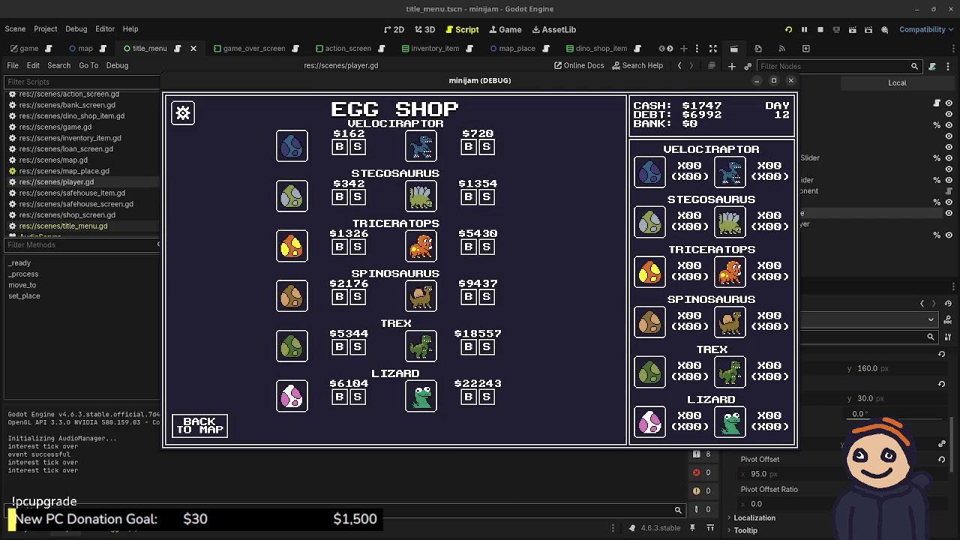
{"action": "key", "text": "F8"}
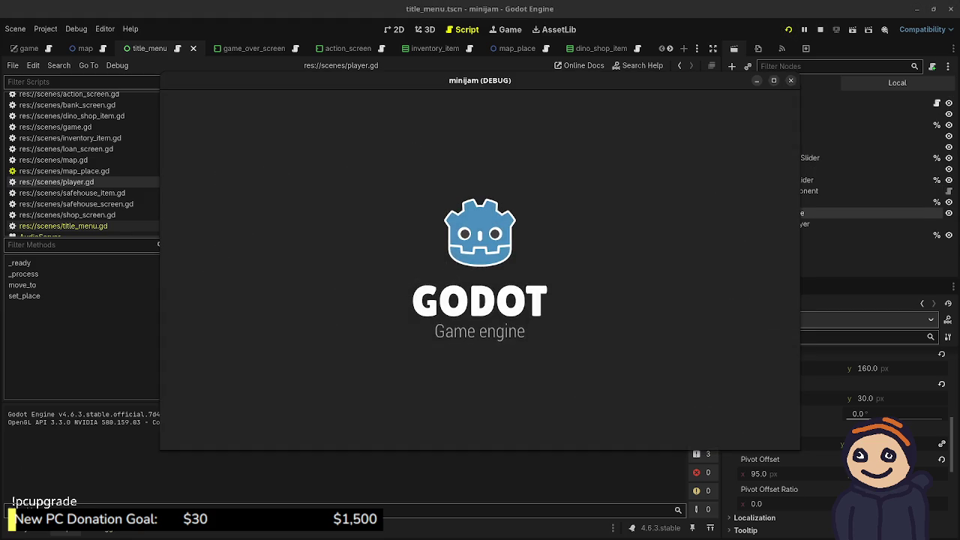
- Start a new game and walk from the Dino Shop to the Safe House
{"action": "key", "text": "Return"}
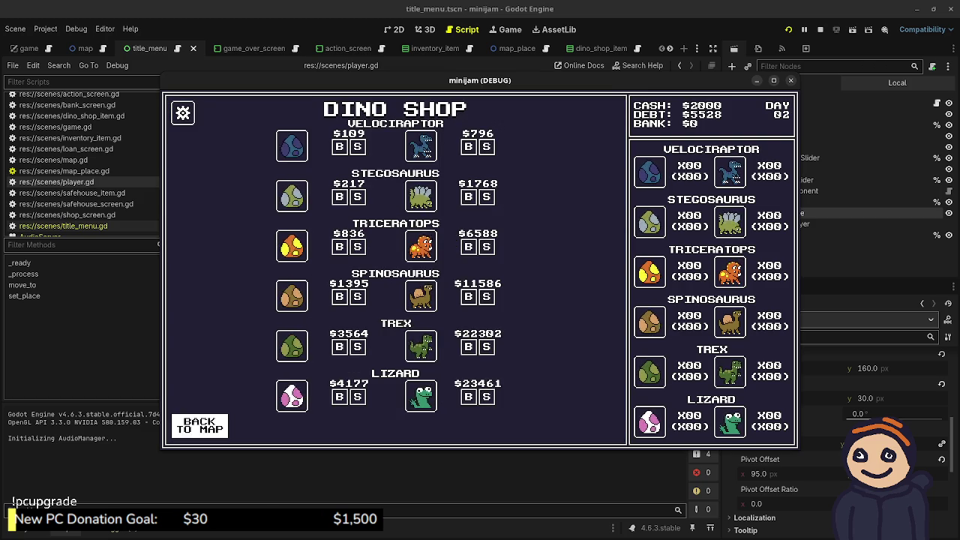
{"action": "left_click", "coordinate": [199, 425]}
{"action": "left_click", "coordinate": [268, 276]}
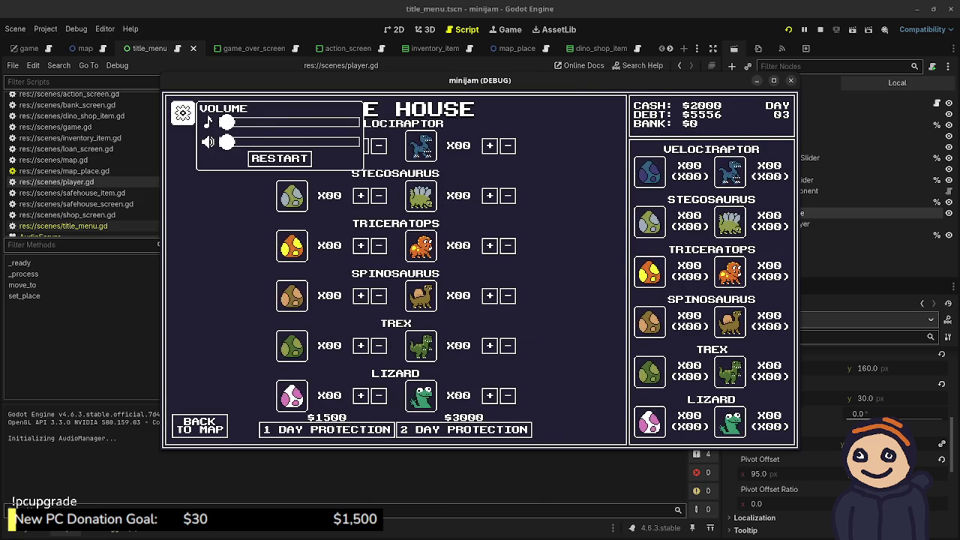
{"action": "left_click", "coordinate": [200, 424]}
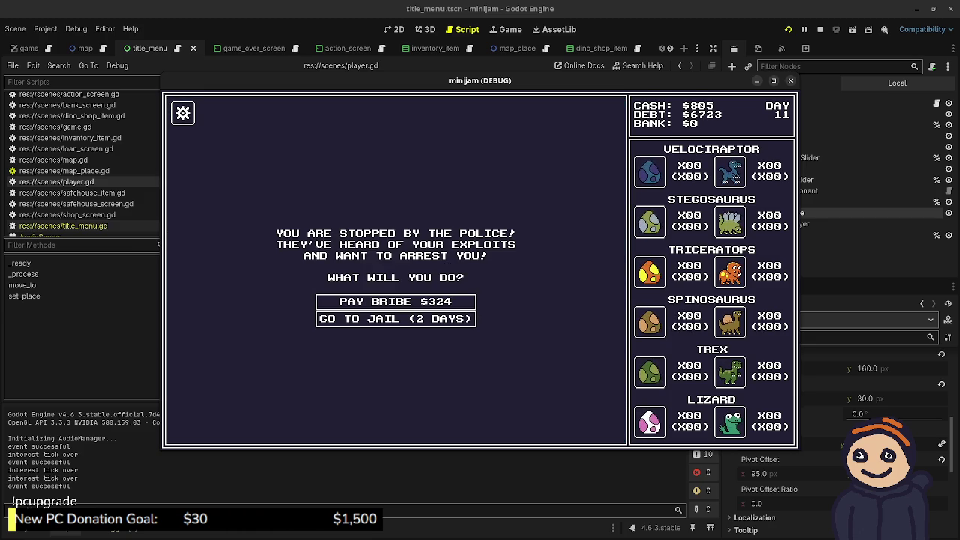
- Pay the $324 police bribe, dismiss the found-money message, and travel to the Safe House
{"action": "key", "text": "Return"}
{"action": "key", "text": "Return"}
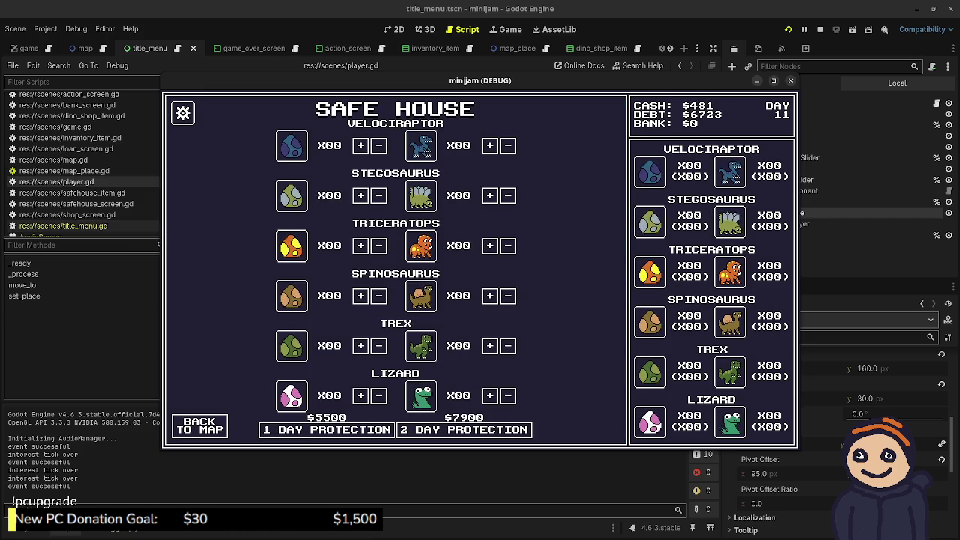
{"action": "key", "text": "Return"}
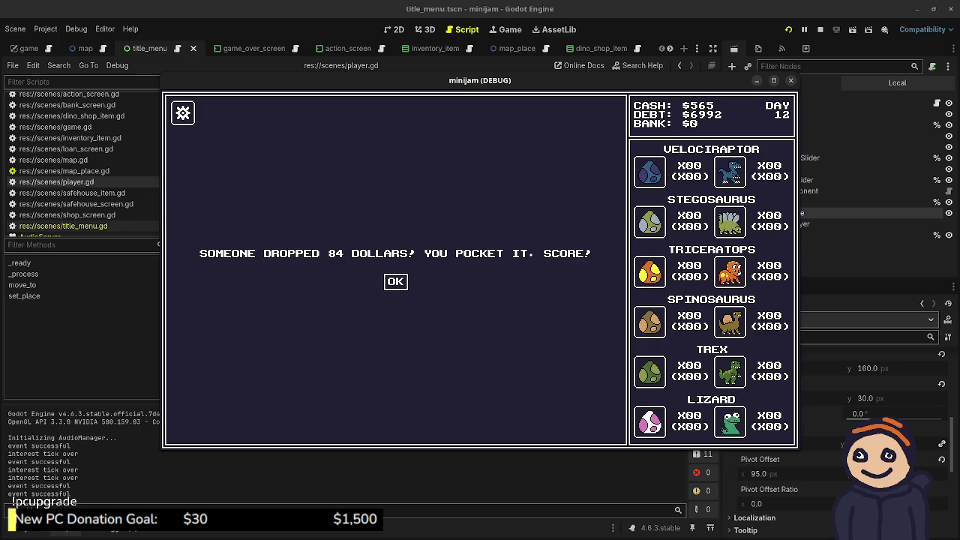
{"action": "key", "text": "Return"}
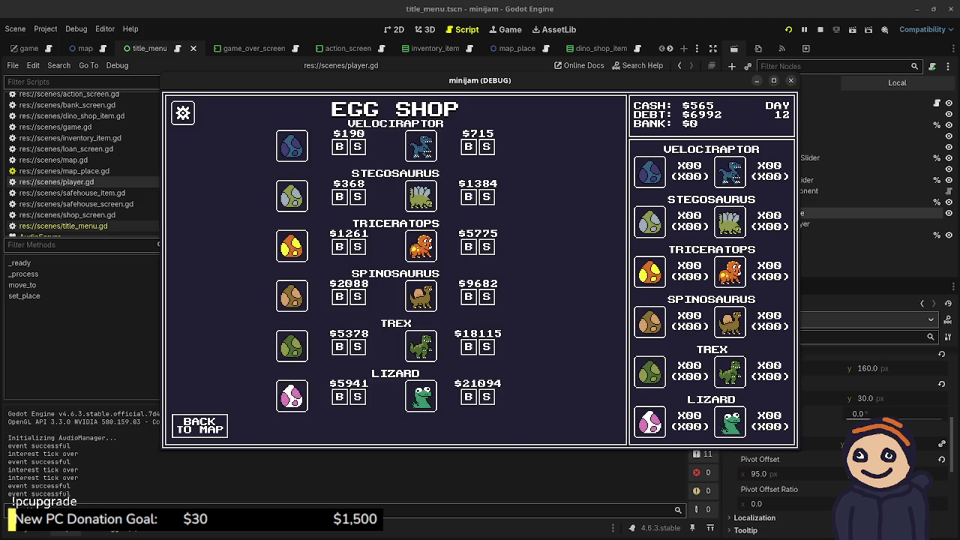
{"action": "key", "text": "Return"}
{"action": "key", "text": "Up"}
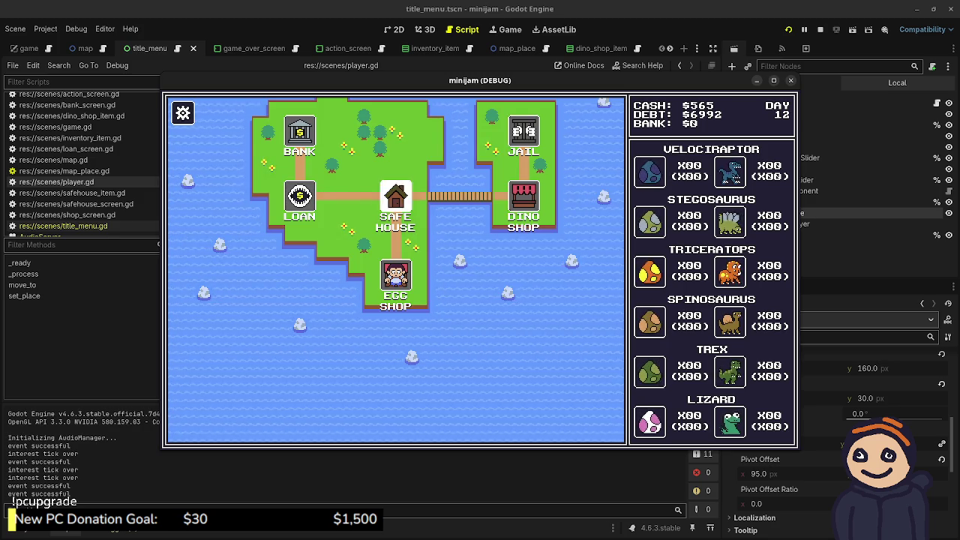
- Head to the Dino Shop, then stop the game and save the scene
{"action": "key", "text": "Return"}
{"action": "key", "text": "Right"}
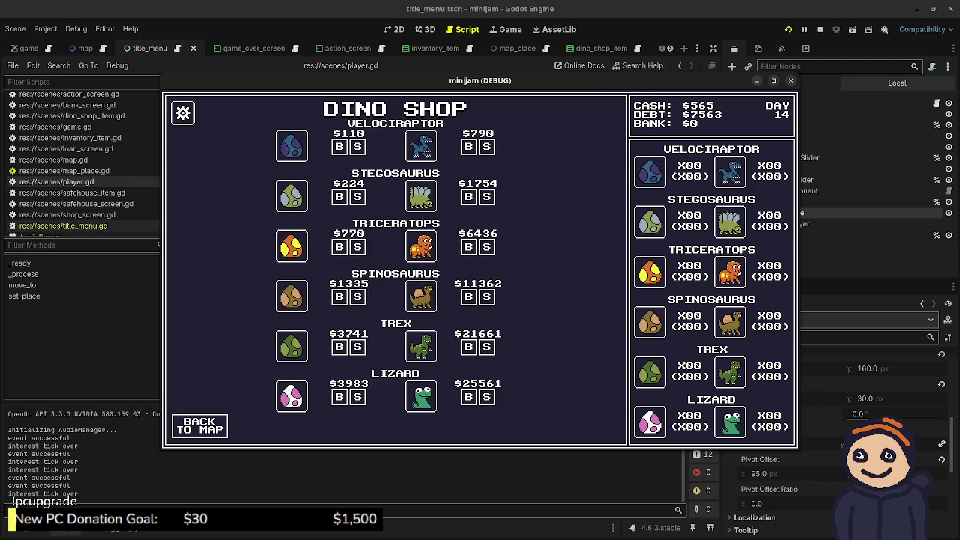
{"action": "key", "text": "F8"}
{"action": "key", "text": "ctrl+s"}
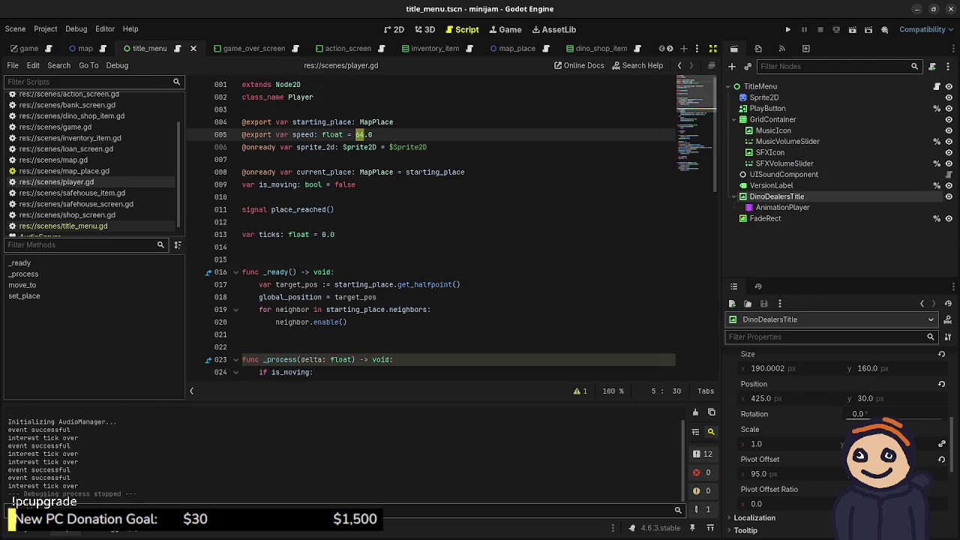
- Open the player scene in a distraction-free, full-width script editor, glancing at the Aseprite mockup
{"action": "key", "text": "ctrl+shift+F11"}
{"action": "left_click", "coordinate": [688, 48]}
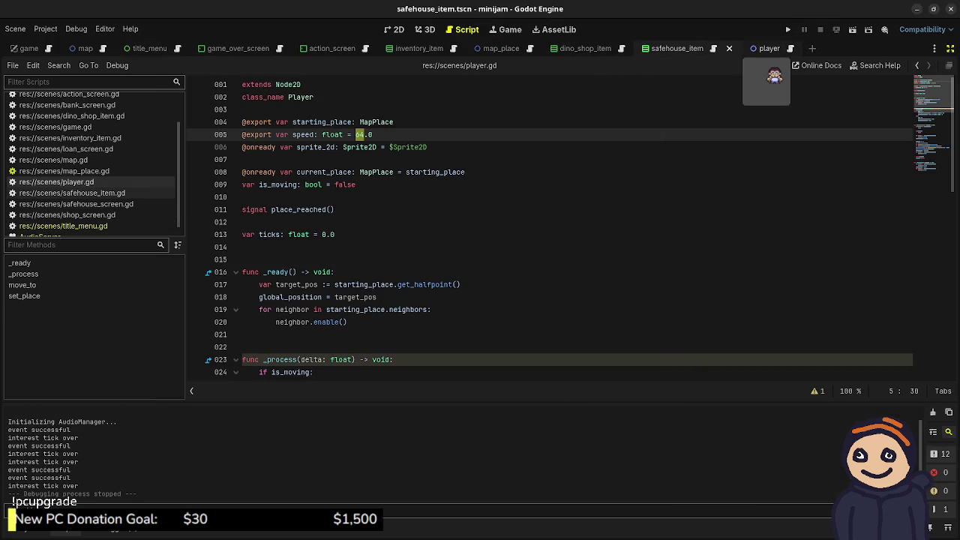
{"action": "left_click", "coordinate": [765, 48]}
{"action": "left_click", "coordinate": [435, 147]}
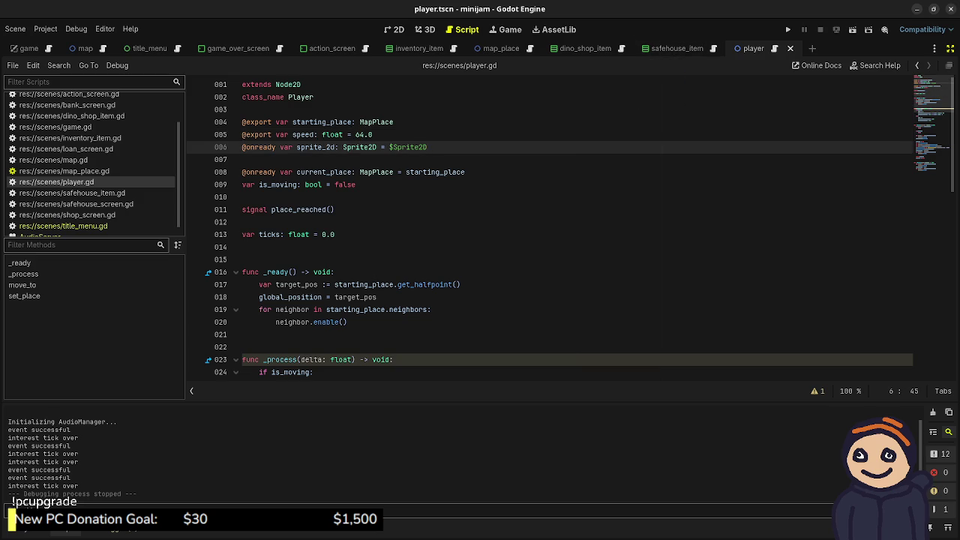
{"action": "key", "text": "alt+Tab"}
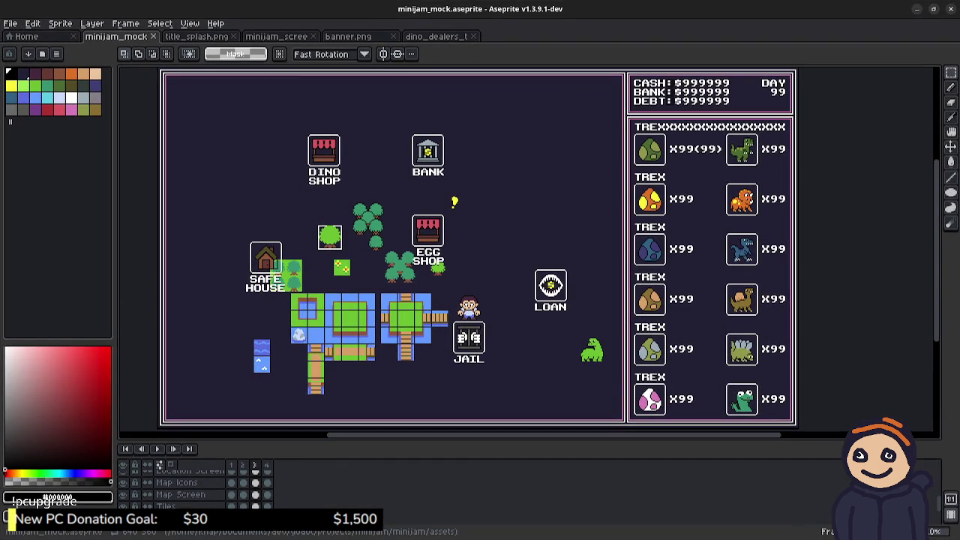
{"action": "key", "text": "alt+Tab"}
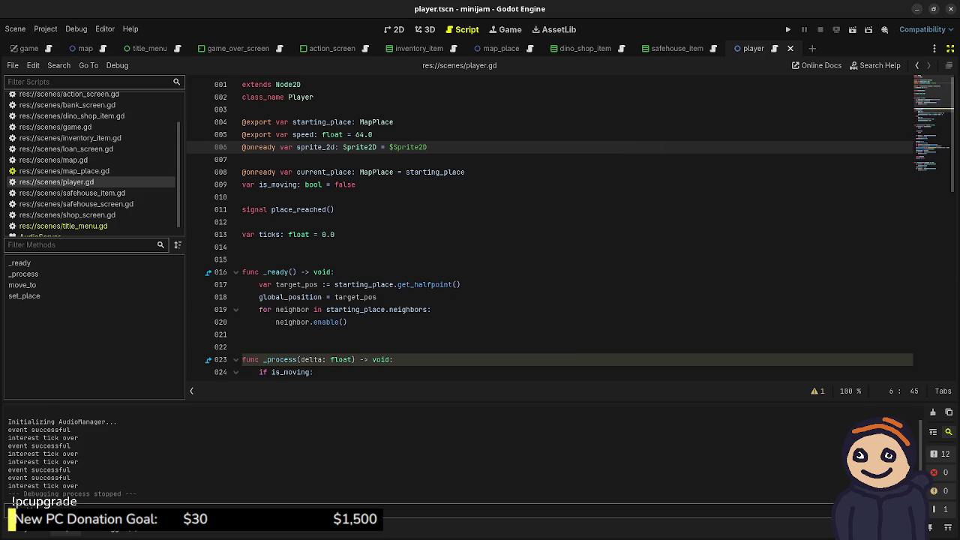
- Scroll to the _process wobble code and place the cursor at the end of line 26
{"action": "scroll", "coordinate": [578, 225], "scroll_direction": "down", "scroll_amount": 5}
{"action": "scroll", "coordinate": [577, 225], "scroll_direction": "up", "scroll_amount": 2}
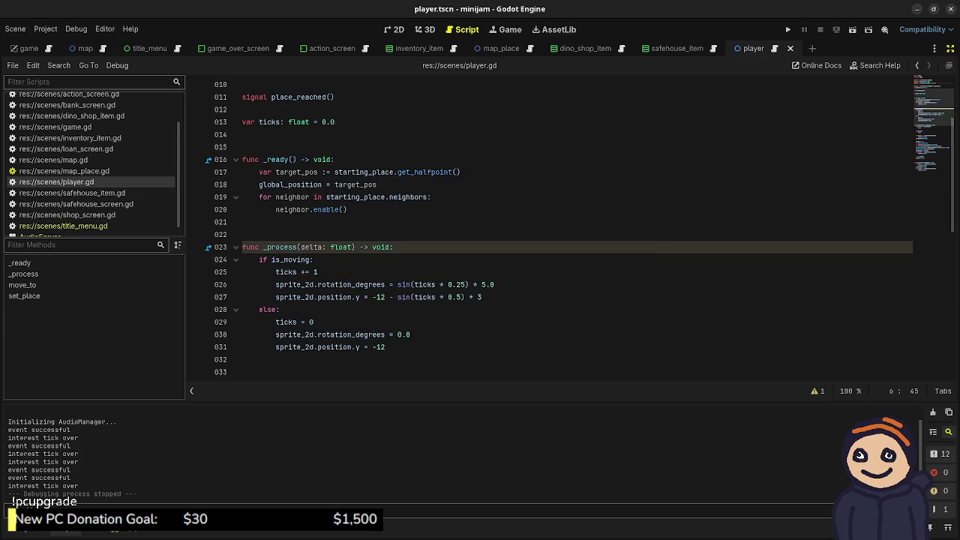
{"action": "scroll", "coordinate": [577, 225], "scroll_direction": "down", "scroll_amount": 1}
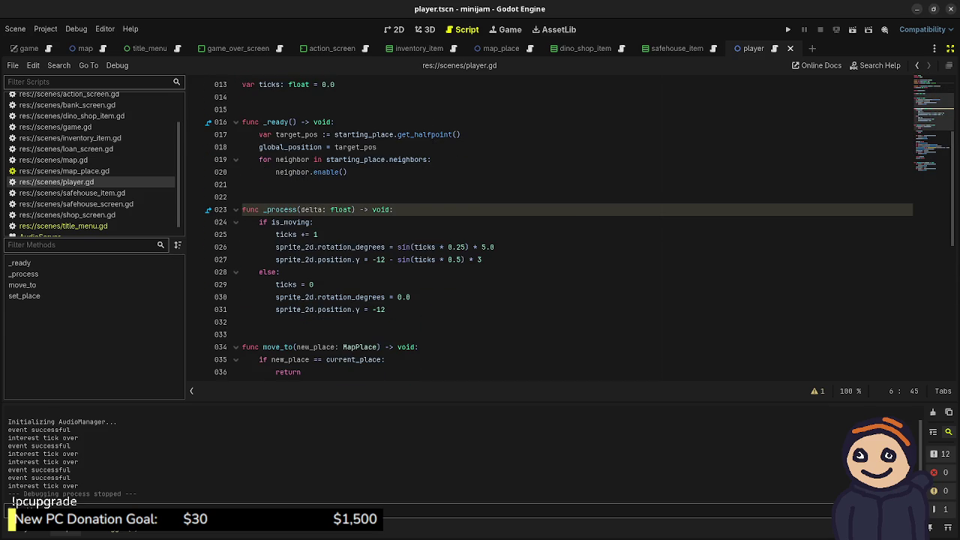
{"action": "mouse_move", "coordinate": [292, 223]}
{"action": "mouse_move", "coordinate": [309, 248]}
{"action": "mouse_move", "coordinate": [432, 259]}
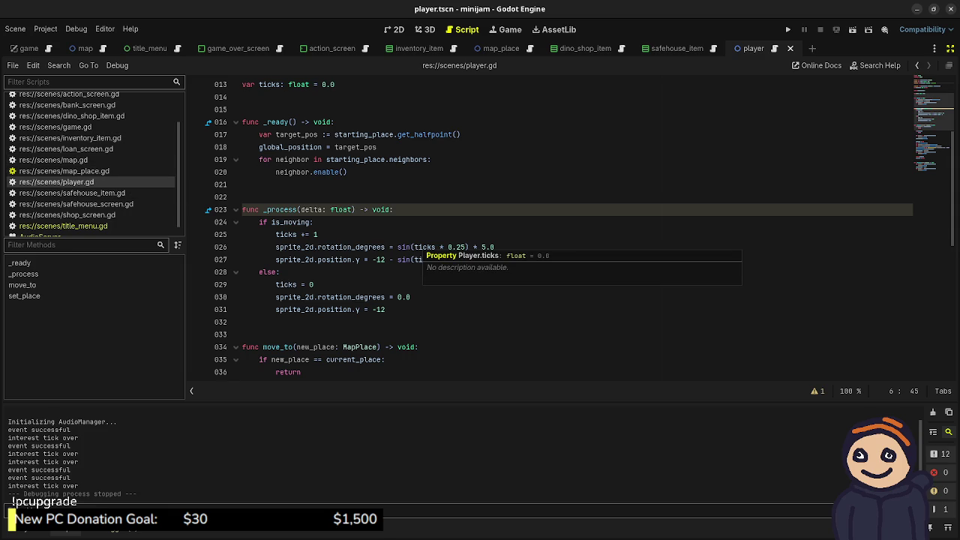
{"action": "left_click", "coordinate": [495, 247]}
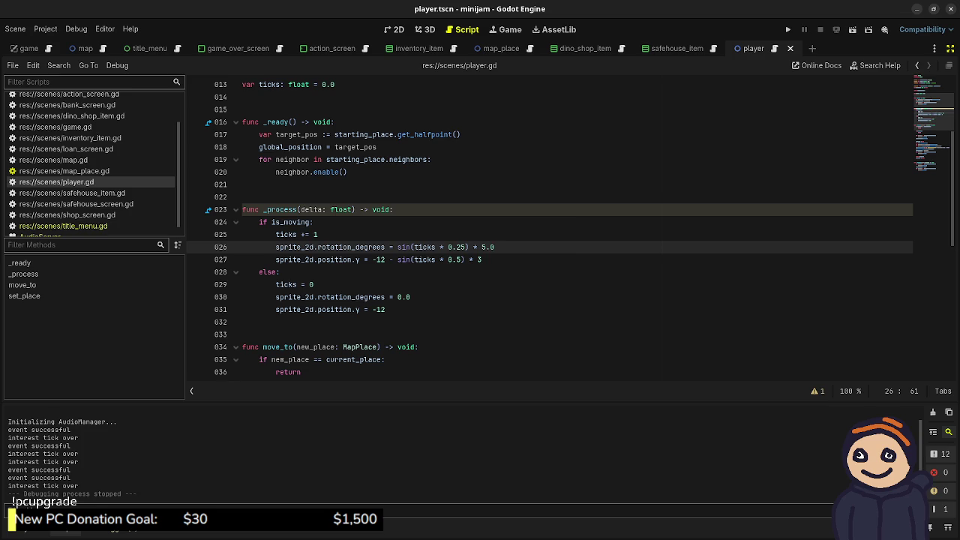
- Add the condition 'if sprite_2d.rotation_degrees == 0.0:' below line 27
{"action": "key", "text": "Return"}
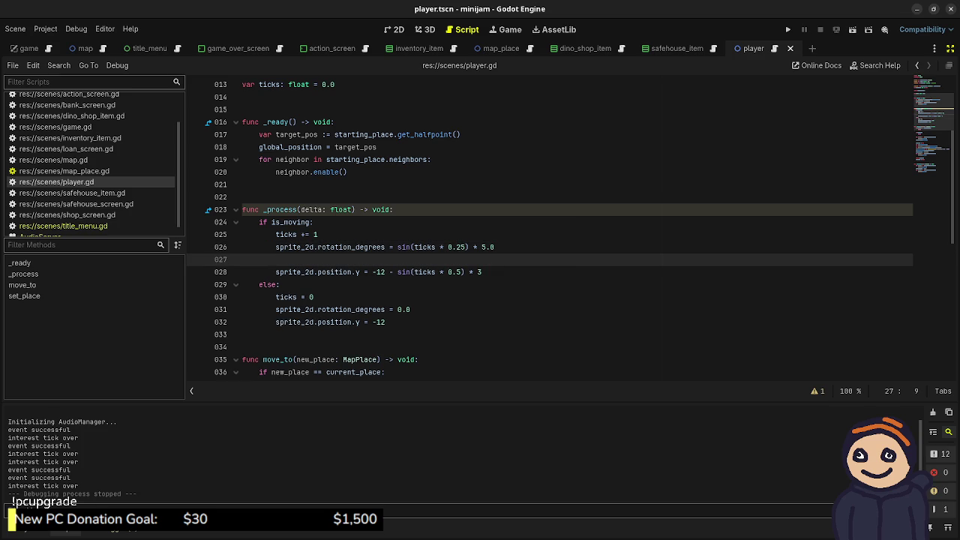
{"action": "key", "text": "ctrl+shift+k"}
{"action": "key", "text": "End"}
{"action": "key", "text": "Return"}
{"action": "key", "text": "Return"}
{"action": "type", "text": "i"}
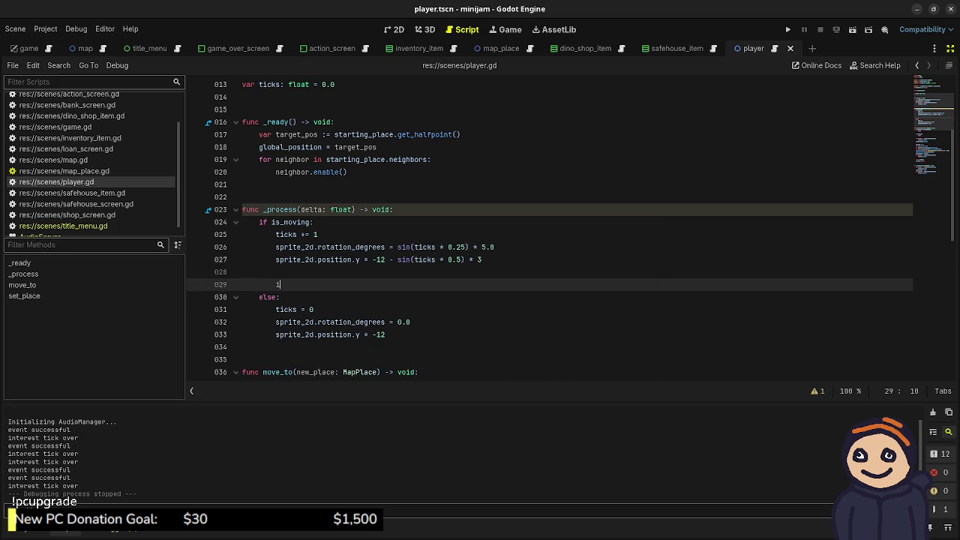
{"action": "type", "text": "f sprite"}
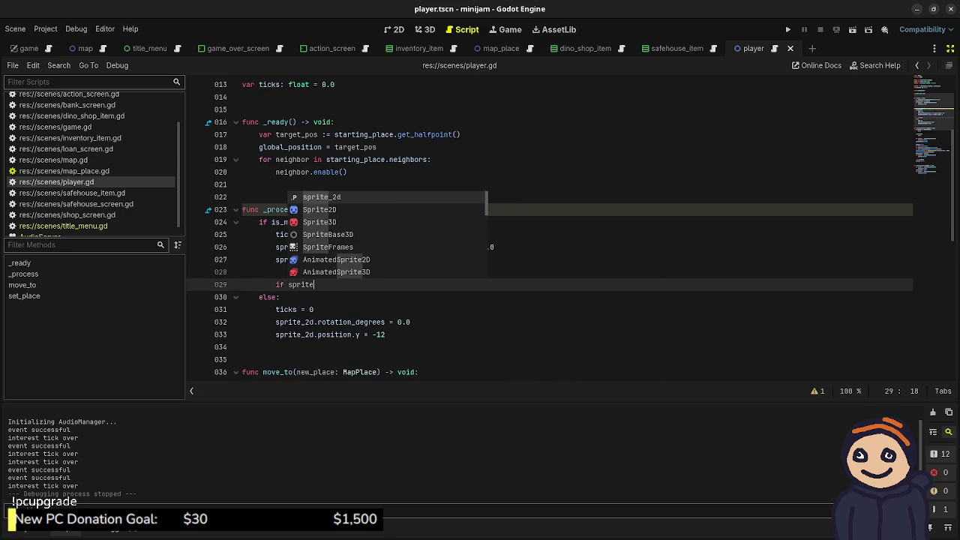
{"action": "type", "text": "_2d.rotati"}
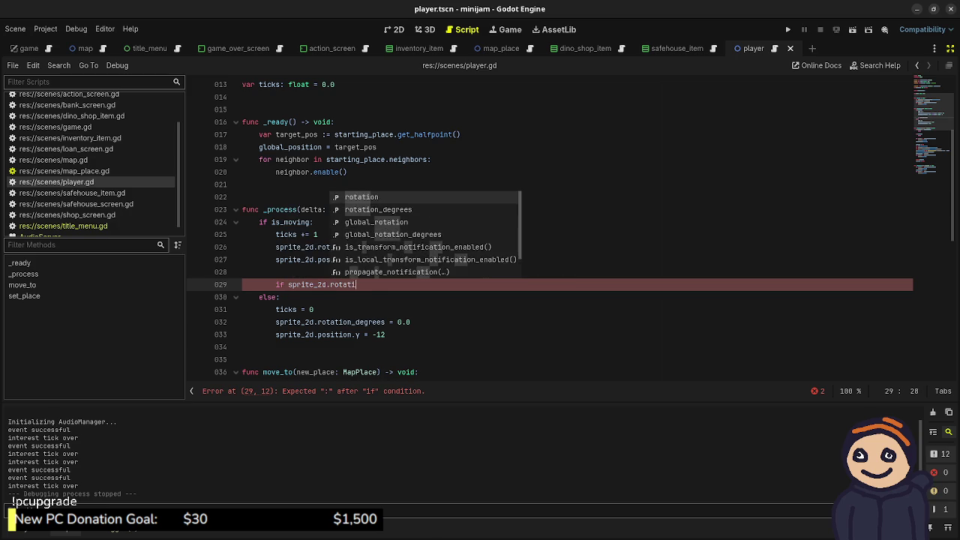
{"action": "type", "text": "on_degrees"}
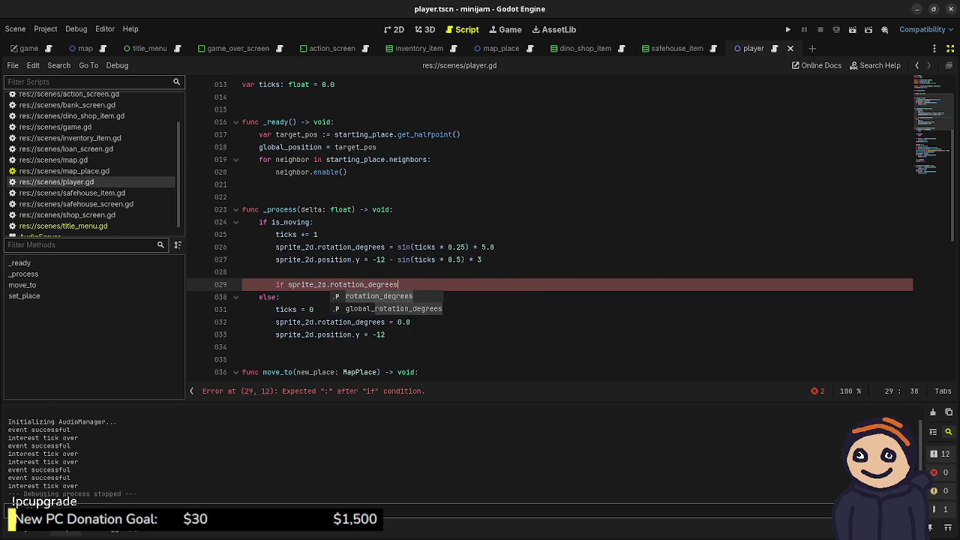
{"action": "type", "text": " <"}
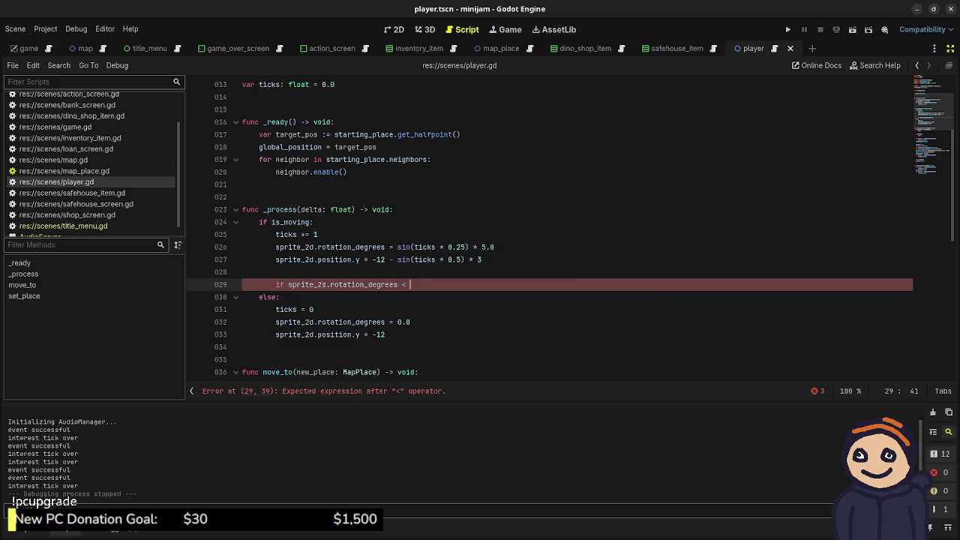
{"action": "key", "text": "BackSpace"}
{"action": "key", "text": "BackSpace"}
{"action": "type", "text": "=="}
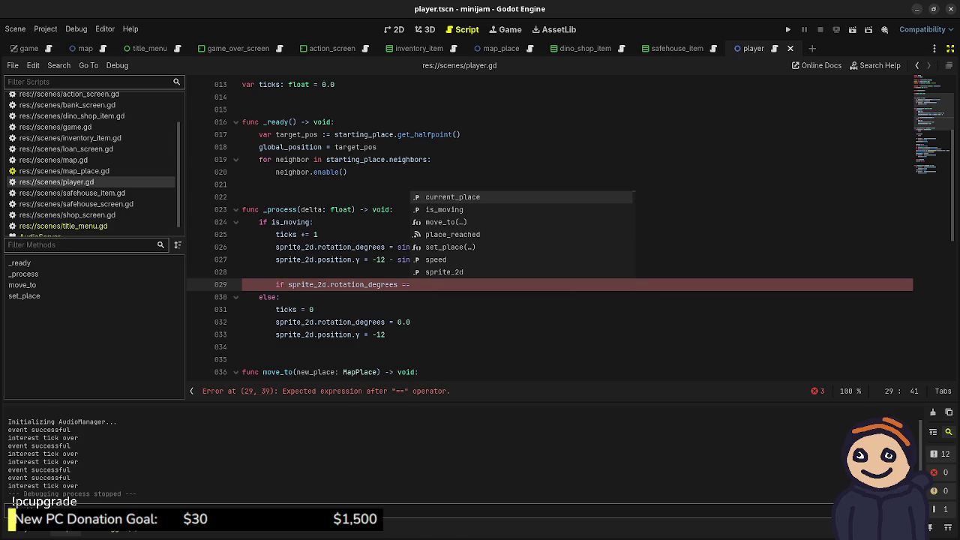
{"action": "type", "text": " 0.0"}
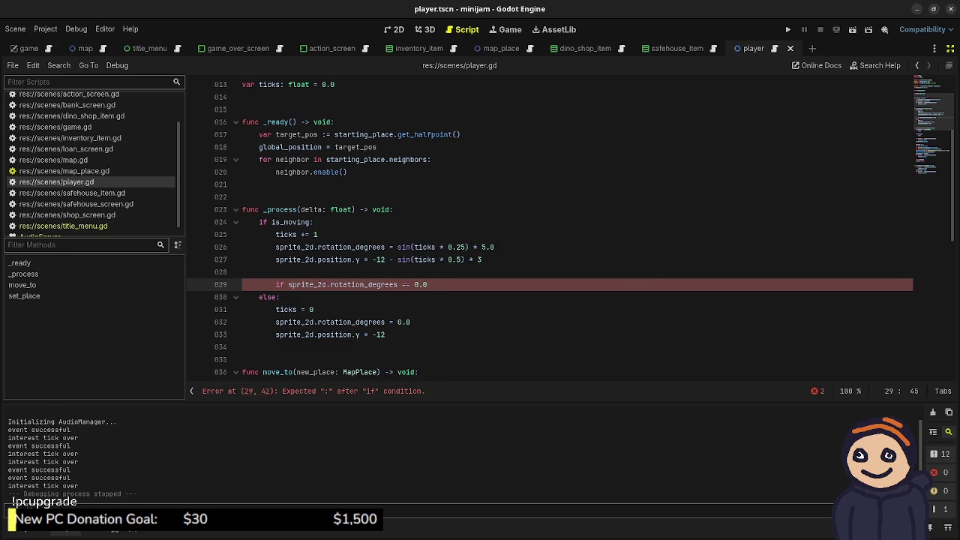
{"action": "type", "text": ":"}
- Call AudioManager.play_sound_effect("sfx_step") inside the if and save player.gd
{"action": "key", "text": "Return"}
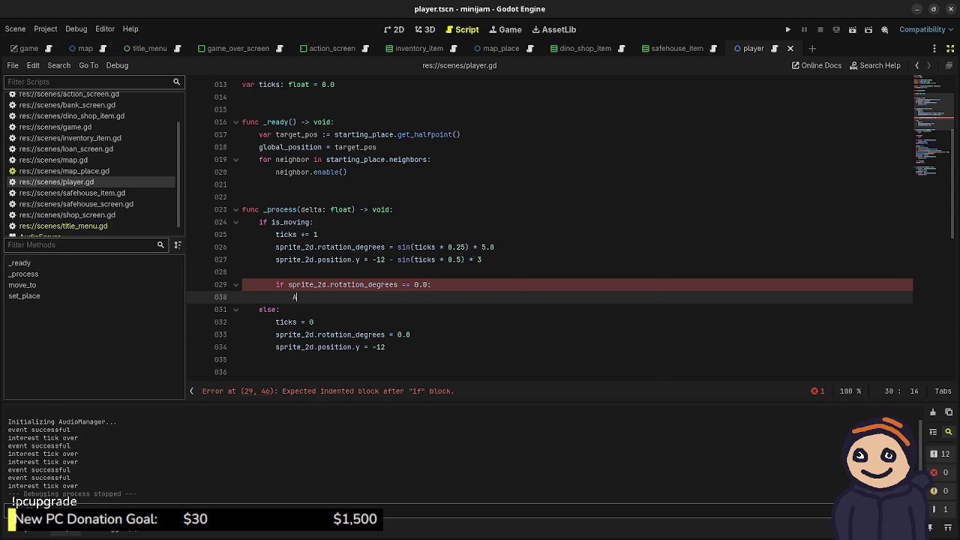
{"action": "type", "text": "udioManager."}
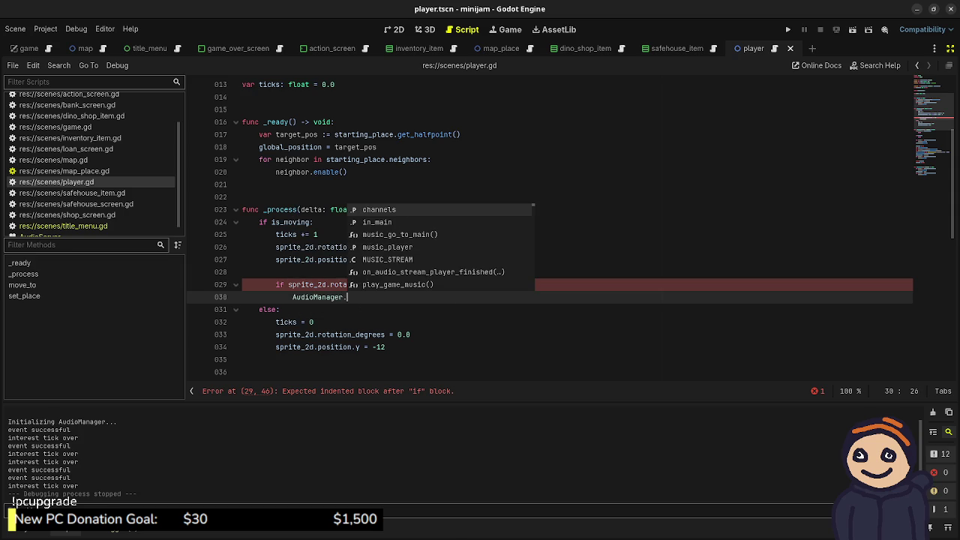
{"action": "type", "text": "play"}
{"action": "key", "text": "Down"}
{"action": "key", "text": "Return"}
{"action": "type", "text": "\"s"}
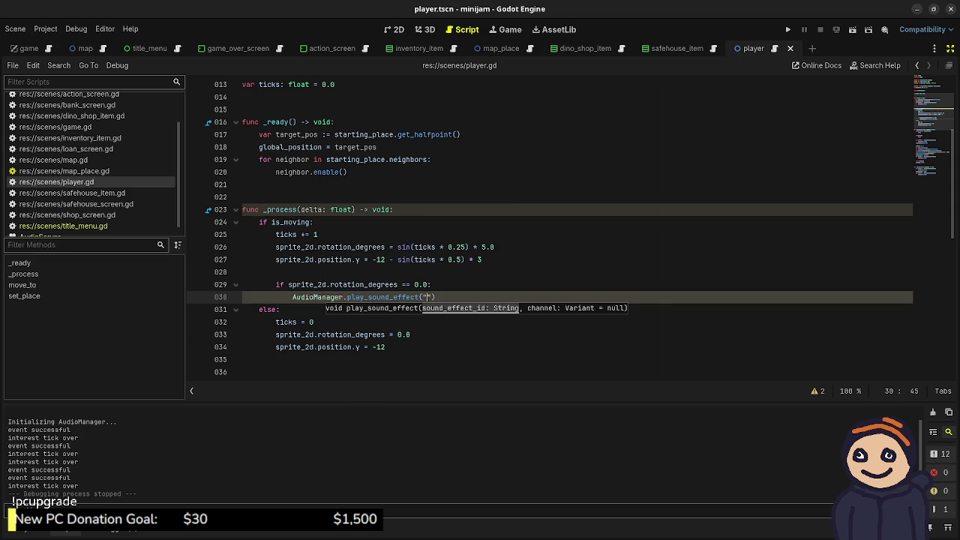
{"action": "type", "text": "fx_step"}
{"action": "type", "text": "\","}
{"action": "key", "text": "BackSpace"}
{"action": "key", "text": "BackSpace"}
{"action": "key", "text": "End"}
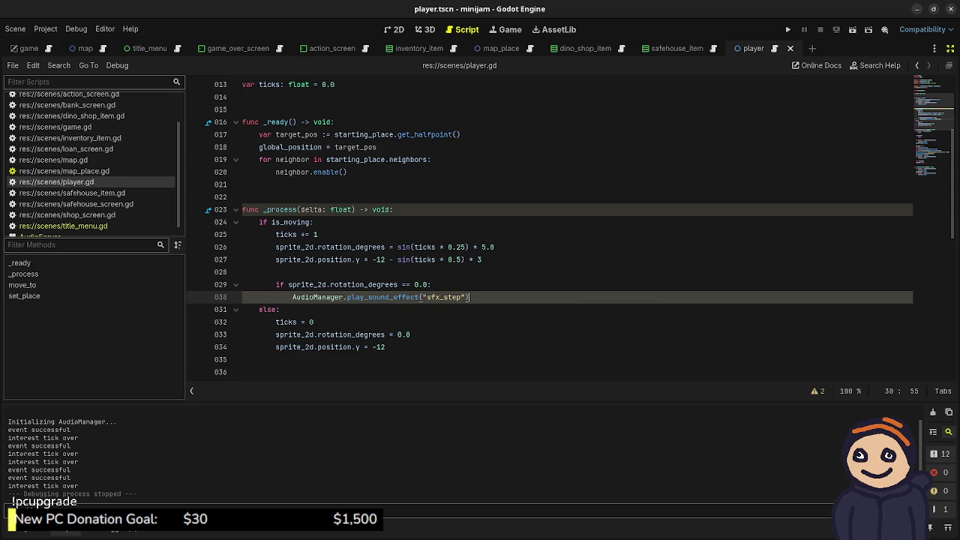
{"action": "key", "text": "BackSpace"}
{"action": "type", "text": ", \"SFX"}
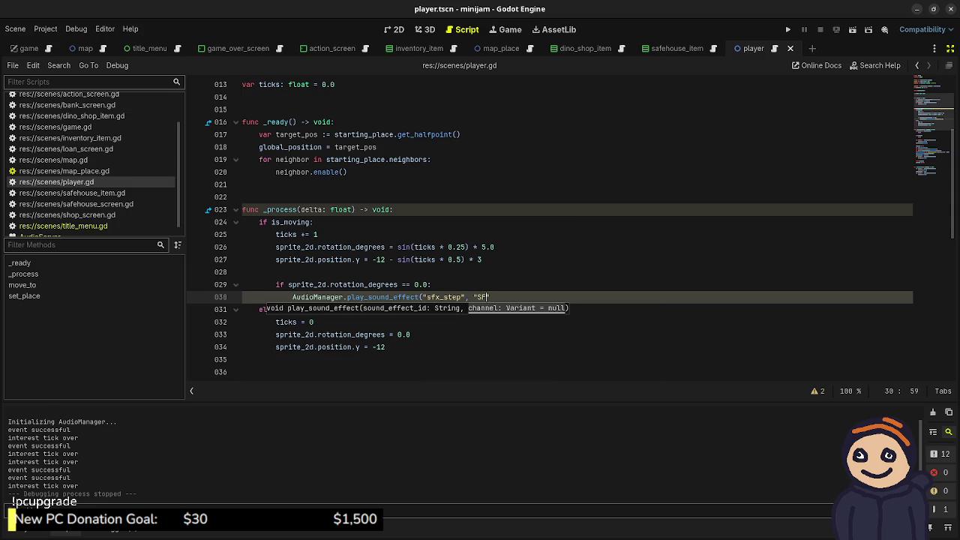
{"action": "key", "text": "BackSpace"}
{"action": "key", "text": "BackSpace"}
{"action": "key", "text": "BackSpace"}
{"action": "type", "text": ")"}
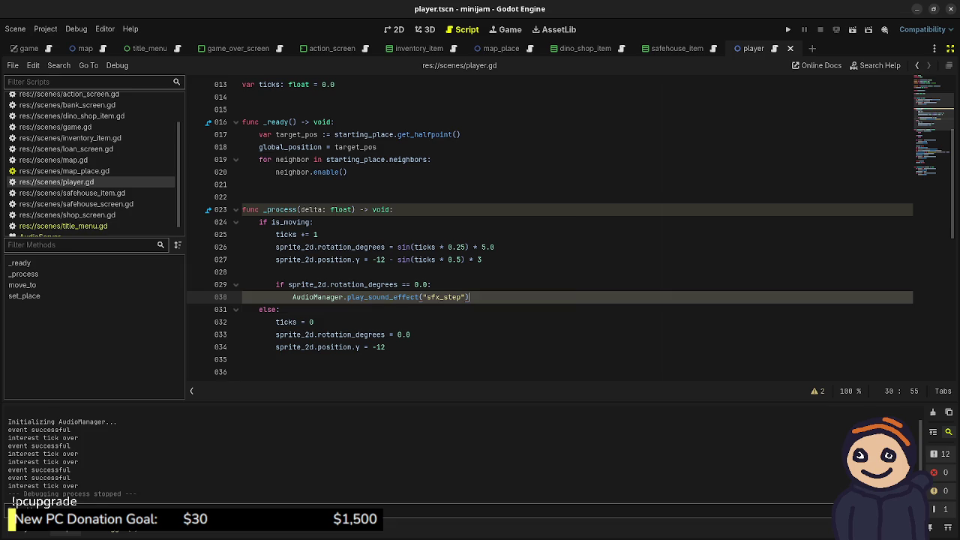
{"action": "key", "text": "ctrl+s"}
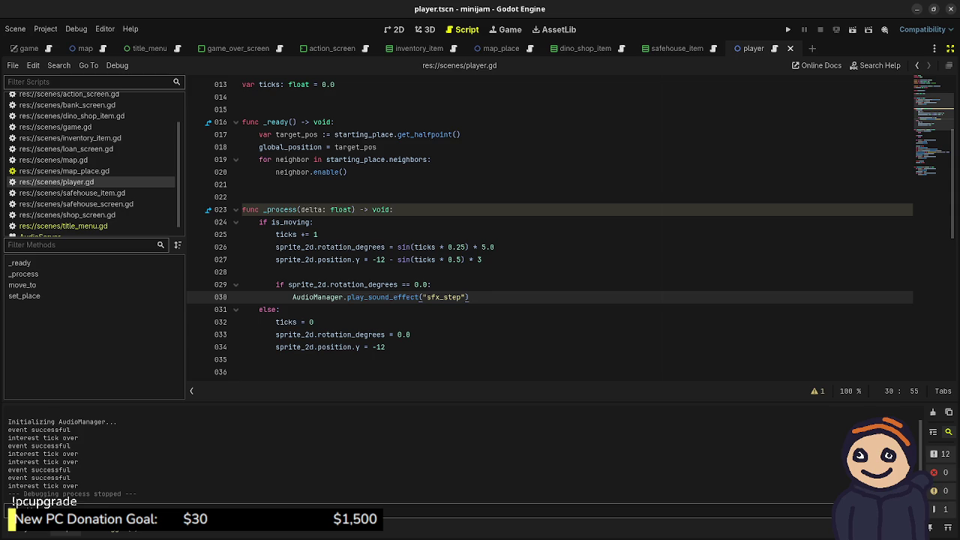
{"action": "mouse_move", "coordinate": [367, 285]}
{"action": "key", "text": "alt+f"}
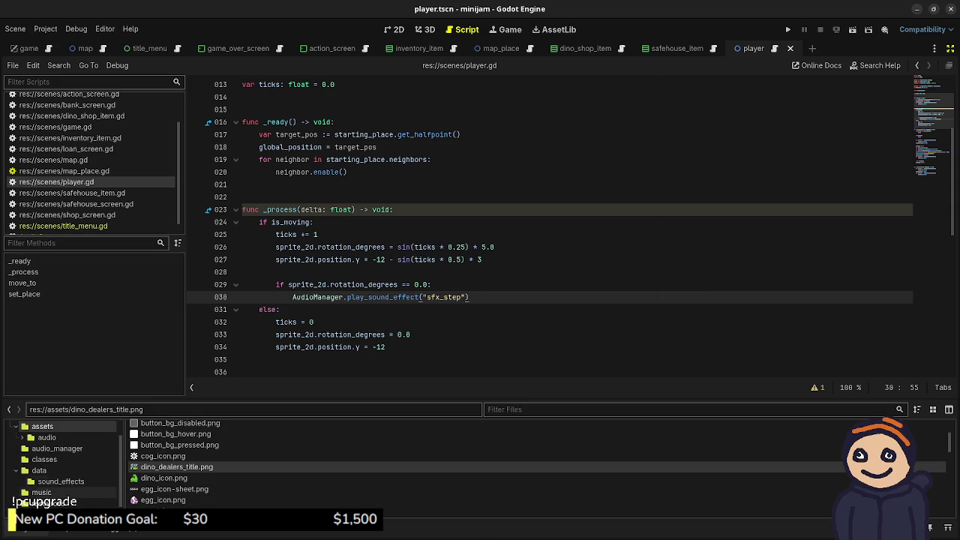
{"action": "left_click", "coordinate": [60, 482]}
{"action": "left_click", "coordinate": [161, 494]}
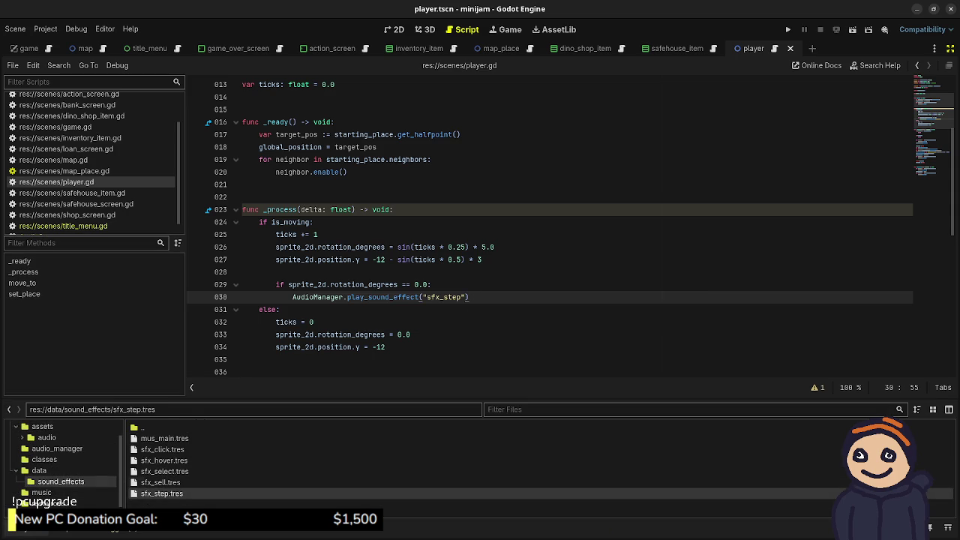
{"action": "key", "text": "F5"}
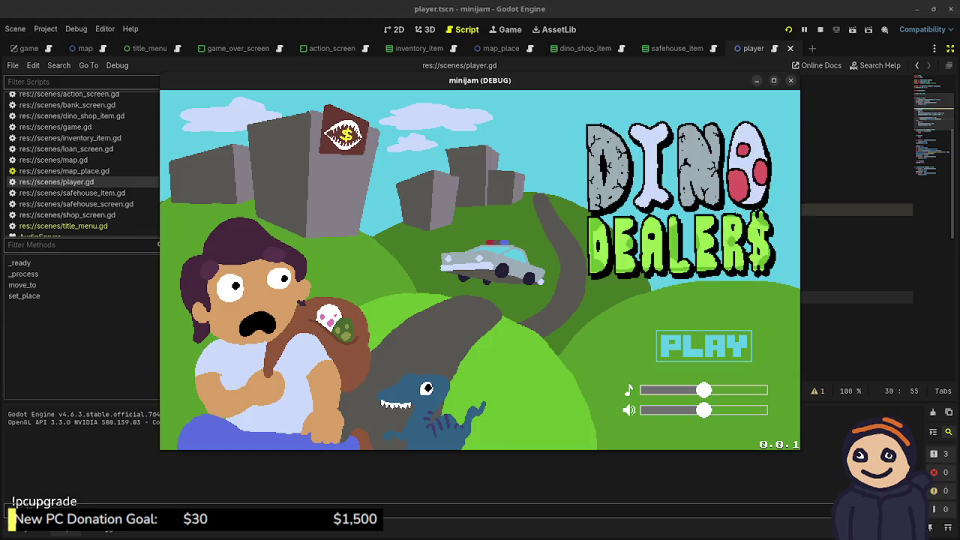
{"action": "key", "text": "F8"}
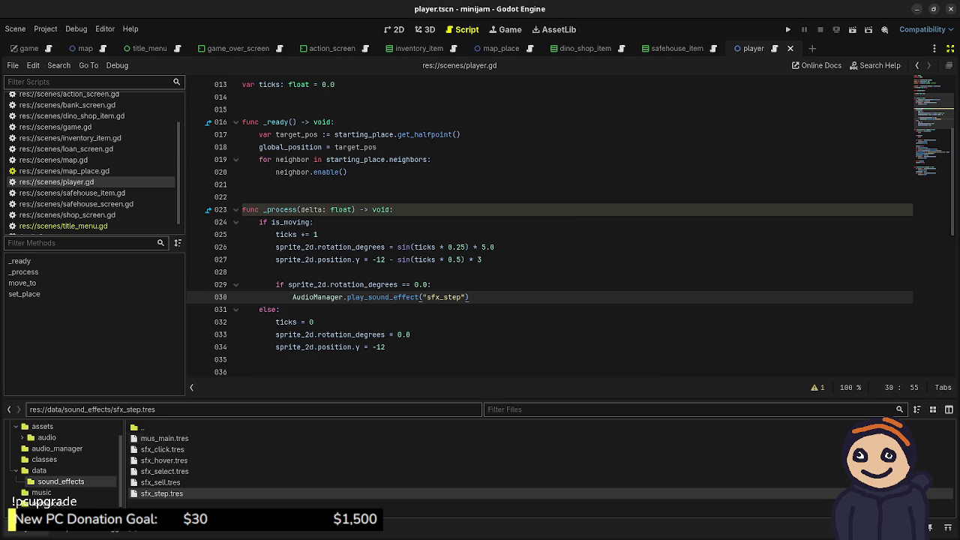
{"action": "key", "text": "F5"}
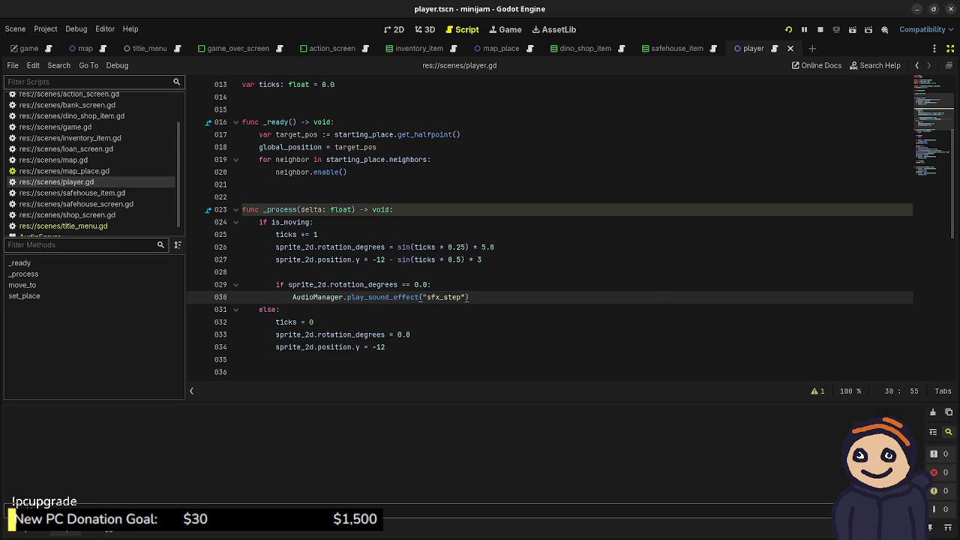
{"action": "key", "text": "Return"}
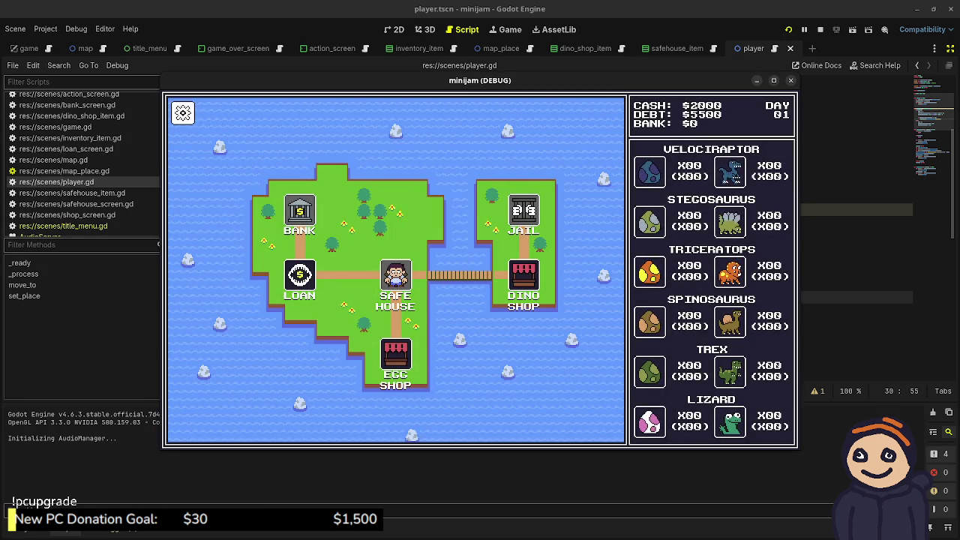
{"action": "key", "text": "Escape"}
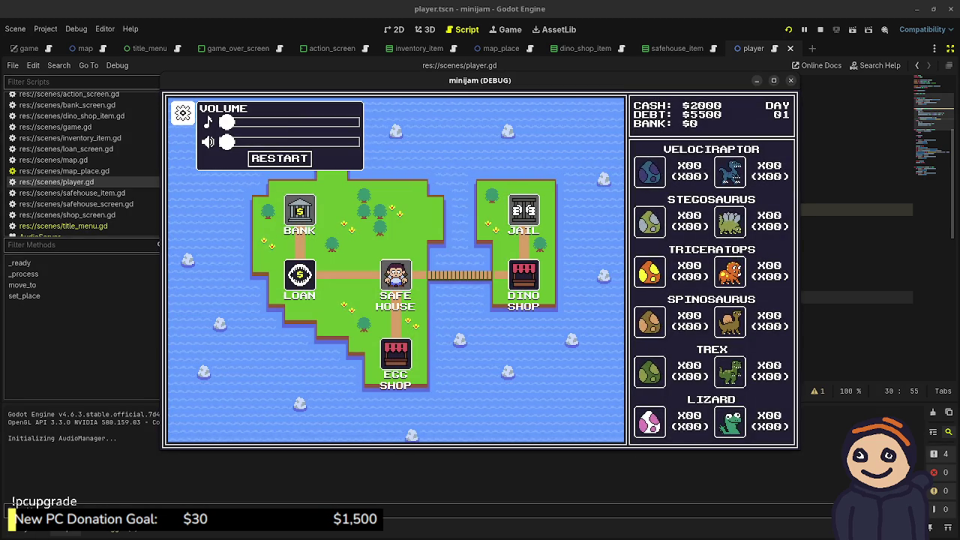
{"action": "key", "text": "Escape"}
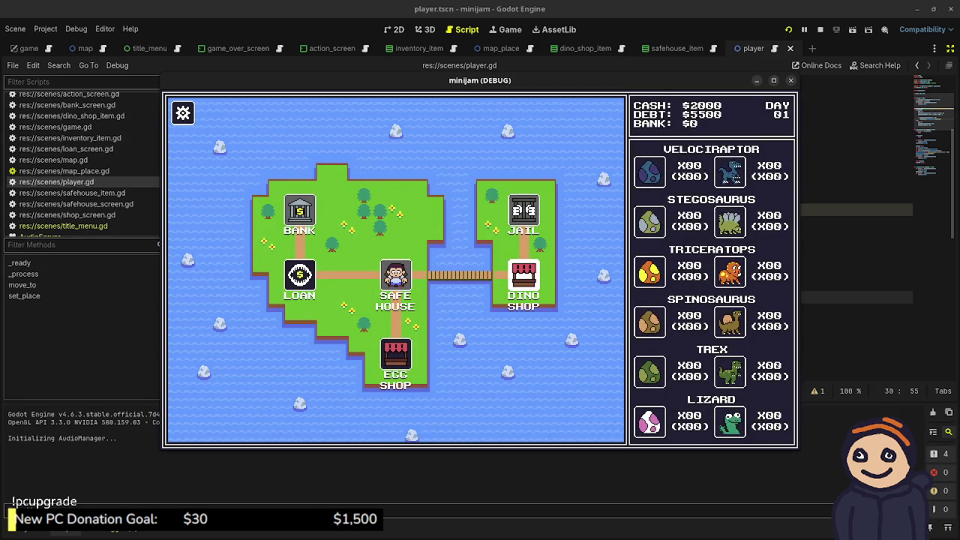
{"action": "key", "text": "Return"}
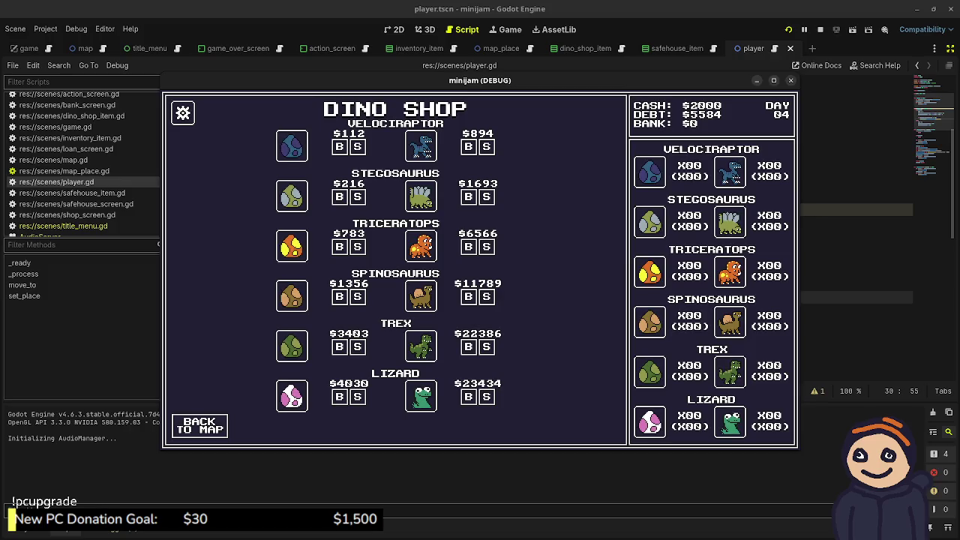
{"action": "key", "text": "alt+Tab"}
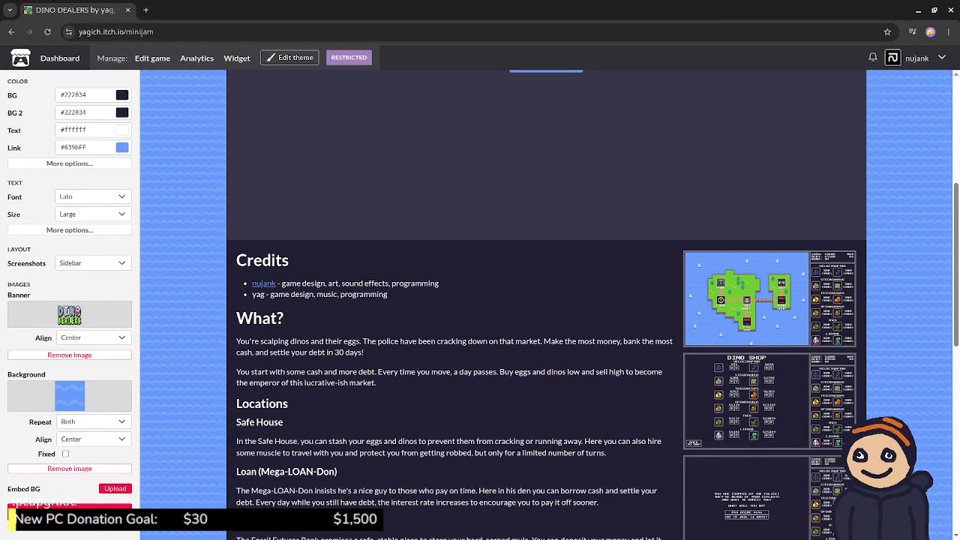
{"action": "key", "text": "alt+Tab"}
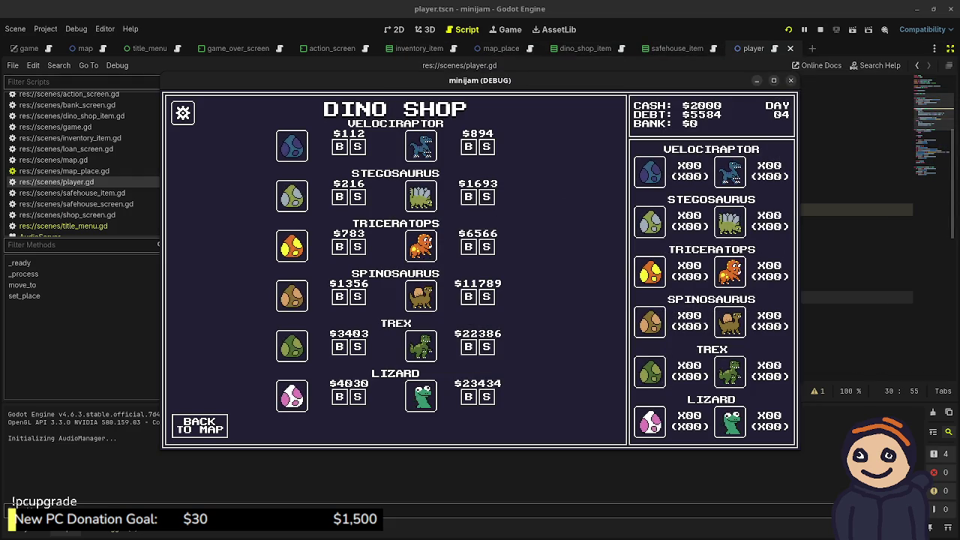
{"action": "left_click", "coordinate": [183, 113]}
{"action": "left_click_drag", "start_coordinate": [227, 142], "coordinate": [352, 142]}
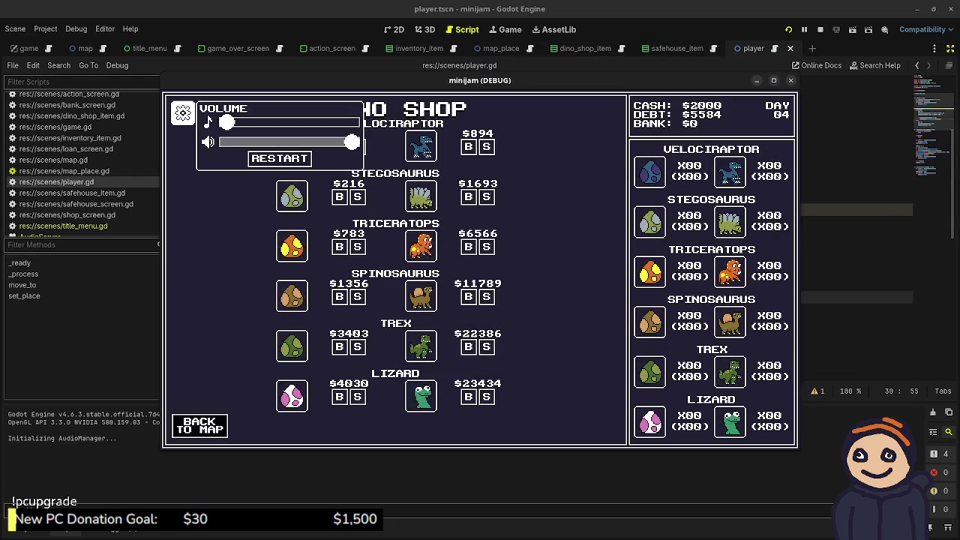
{"action": "left_click", "coordinate": [200, 425]}
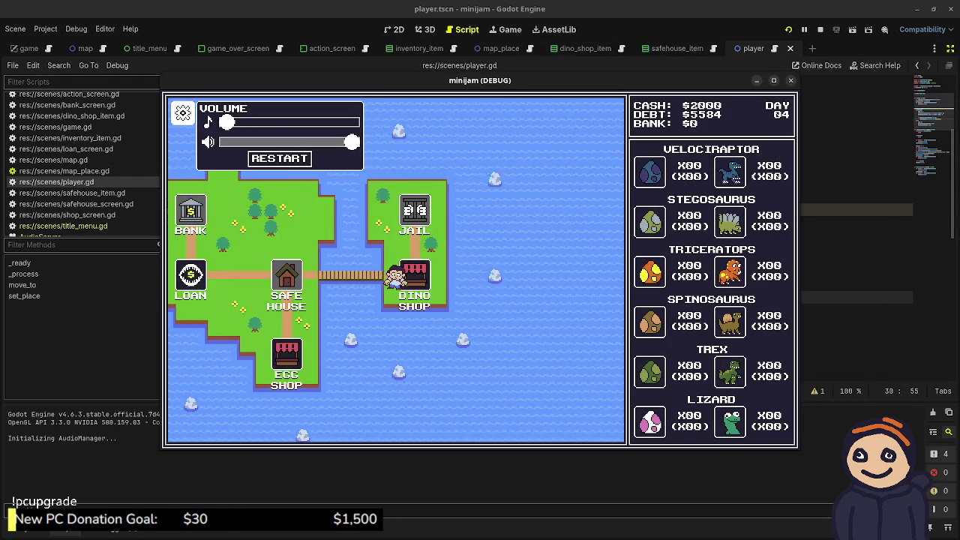
{"action": "key", "text": "F8"}
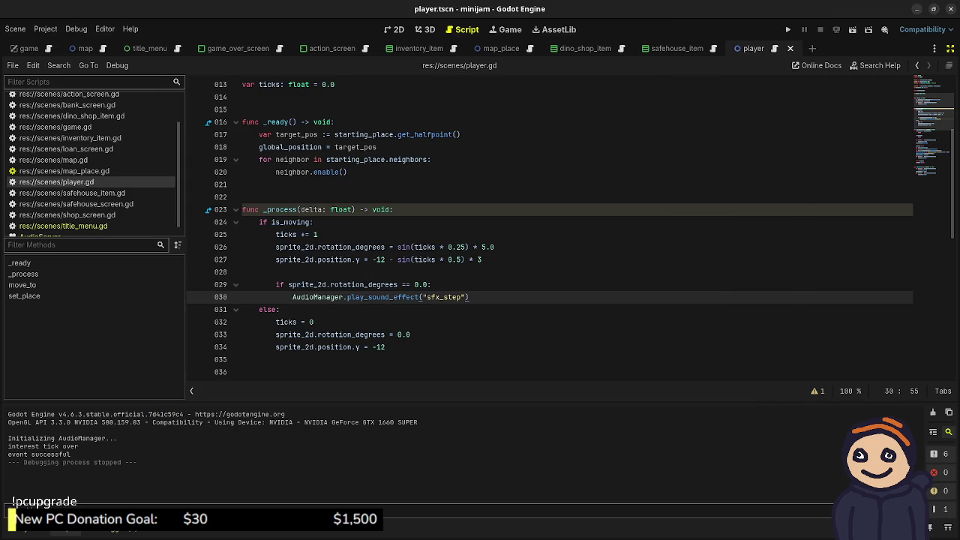
- Add a print("hmm") debug line above the sound call and test-walk to the Dino Shop
{"action": "key", "text": "ctrl+shift+Return"}
{"action": "type", "text": "print"}
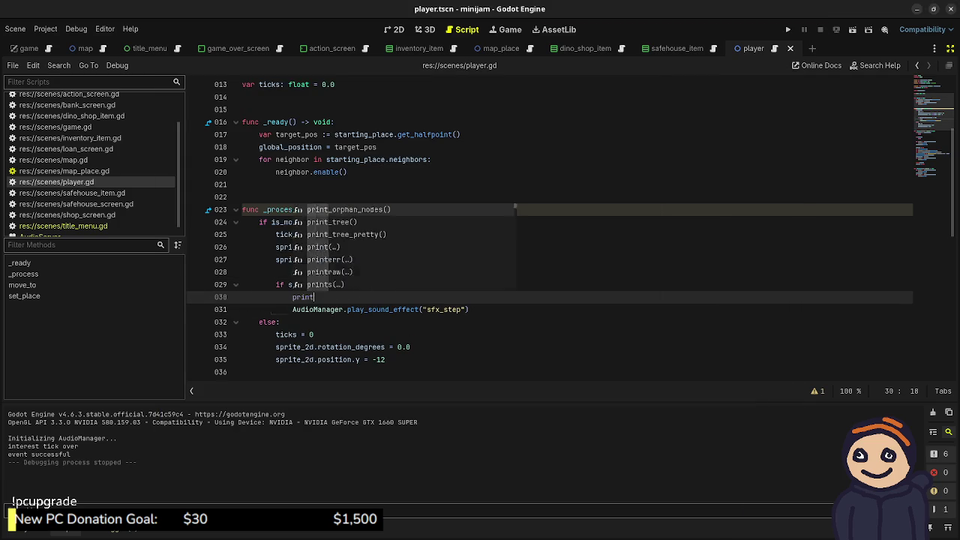
{"action": "type", "text": "(\"hmm"}
{"action": "key", "text": "F5"}
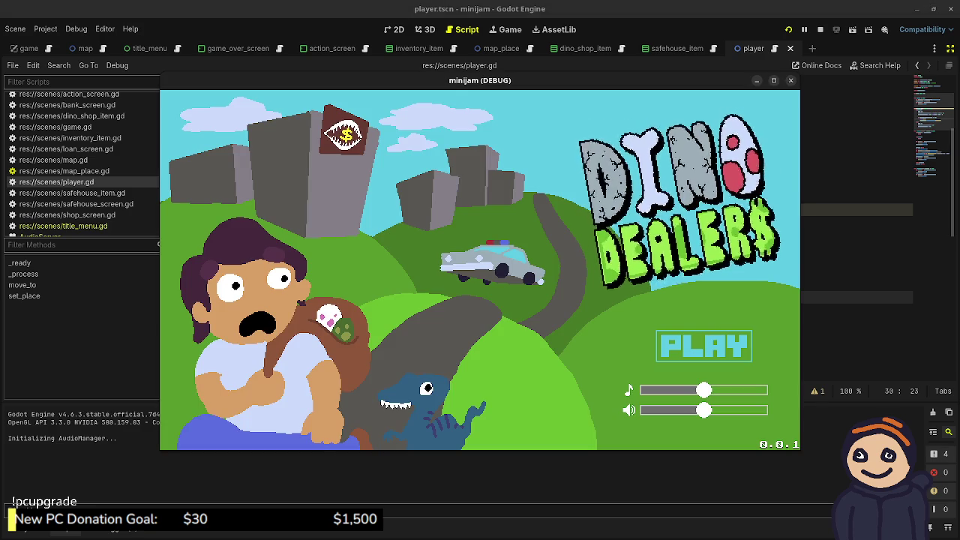
{"action": "left_click", "coordinate": [703, 346]}
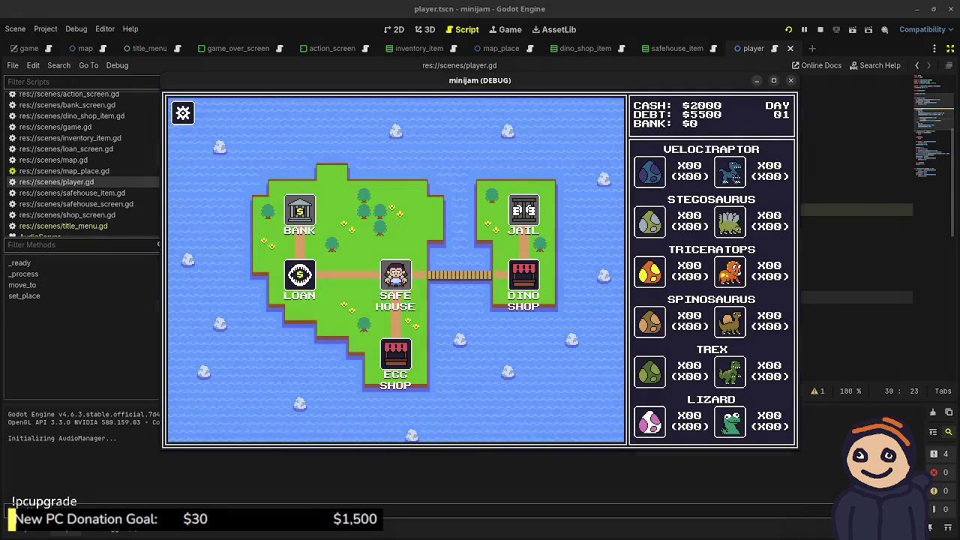
{"action": "left_click", "coordinate": [524, 285]}
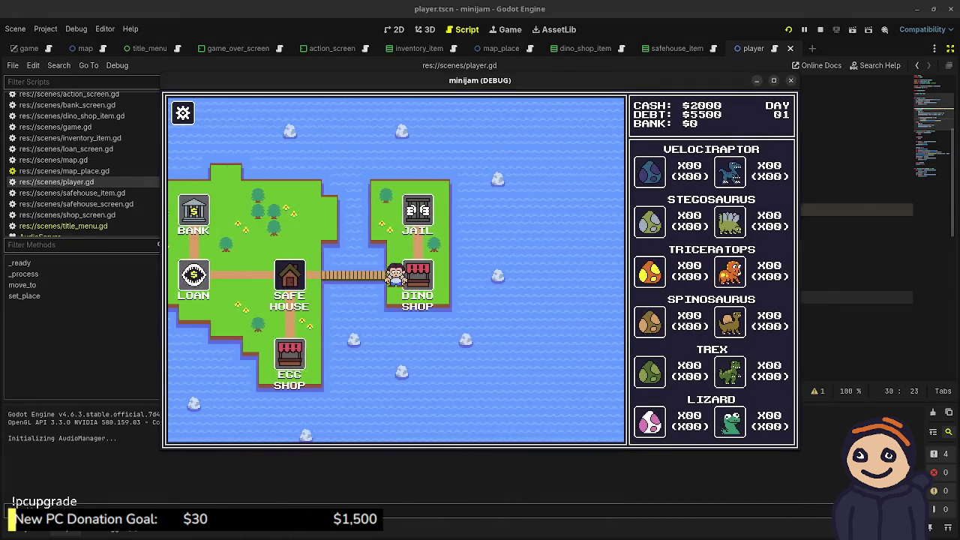
- Delete the debug print line and erase the '== 0.0' comparison
{"action": "key", "text": "End"}
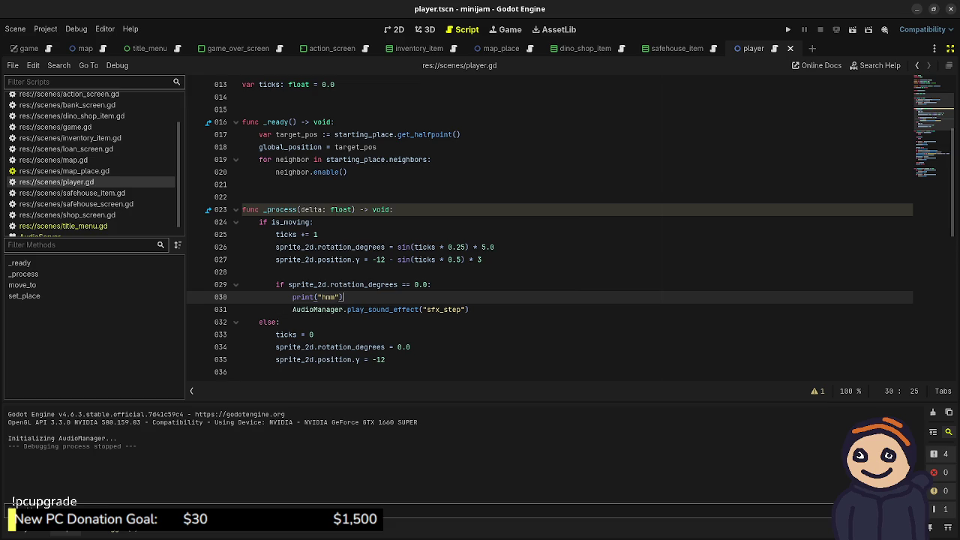
{"action": "key", "text": "shift+Up"}
{"action": "key", "text": "Delete"}
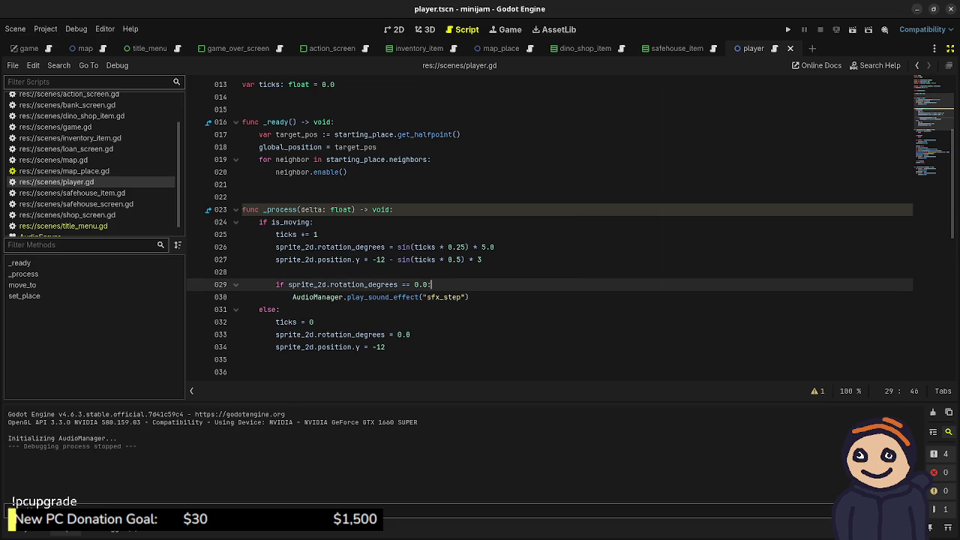
{"action": "key", "text": "BackSpace"}
{"action": "key", "text": "BackSpace"}
{"action": "key", "text": "BackSpace"}
{"action": "type", "text": "is"}
{"action": "key", "text": "BackSpace"}
{"action": "key", "text": "BackSpace"}
{"action": "key", "text": "BackSpace"}
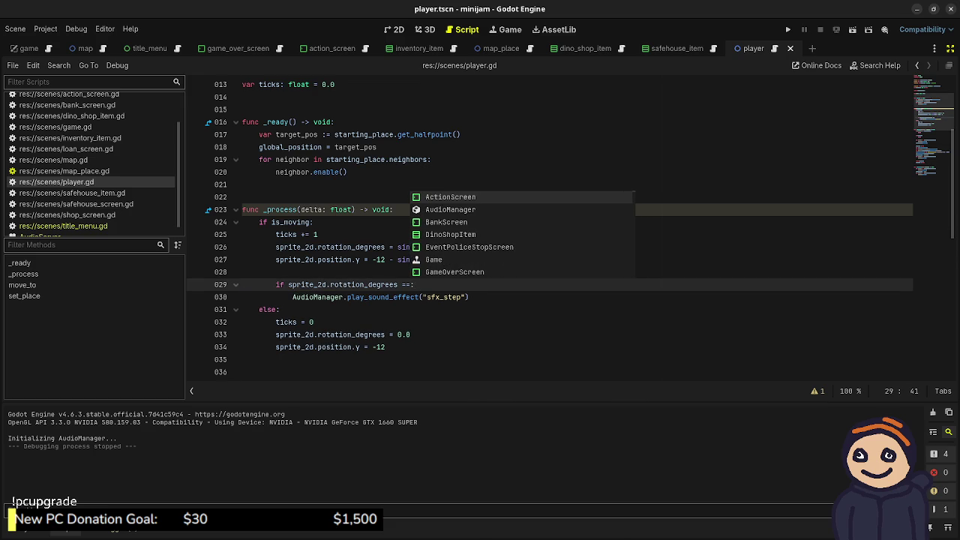
{"action": "key", "text": "BackSpace"}
{"action": "key", "text": "BackSpace"}
{"action": "key", "text": "BackSpace"}
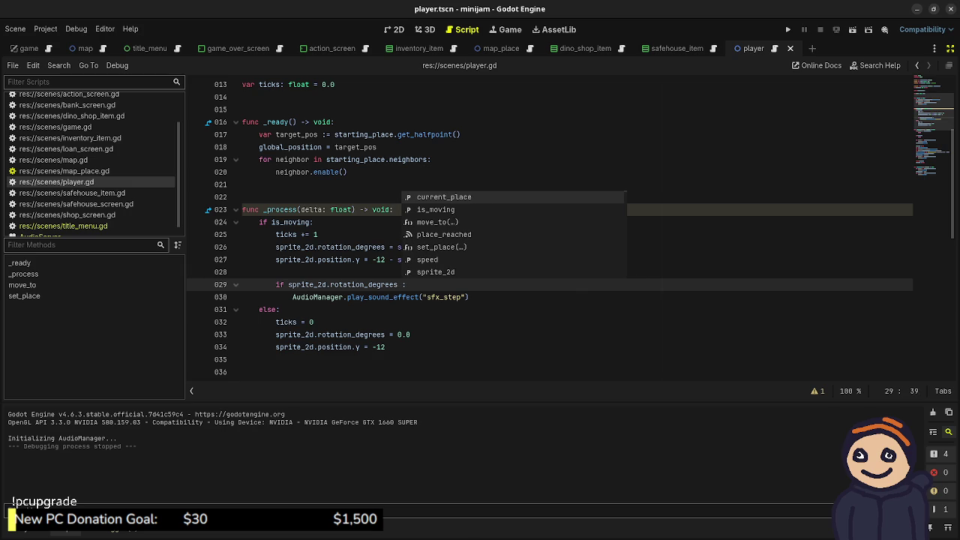
{"action": "key", "text": "BackSpace"}
- Make the condition is_zero_approx(sprite_2d.rotation_degrees) and run the project
{"action": "key", "text": "shift+Left"}
{"action": "key", "text": "shift+Left"}
{"action": "key", "text": "shift+Left"}
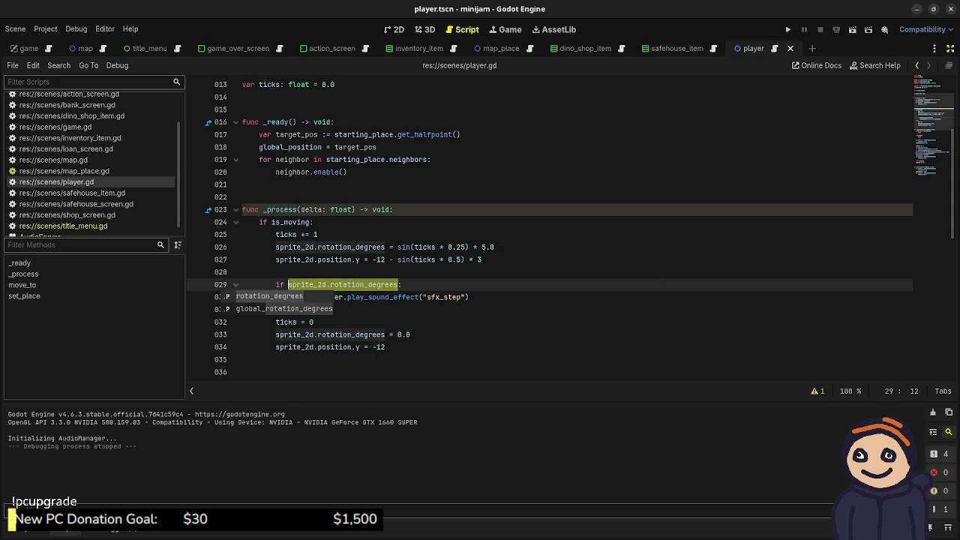
{"action": "type", "text": "is_zero:"}
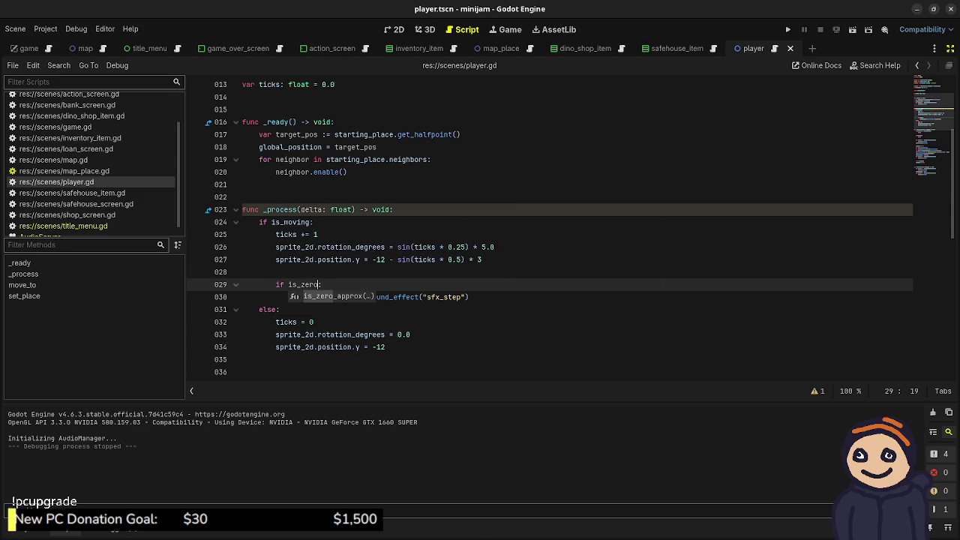
{"action": "key", "text": "Return"}
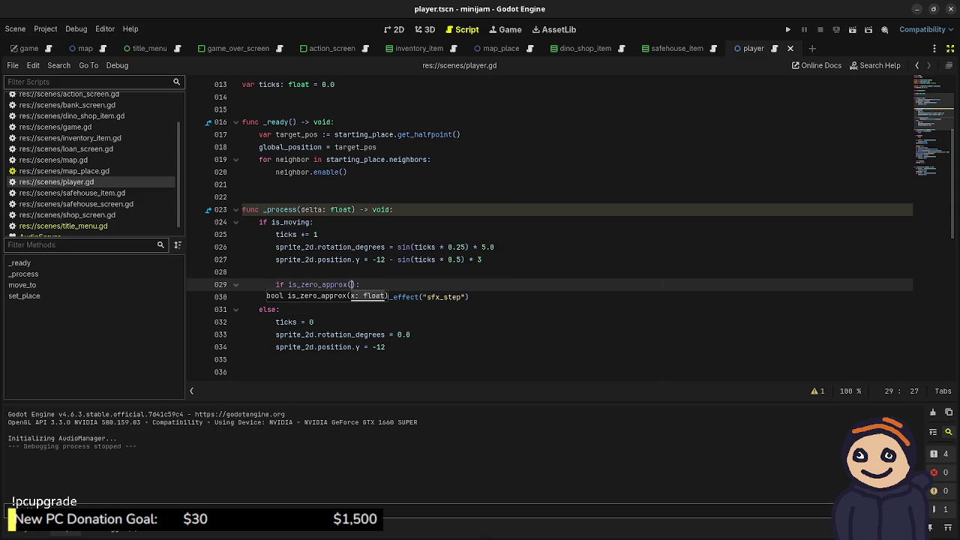
{"action": "type", "text": "sprite_2d.rotation"}
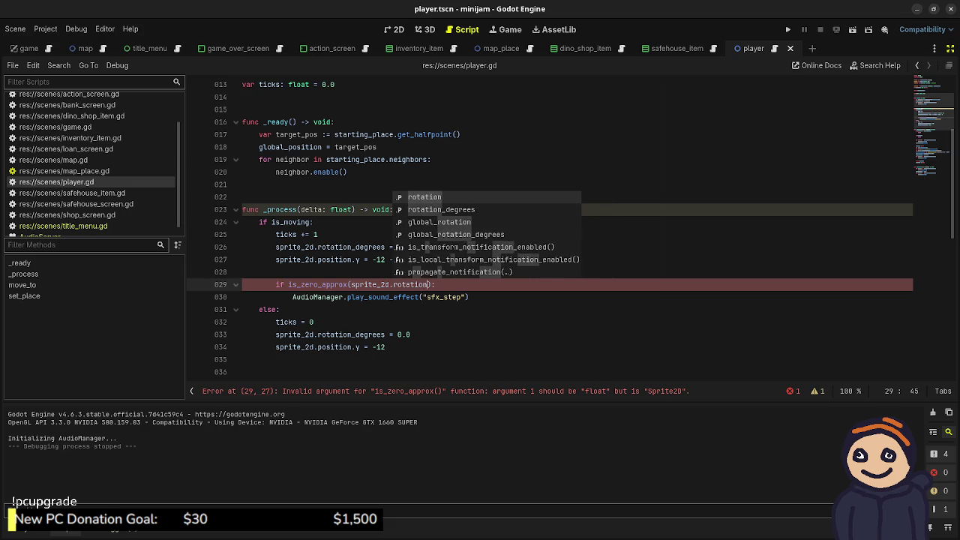
{"action": "type", "text": "_degrees"}
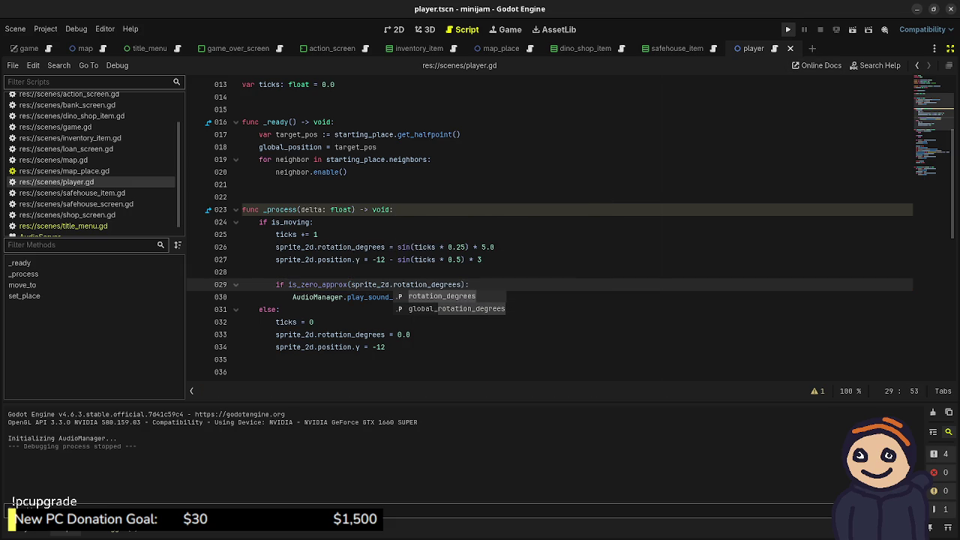
{"action": "left_click", "coordinate": [788, 30]}
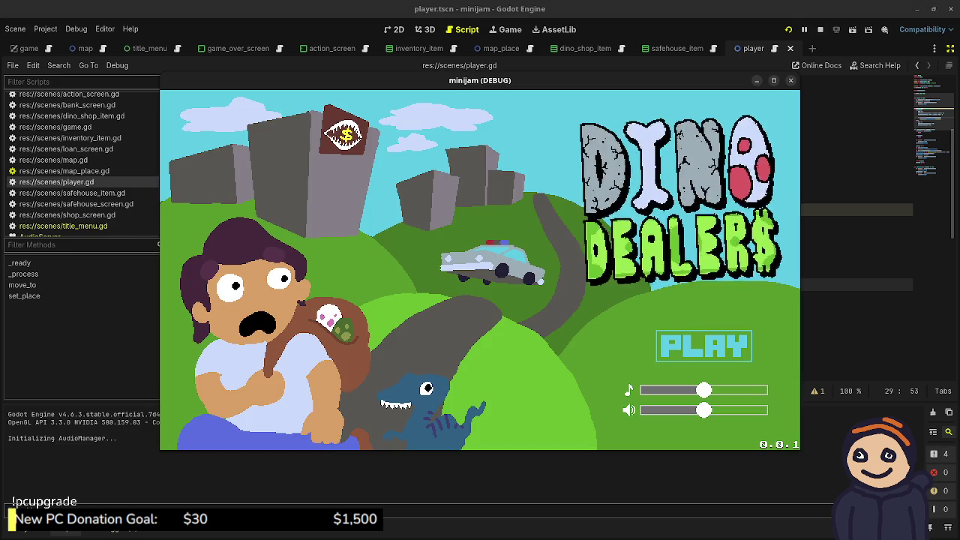
{"action": "left_click", "coordinate": [645, 390]}
{"action": "left_click", "coordinate": [703, 346]}
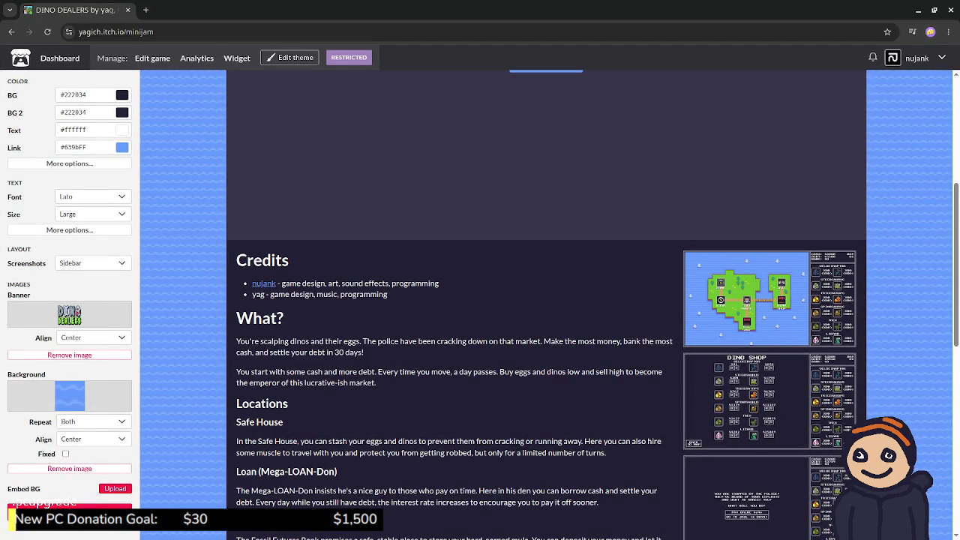
{"action": "left_click", "coordinate": [918, 10]}
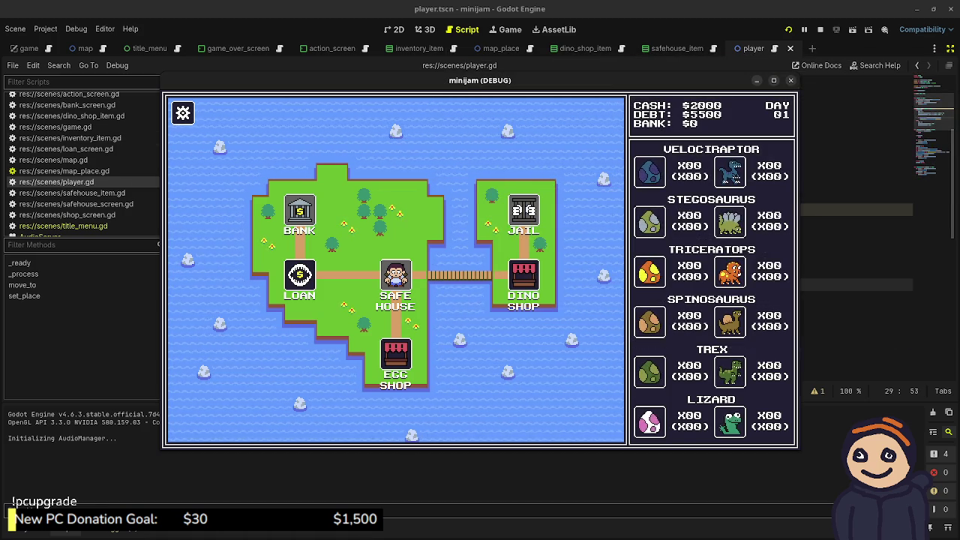
{"action": "left_click", "coordinate": [524, 275]}
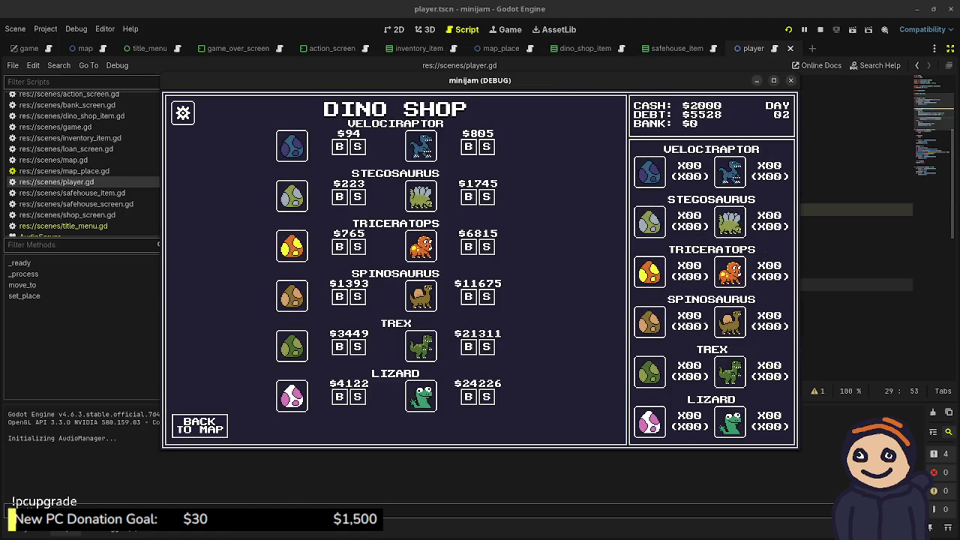
{"action": "key", "text": "Escape"}
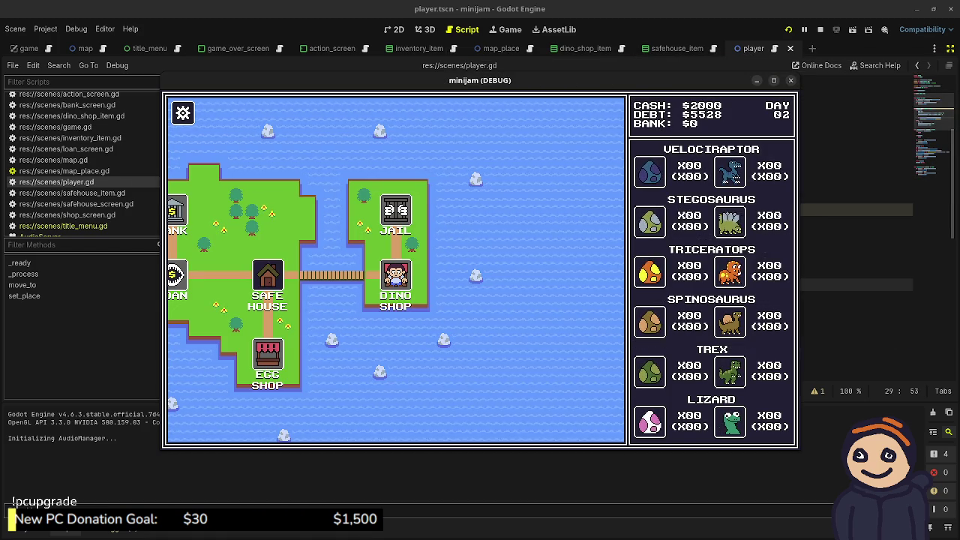
{"action": "left_click", "coordinate": [273, 274]}
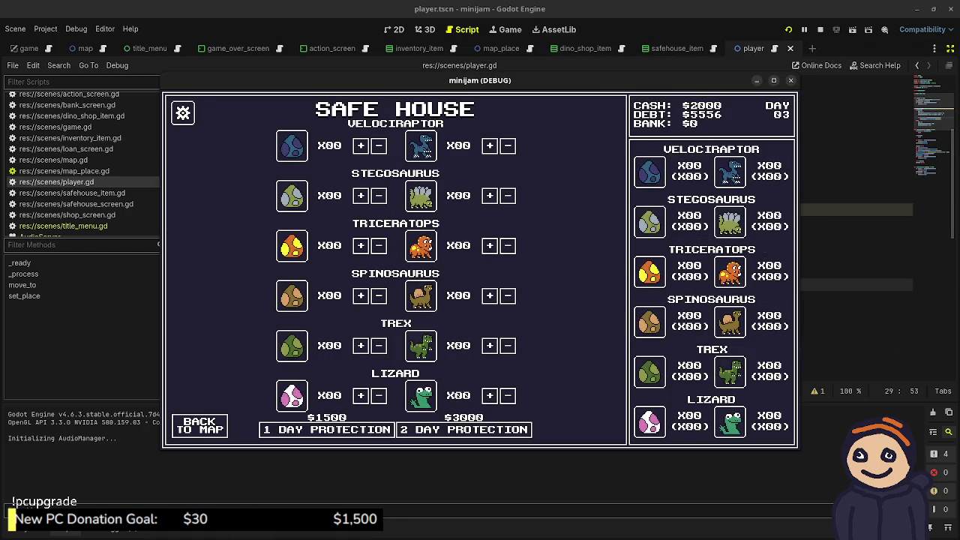
{"action": "key", "text": "F8"}
{"action": "left_click", "coordinate": [326, 247]}
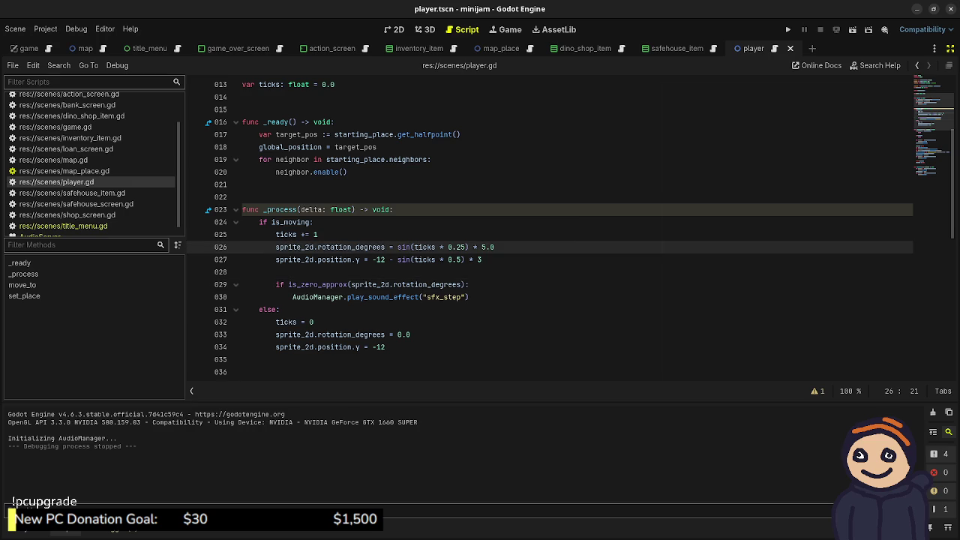
- Add print("hmm") below the footstep condition, then run and stop the game
{"action": "left_click", "coordinate": [469, 284]}
{"action": "key", "text": "Return"}
{"action": "type", "text": "prin"}
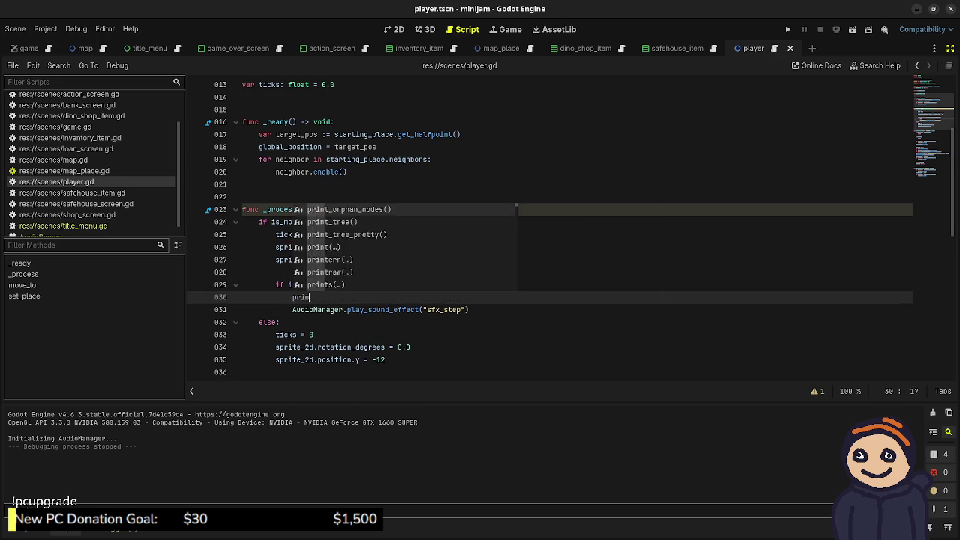
{"action": "type", "text": "t(\"hmm"}
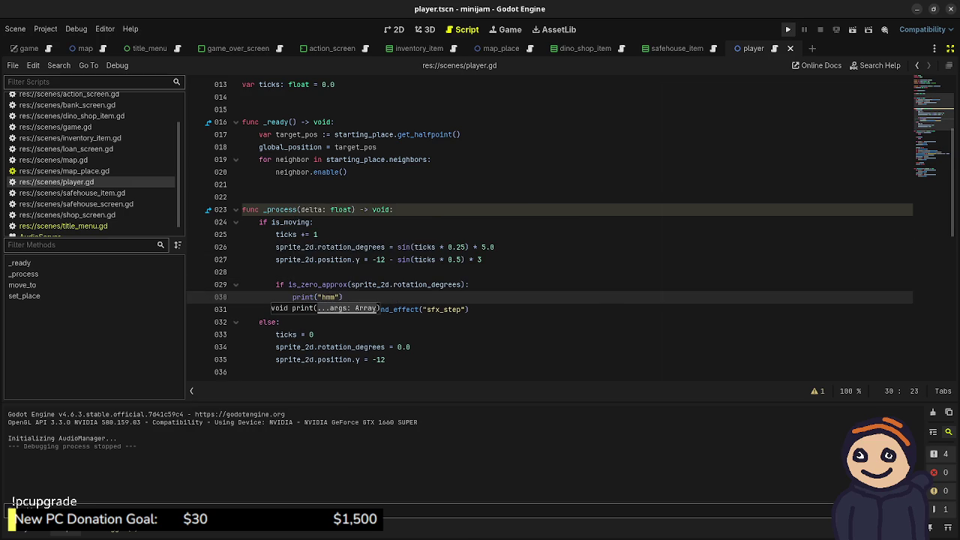
{"action": "key", "text": "F5"}
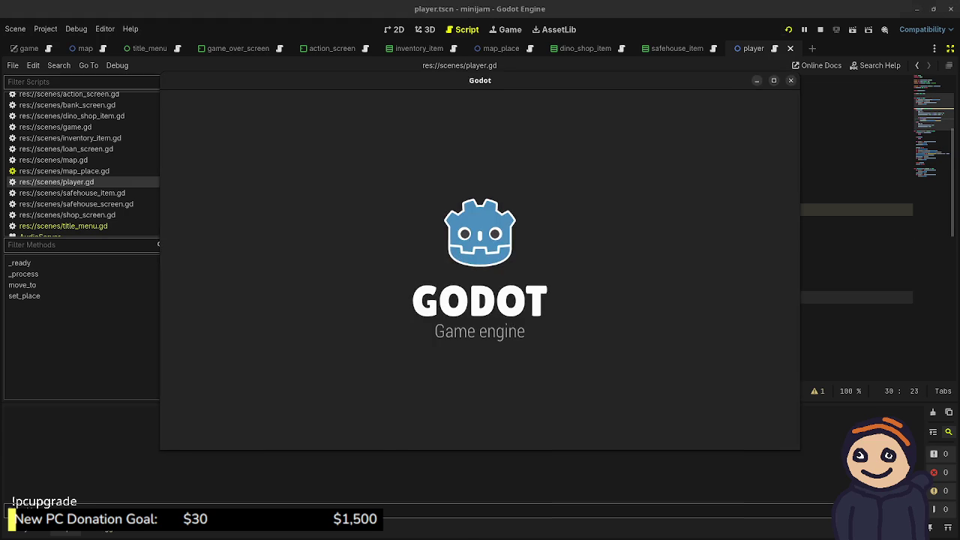
{"action": "key", "text": "Return"}
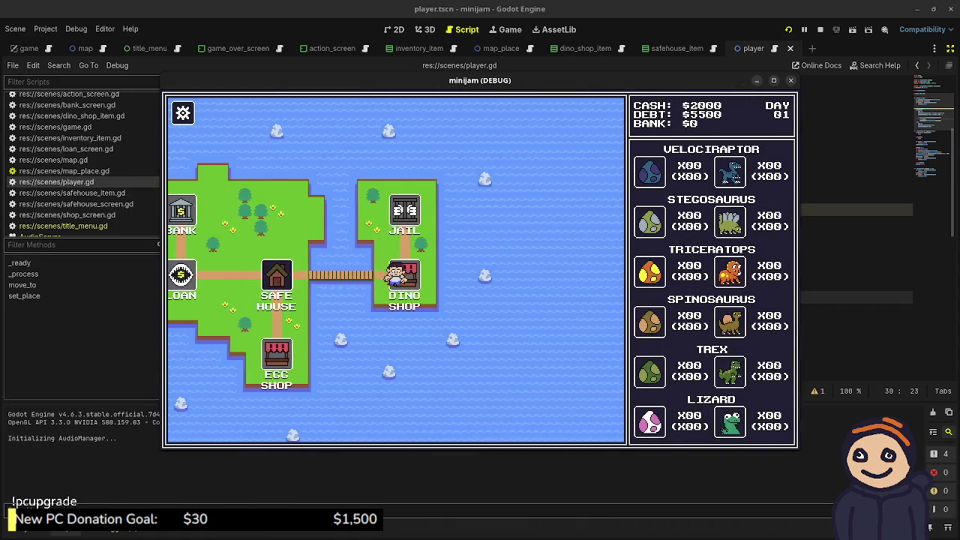
{"action": "key", "text": "F8"}
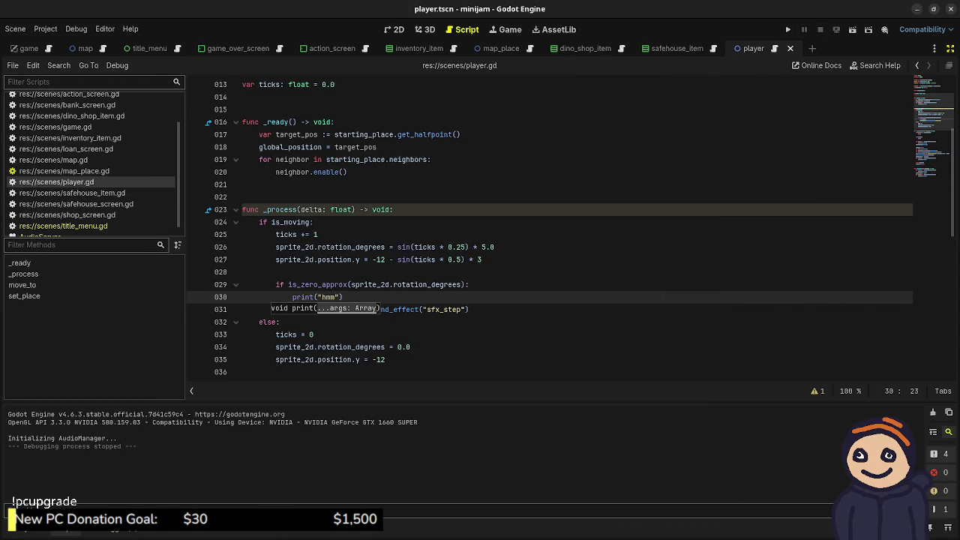
{"action": "left_click", "coordinate": [369, 309]}
- Rewrite the footstep condition as abs(sprite_2d.rotation_degrees) < 0.1
{"action": "left_click_drag", "start_coordinate": [288, 284], "coordinate": [466, 284]}
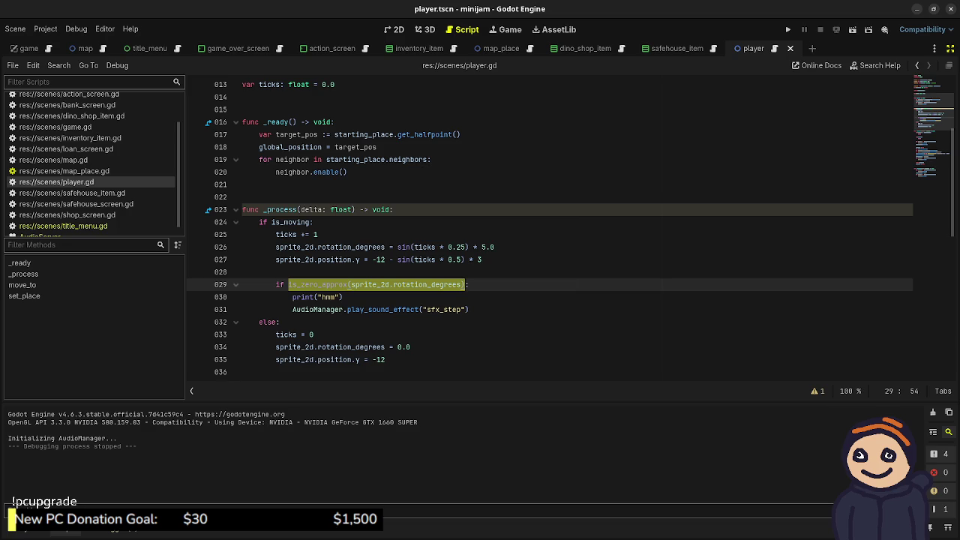
{"action": "key", "text": "BackSpace"}
{"action": "type", "text": "Math"}
{"action": "key", "text": "BackSpace"}
{"action": "key", "text": "BackSpace"}
{"action": "key", "text": "BackSpace"}
{"action": "type", "text": "abs"}
{"action": "type", "text": "(sprite_2d."}
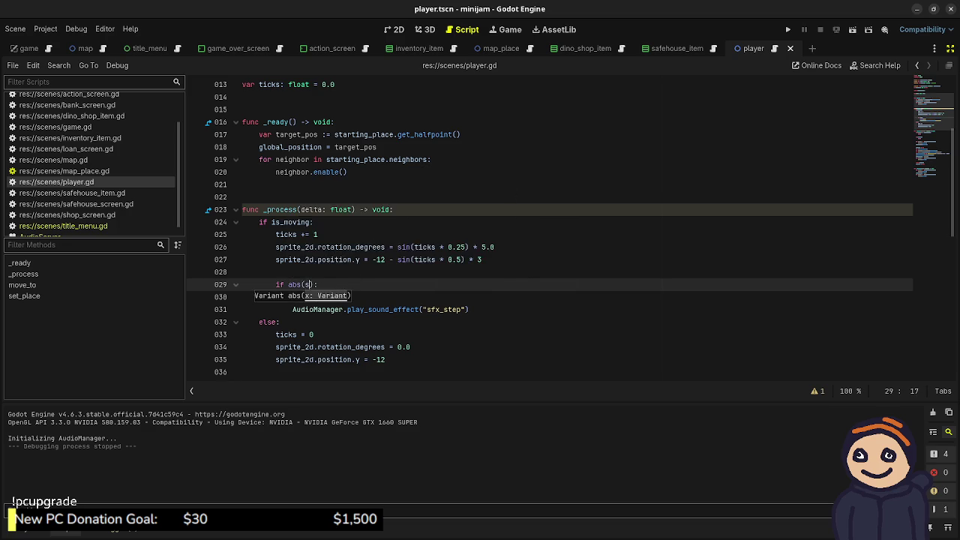
{"action": "type", "text": "rotation_d"}
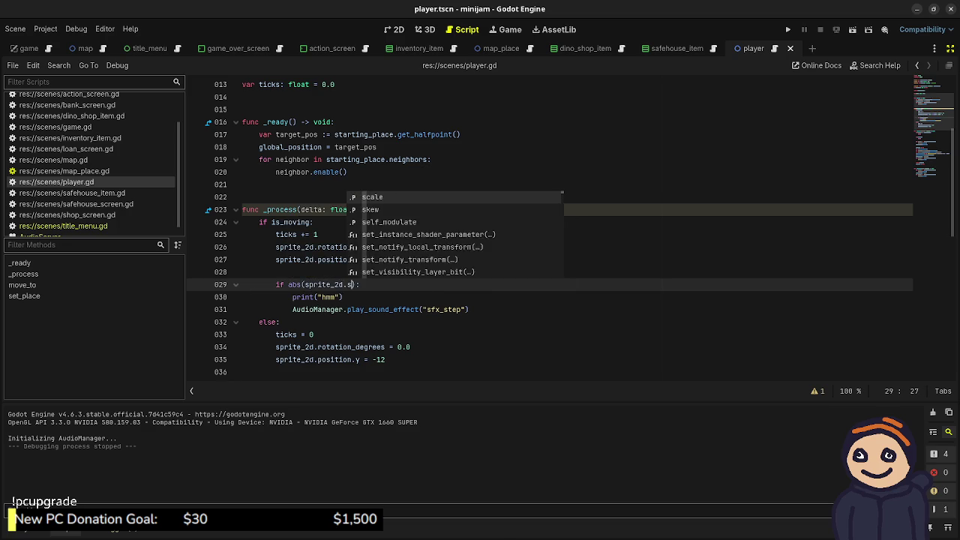
{"action": "type", "text": "egrees"}
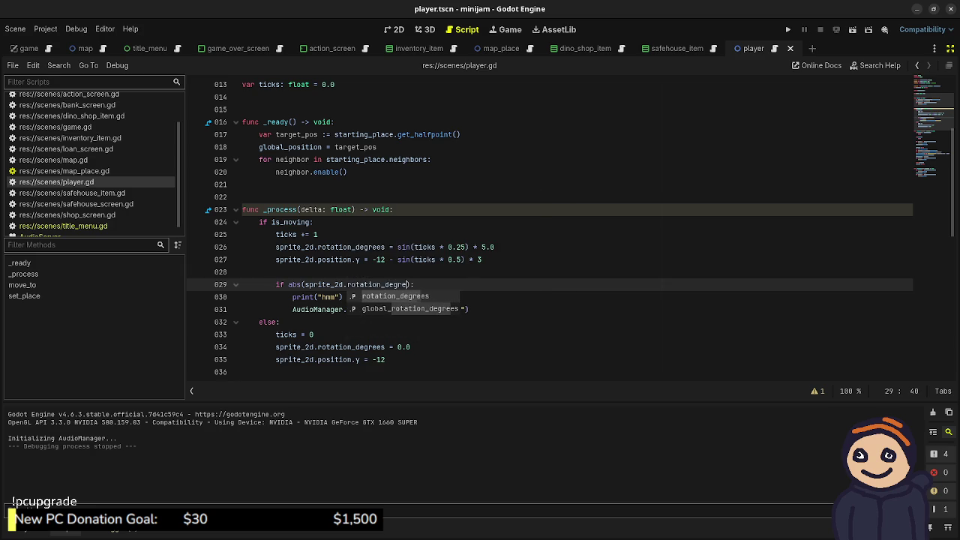
{"action": "type", "text": ") < 0.1"}
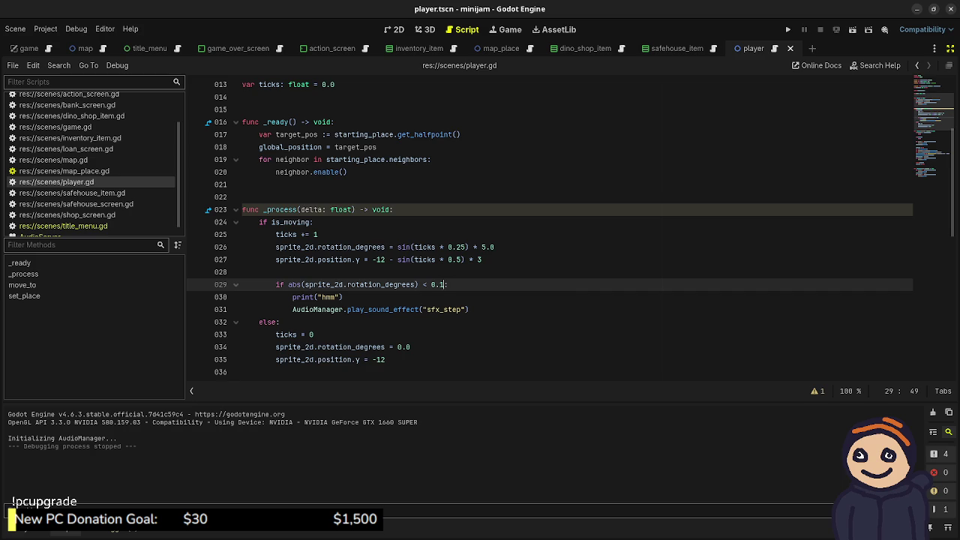
- Show sfx_step.tres in the FileSystem dock with the side panels restored
{"action": "key", "text": "alt+f"}
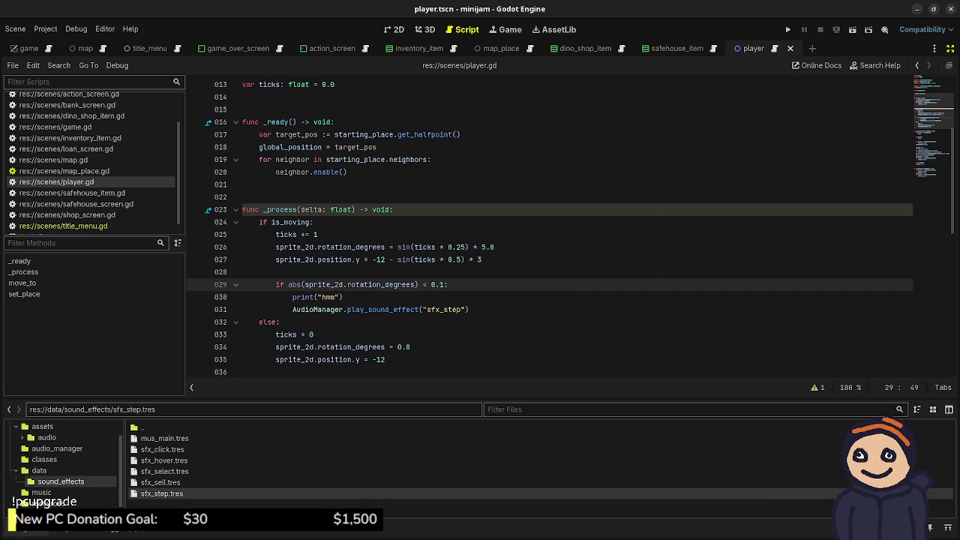
{"action": "left_click", "coordinate": [949, 48]}
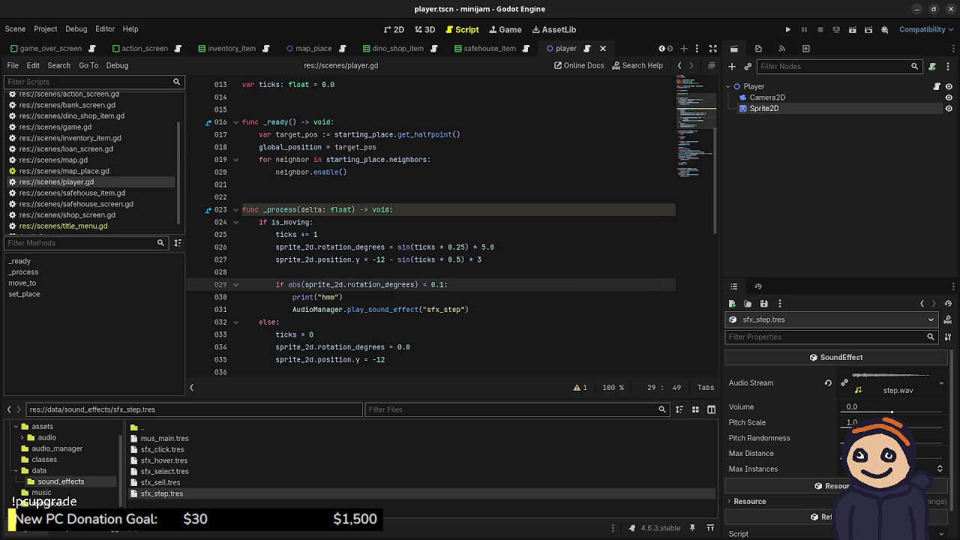
{"action": "double_click", "coordinate": [443, 309]}
- Launch the minijam game with F5 to test footsteps, then select line 29's rotation check
{"action": "left_click", "coordinate": [58, 66]}
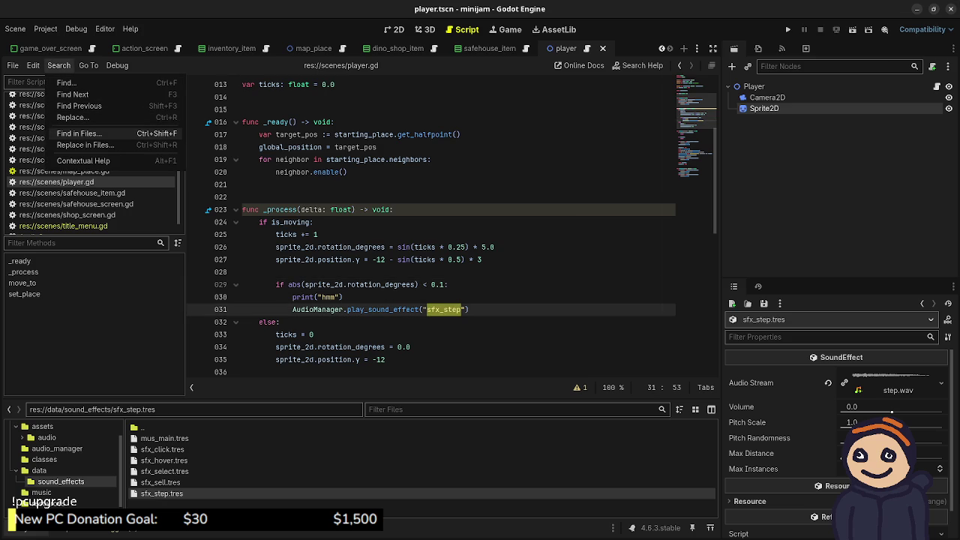
{"action": "left_click", "coordinate": [495, 247]}
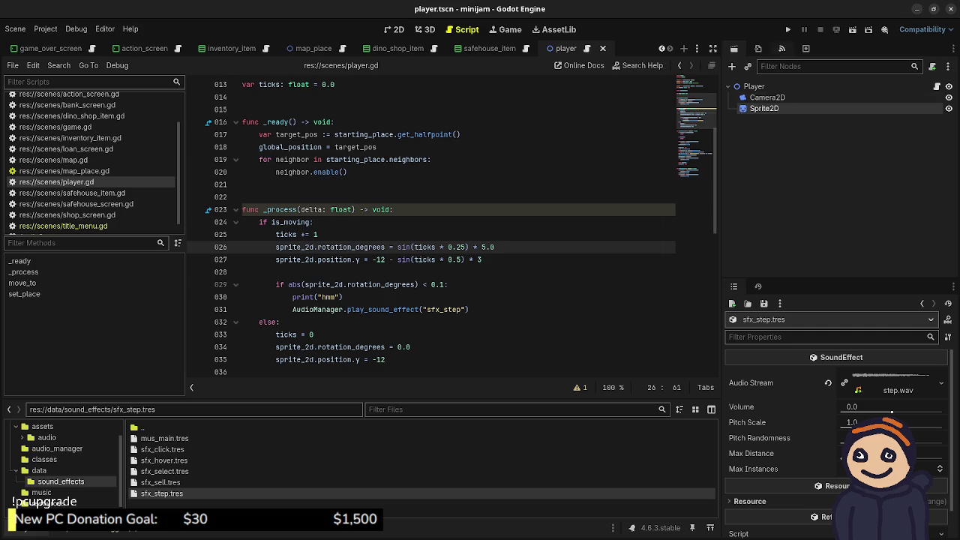
{"action": "key", "text": "F5"}
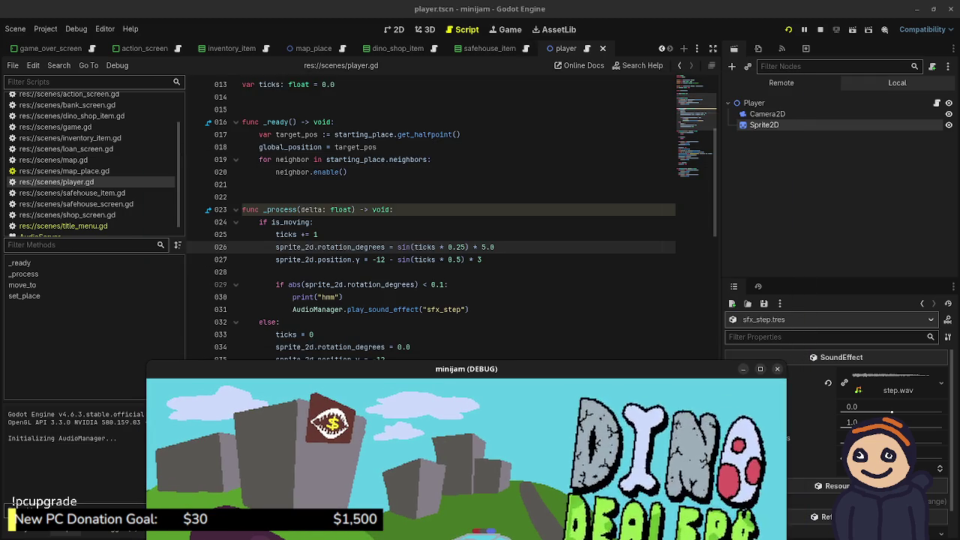
{"action": "left_click_drag", "start_coordinate": [288, 284], "coordinate": [372, 284]}
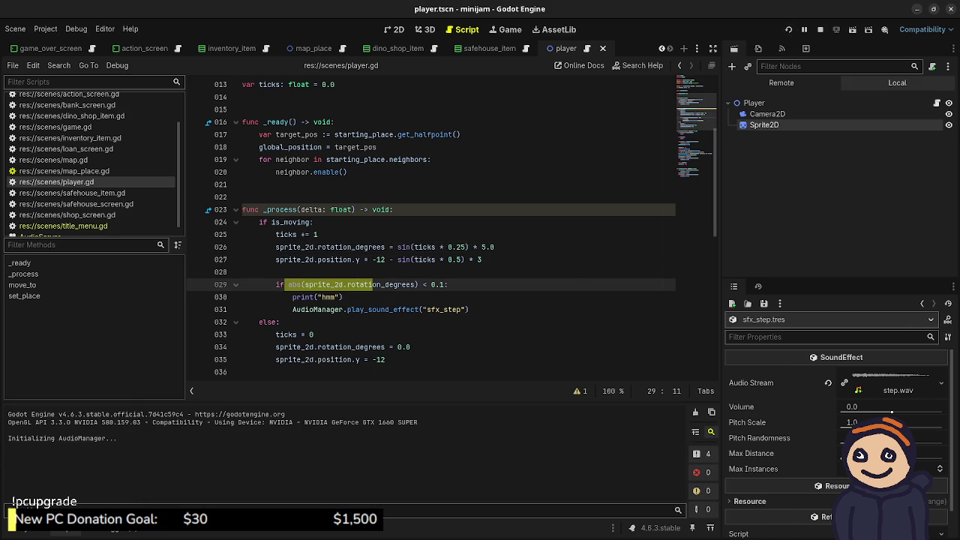
- Rerun the game, walk the player to the Dino Shop, then stop it
{"action": "key", "text": "F8"}
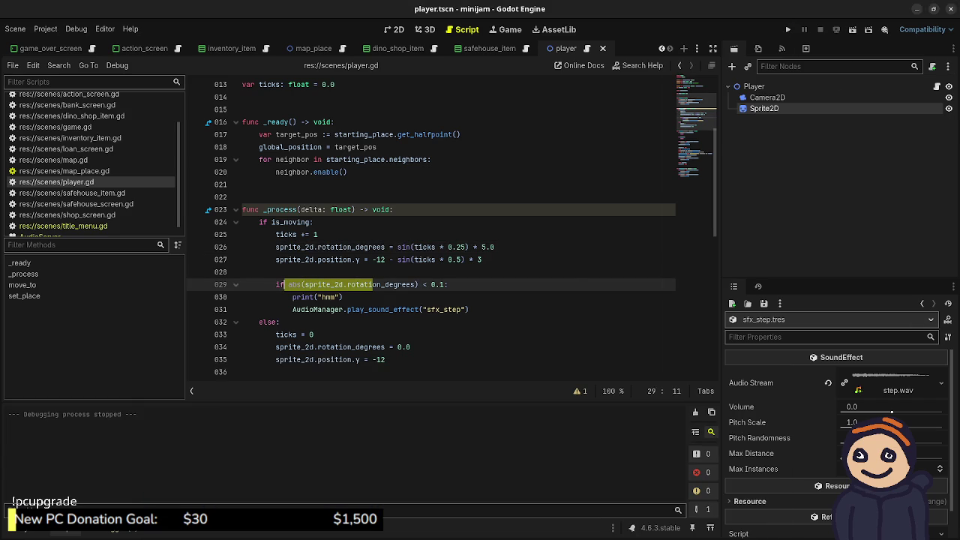
{"action": "key", "text": "F5"}
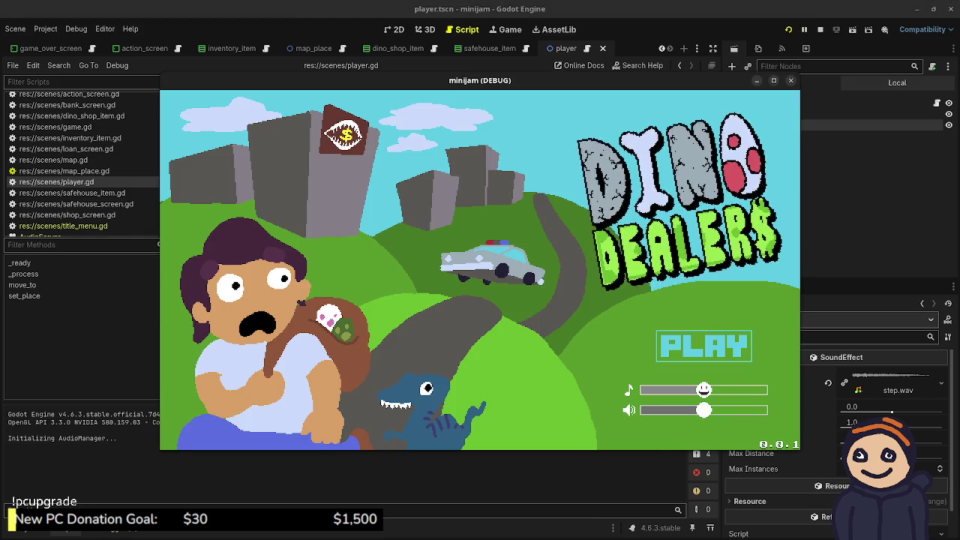
{"action": "left_click", "coordinate": [703, 346]}
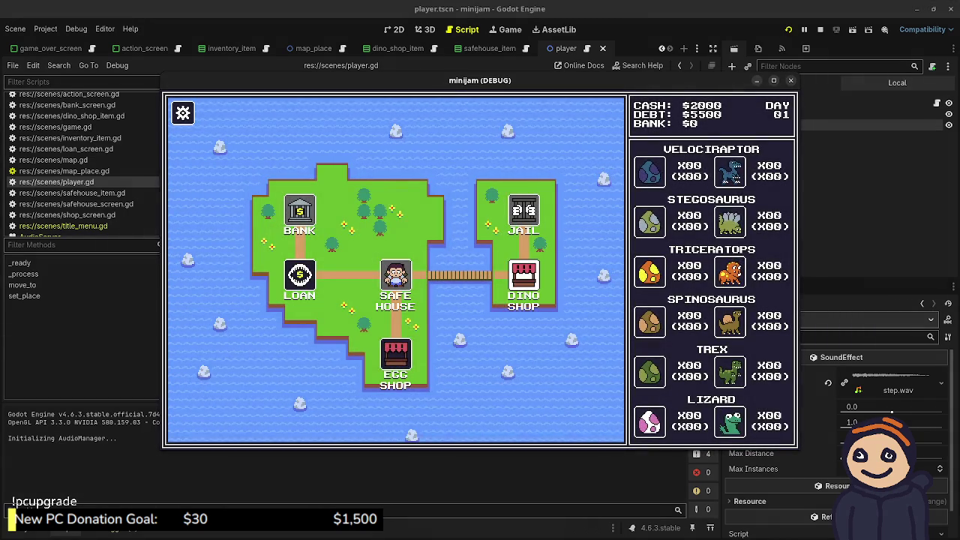
{"action": "left_click", "coordinate": [523, 278]}
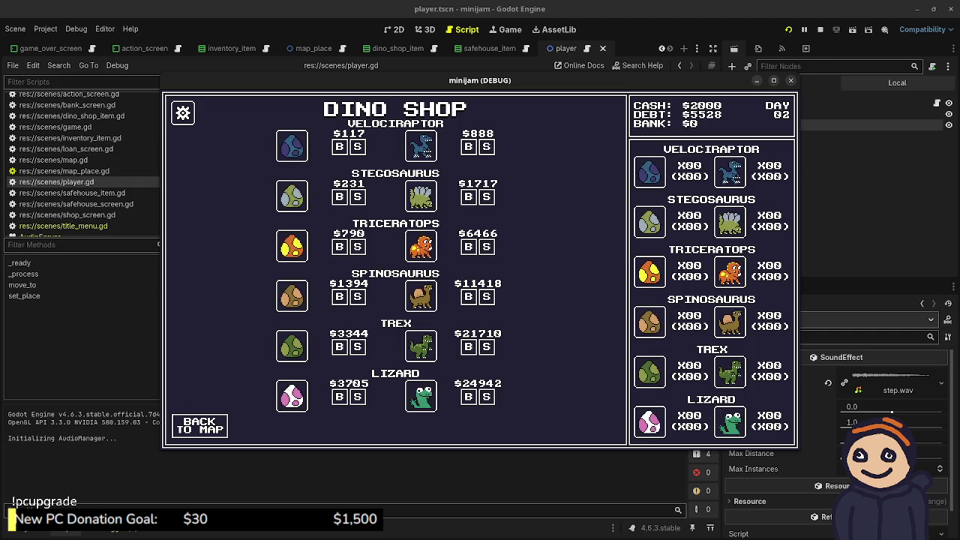
{"action": "key", "text": "F8"}
- Change line 29's rotation threshold from 0.1 to 1
{"action": "key", "text": "shift+Left"}
{"action": "key", "text": "shift+Left"}
{"action": "key", "text": "shift+Left"}
{"action": "type", "text": "1"}
{"action": "key", "text": "Escape"}
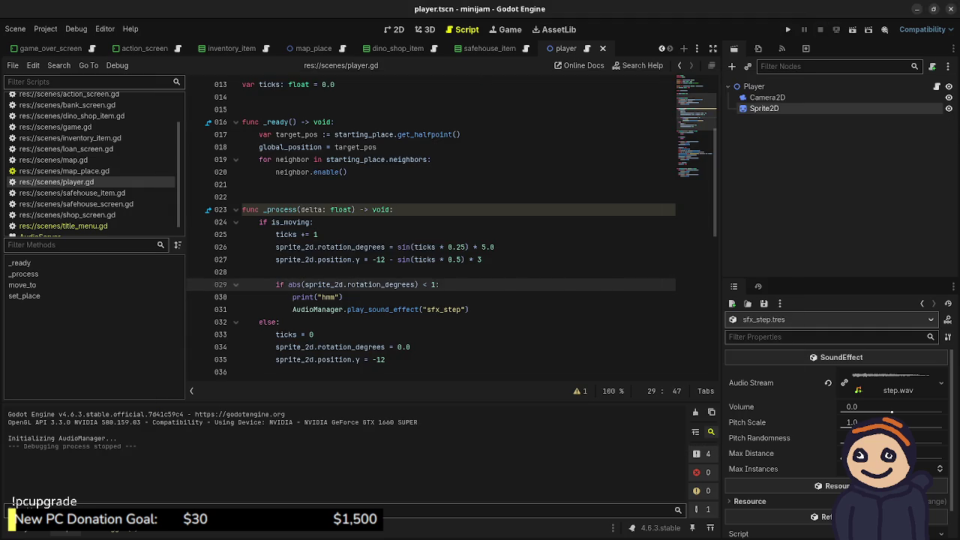
- Make the line 29 threshold 1.0 and run the game
{"action": "type", "text": ".0"}
{"action": "key", "text": "Escape"}
{"action": "key", "text": "F5"}
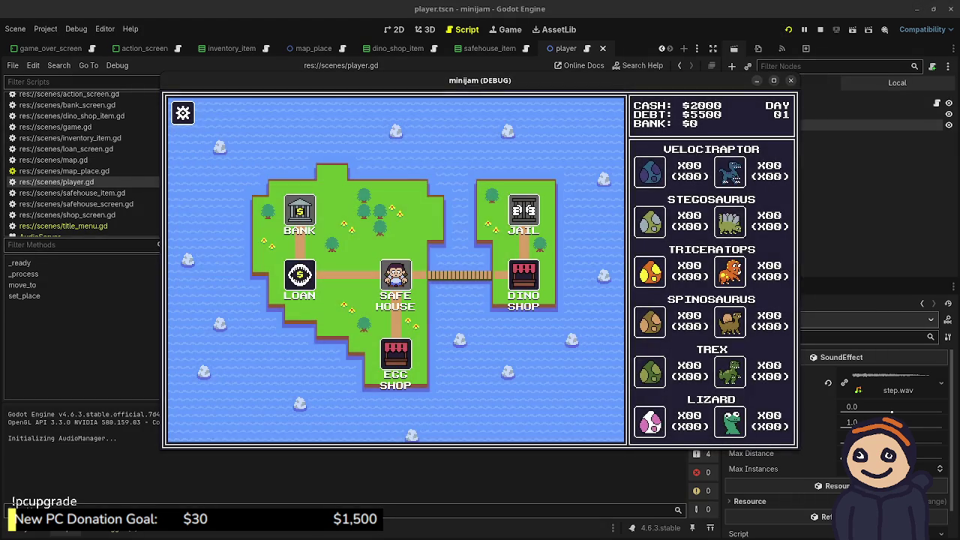
- Visit the Dino Shop, Safe House and Egg Shop, reaching day 4 with $2200
{"action": "left_click", "coordinate": [182, 113]}
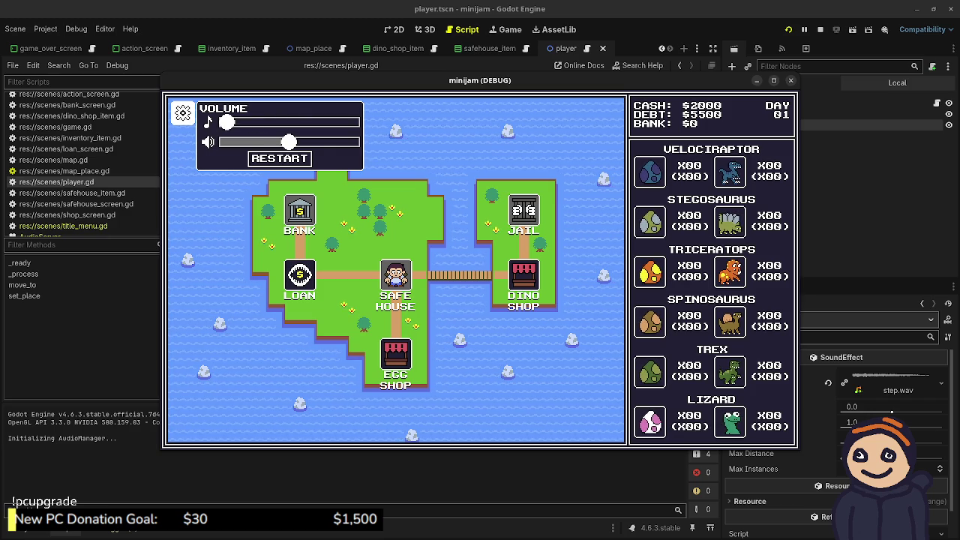
{"action": "left_click", "coordinate": [182, 112]}
{"action": "left_click", "coordinate": [523, 275]}
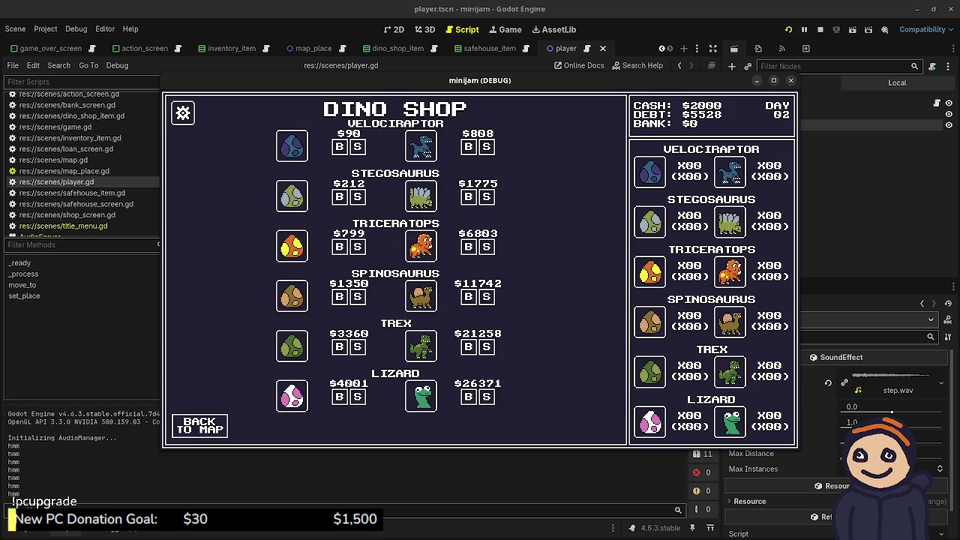
{"action": "left_click", "coordinate": [200, 425]}
{"action": "left_click", "coordinate": [268, 276]}
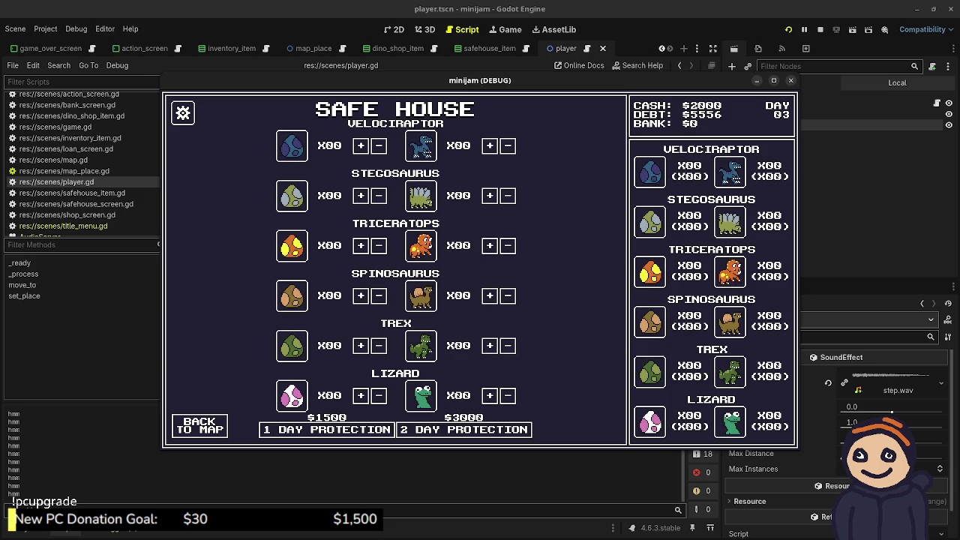
{"action": "left_click", "coordinate": [200, 425]}
{"action": "left_click", "coordinate": [395, 357]}
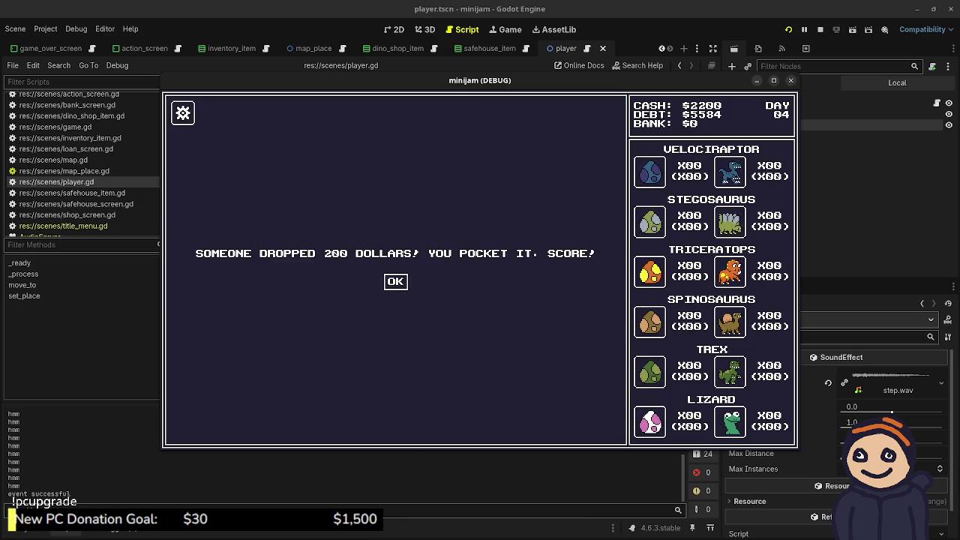
{"action": "left_click", "coordinate": [395, 281]}
{"action": "left_click", "coordinate": [199, 425]}
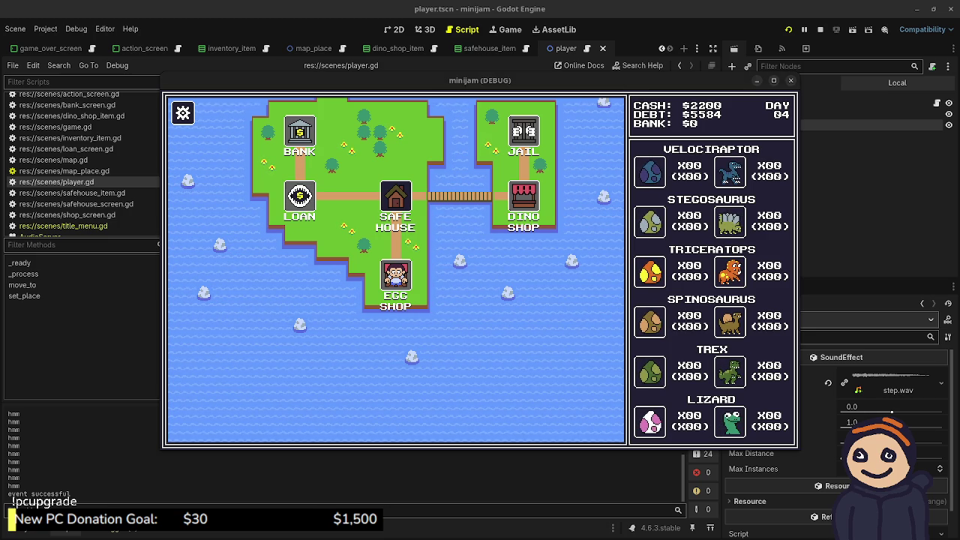
- Continue the run via the Safe House to the Dino Shop on day 12, then stop it
{"action": "key", "text": "alt+Tab"}
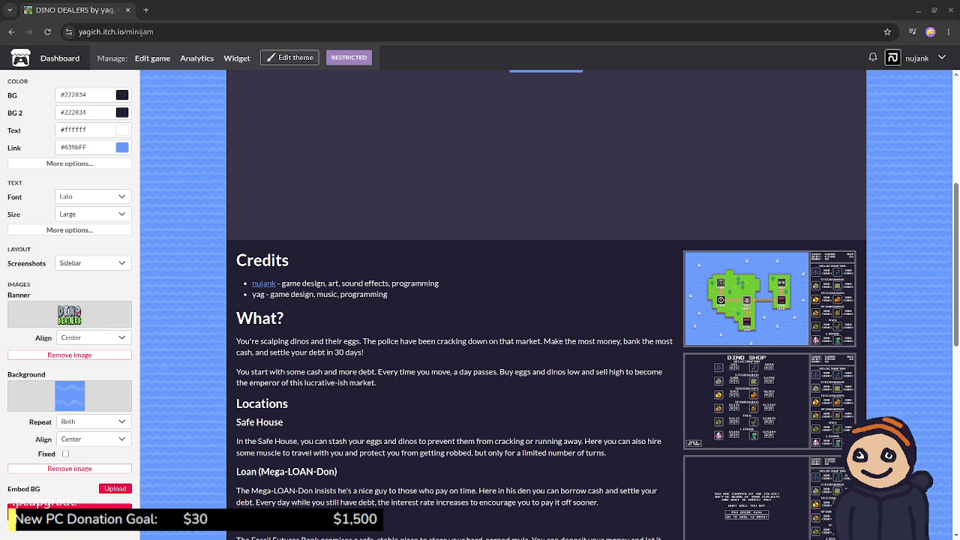
{"action": "key", "text": "alt+Tab"}
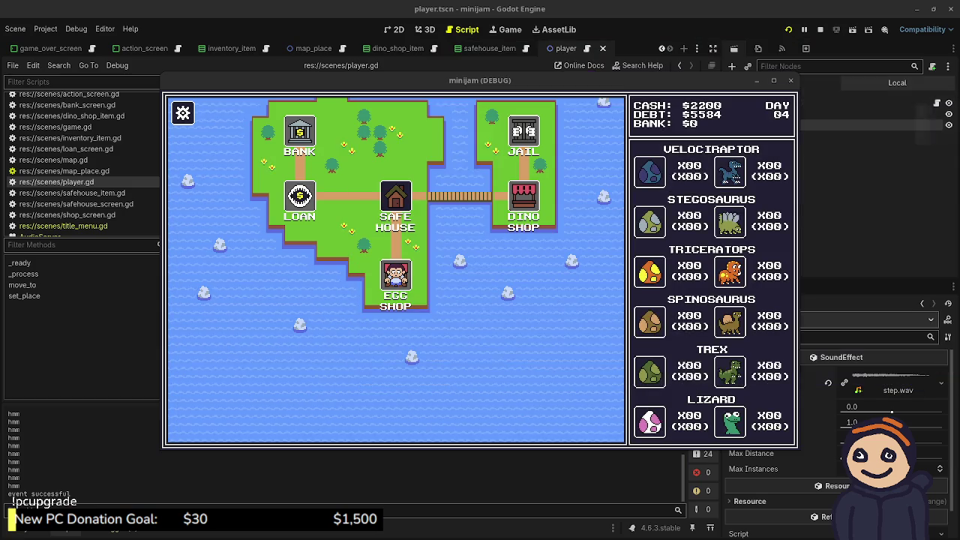
{"action": "left_click", "coordinate": [395, 197]}
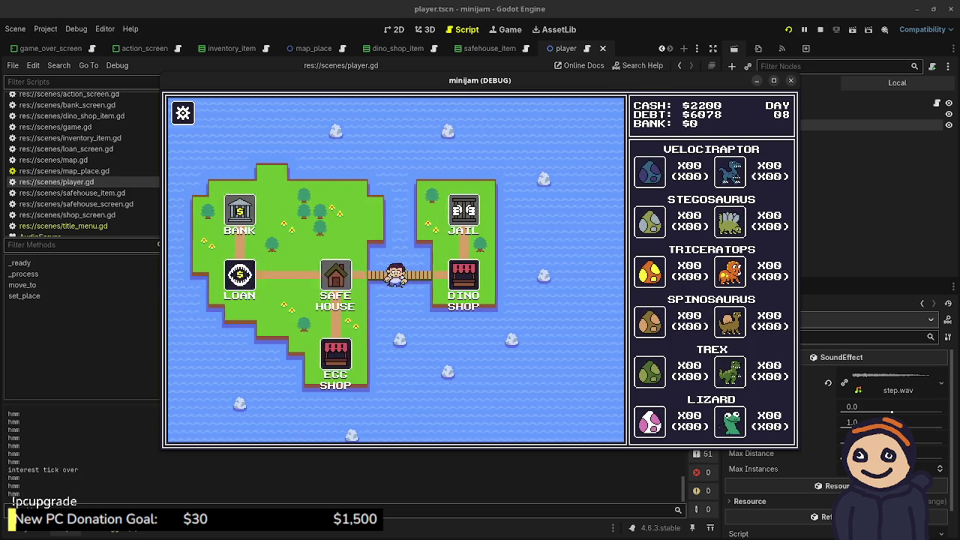
{"action": "key", "text": "Return"}
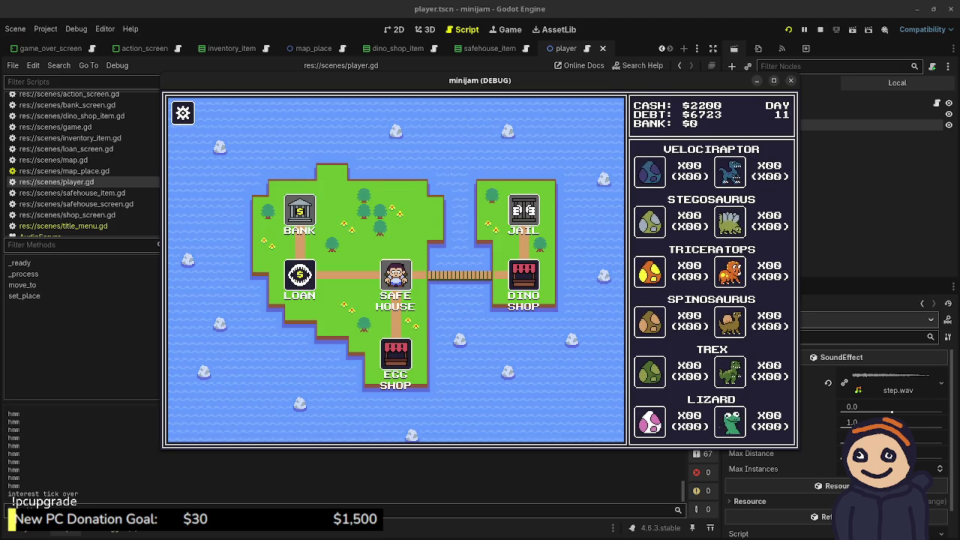
{"action": "key", "text": "Right"}
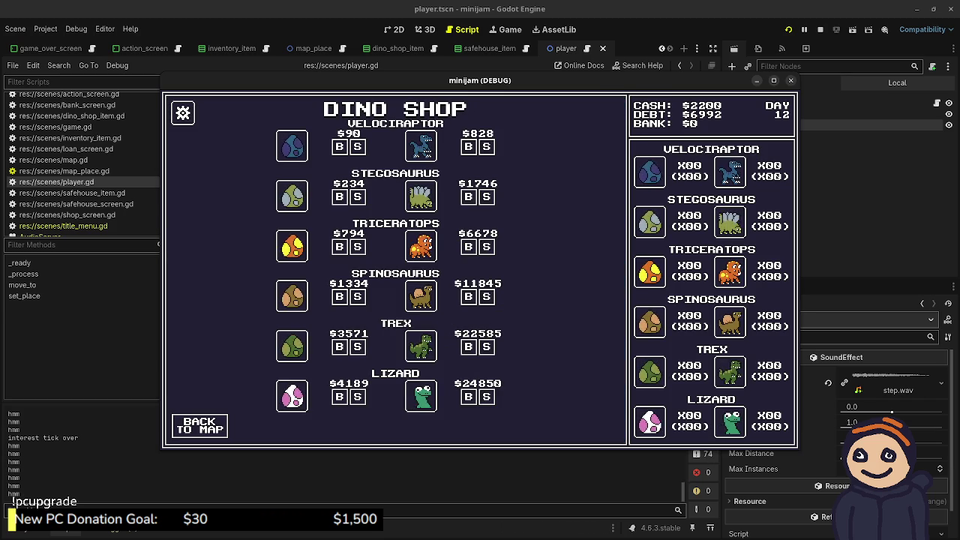
{"action": "key", "text": "F8"}
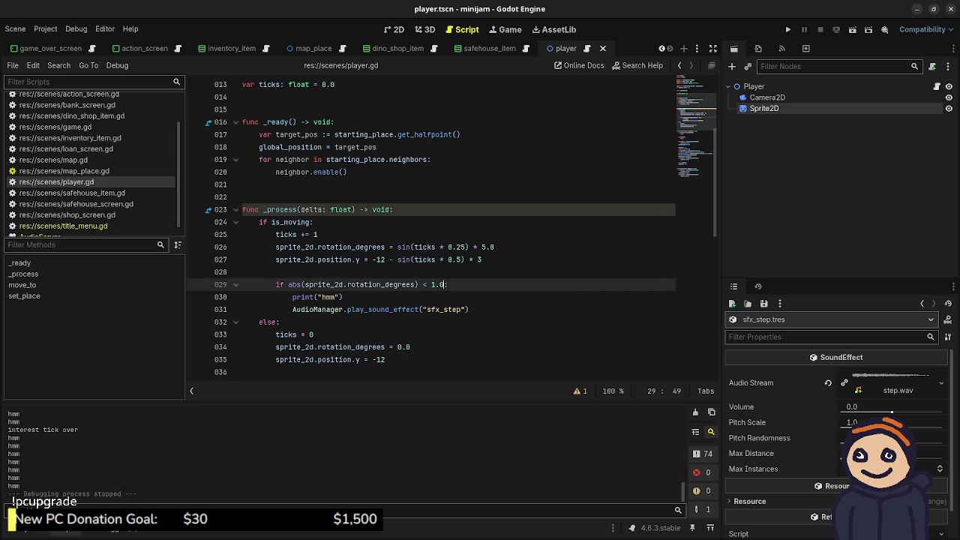
- Delete line 30's print("hmm") from player.gd, save the script, and rerun the project with F5
{"action": "left_click", "coordinate": [343, 297]}
{"action": "left_click_drag", "start_coordinate": [343, 297], "coordinate": [448, 285]}
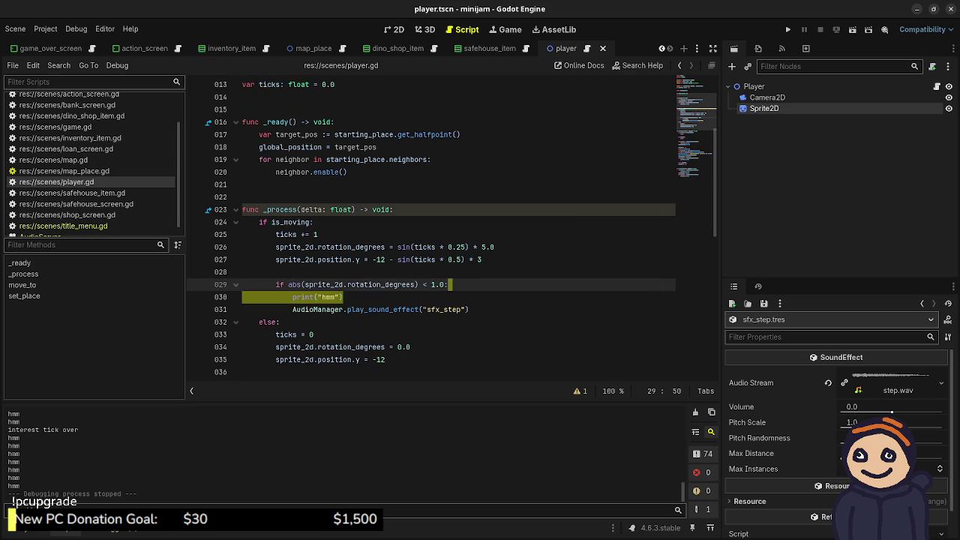
{"action": "key", "text": "BackSpace"}
{"action": "key", "text": "ctrl+s"}
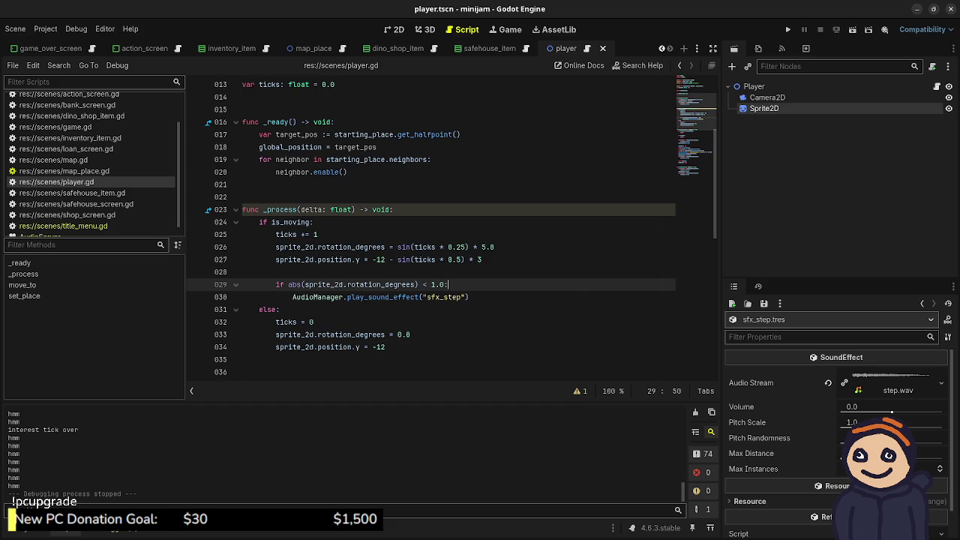
{"action": "scroll", "coordinate": [442, 225], "scroll_direction": "up", "scroll_amount": 4}
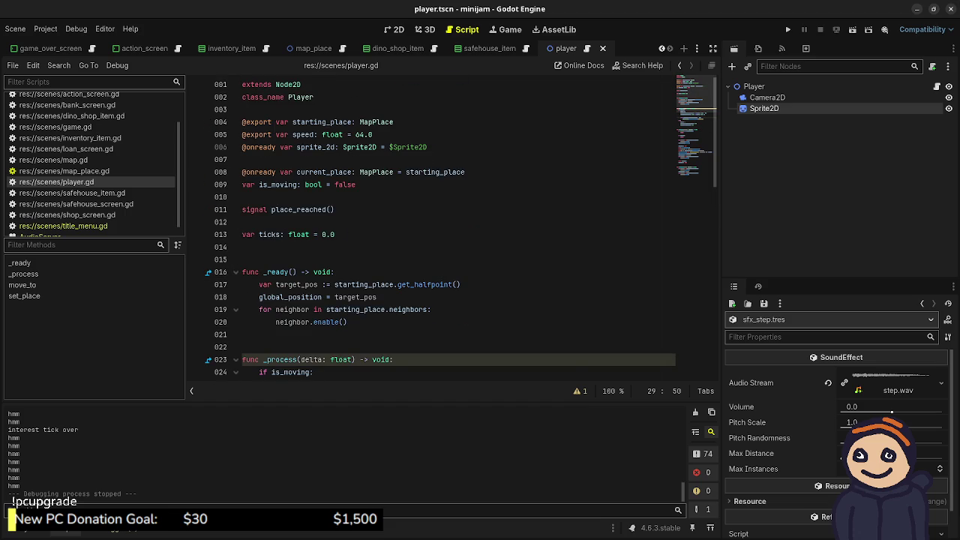
{"action": "key", "text": "F5"}
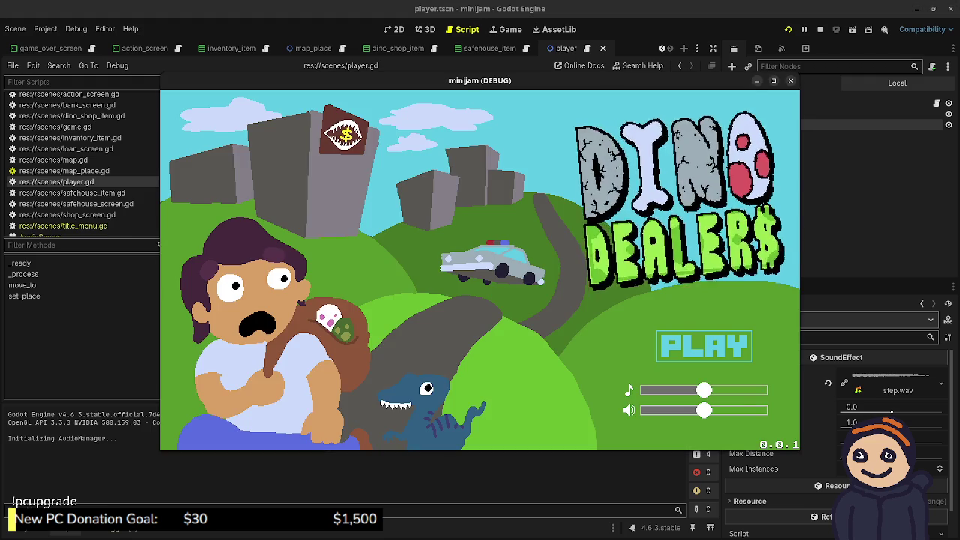
- Play a few days moving between the Dino Shop and Safe House, then close the game and minijam editor
{"action": "left_click", "coordinate": [704, 346]}
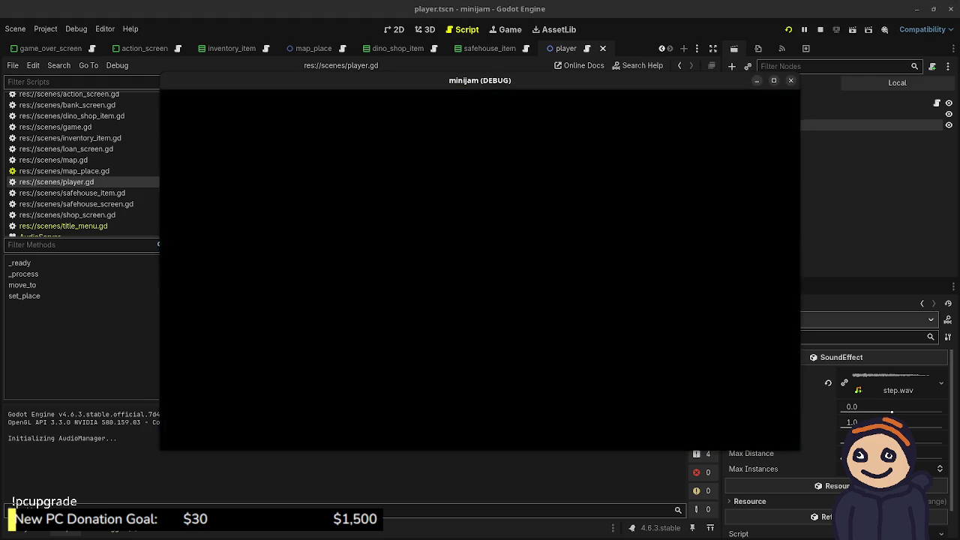
{"action": "left_click", "coordinate": [524, 276]}
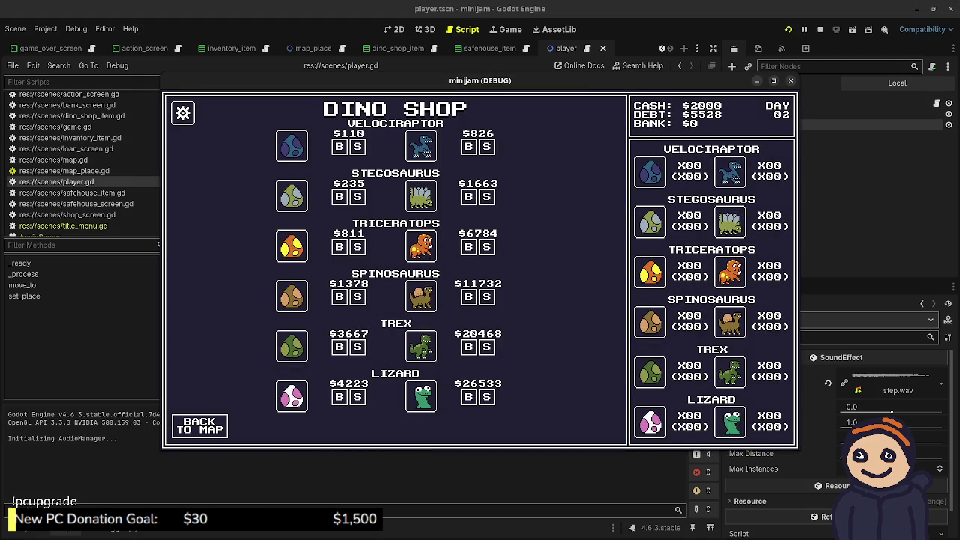
{"action": "left_click", "coordinate": [199, 426]}
{"action": "left_click", "coordinate": [268, 275]}
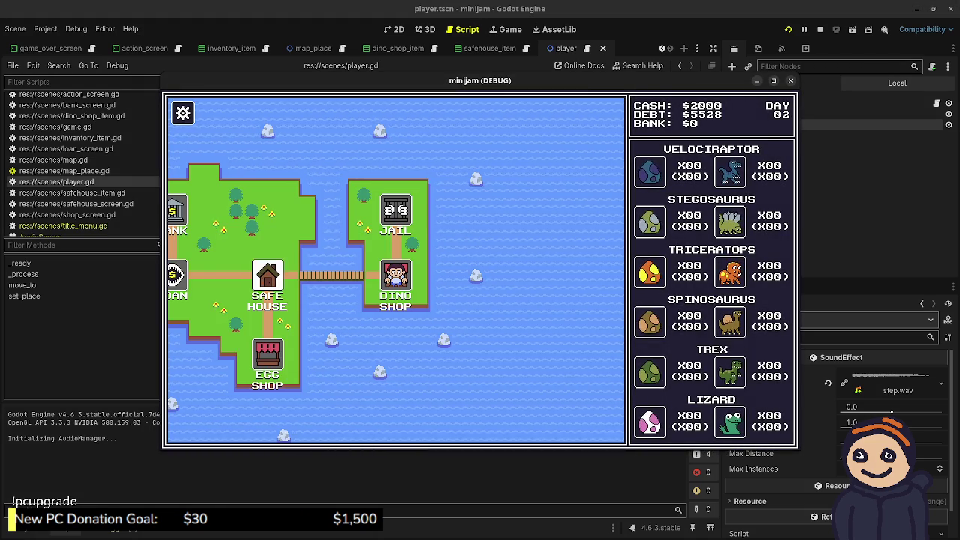
{"action": "left_click", "coordinate": [199, 426]}
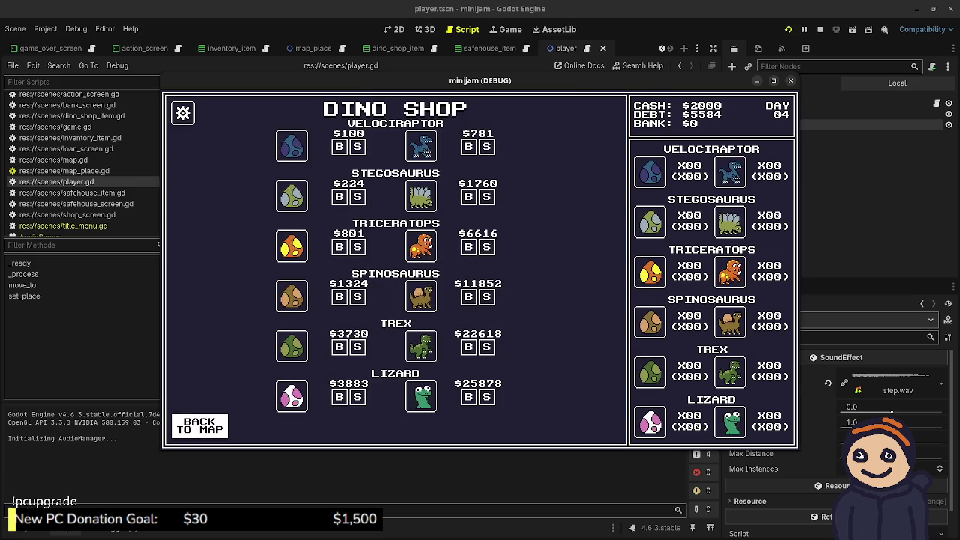
{"action": "left_click", "coordinate": [199, 425]}
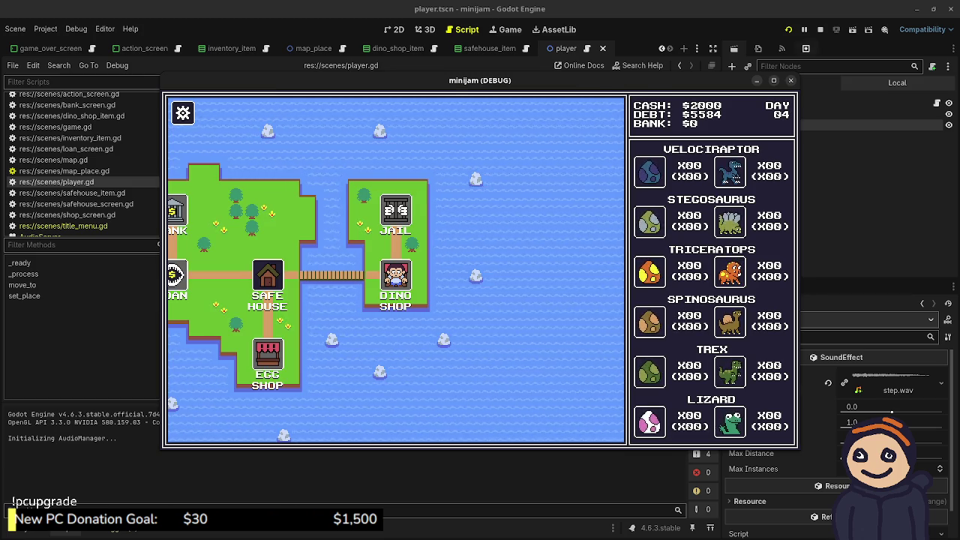
{"action": "left_click", "coordinate": [820, 30]}
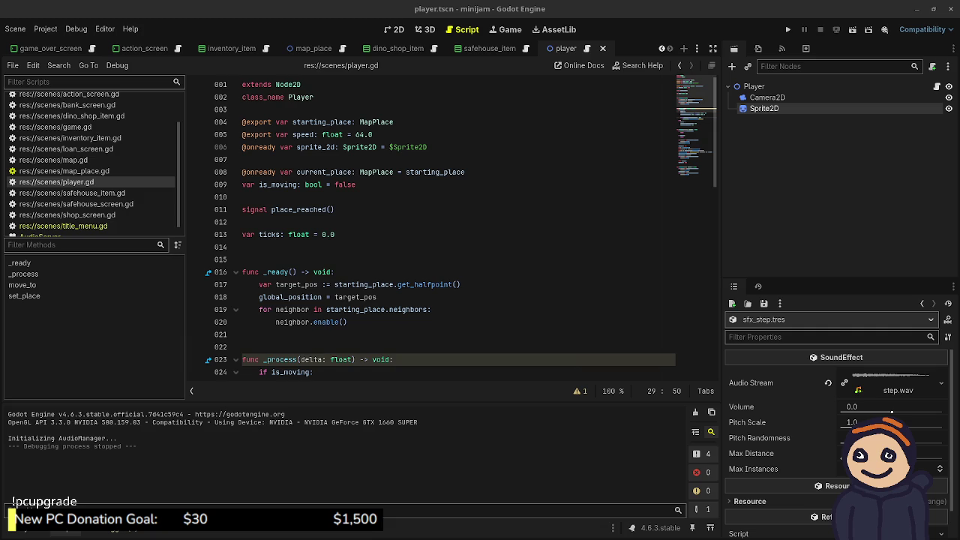
{"action": "left_click", "coordinate": [951, 9]}
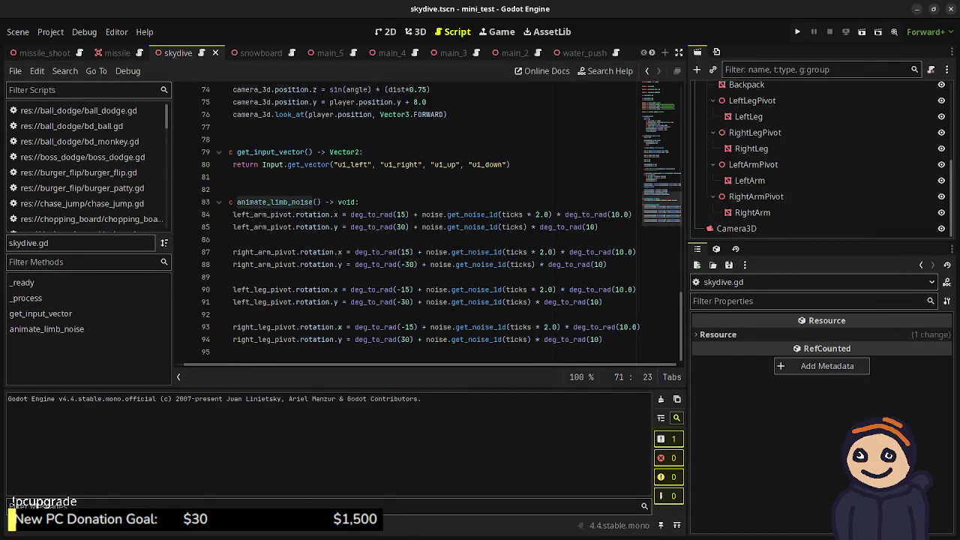
- Close the mini_test project editor window
{"action": "left_click", "coordinate": [951, 9]}
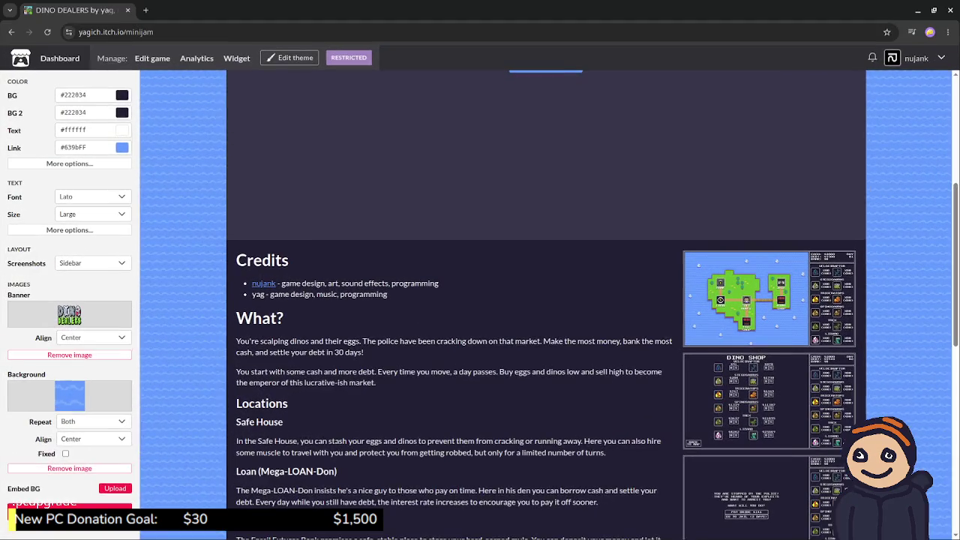
- Reload the Dino Dealers itch.io page and launch the web build
{"action": "key", "text": "F5"}
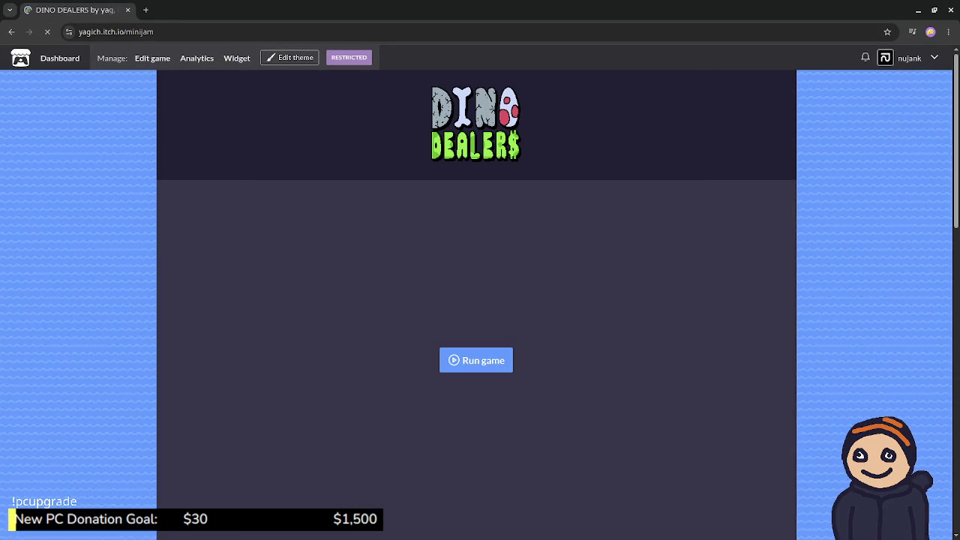
{"action": "left_click", "coordinate": [475, 360]}
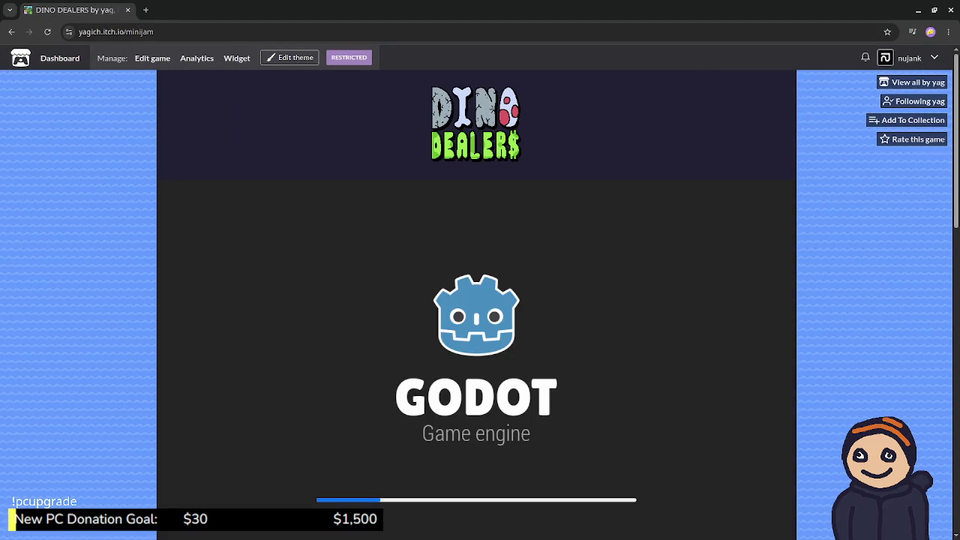
{"action": "scroll", "coordinate": [476, 360], "scroll_direction": "down", "scroll_amount": 1}
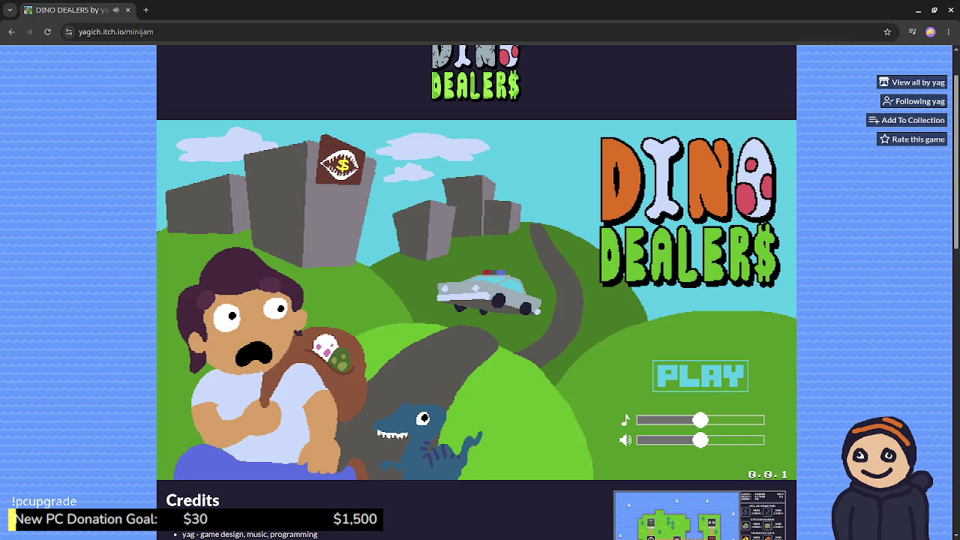
- Turn the game's music and sound effects volume sliders down to zero
{"action": "left_click_drag", "start_coordinate": [700, 420], "coordinate": [644, 420]}
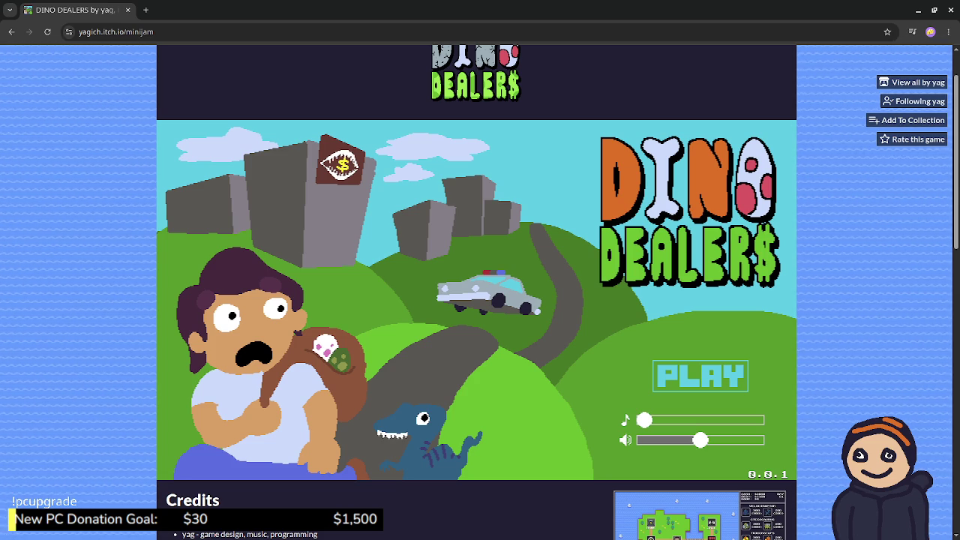
{"action": "scroll", "coordinate": [476, 292], "scroll_direction": "down", "scroll_amount": 2}
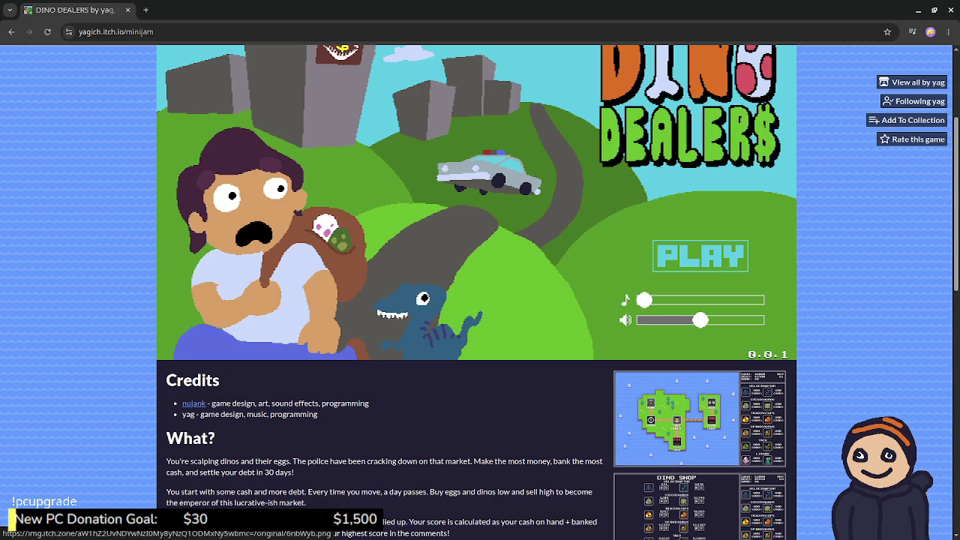
{"action": "scroll", "coordinate": [675, 510], "scroll_direction": "up", "scroll_amount": 2}
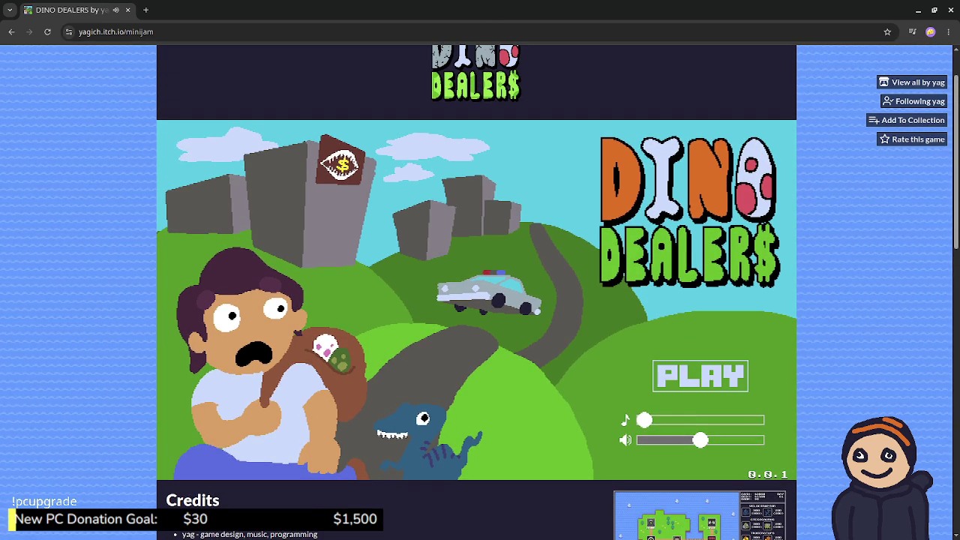
{"action": "left_click", "coordinate": [645, 440]}
{"action": "scroll", "coordinate": [645, 440], "scroll_direction": "down", "scroll_amount": 2}
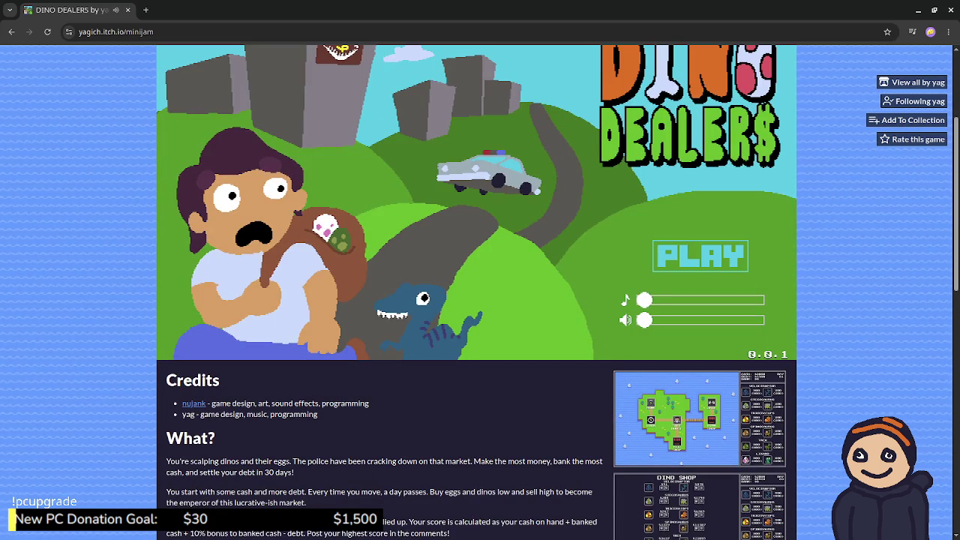
- Press PLAY to reach the island map on day 01, then start a region screenshot
{"action": "left_click", "coordinate": [699, 255]}
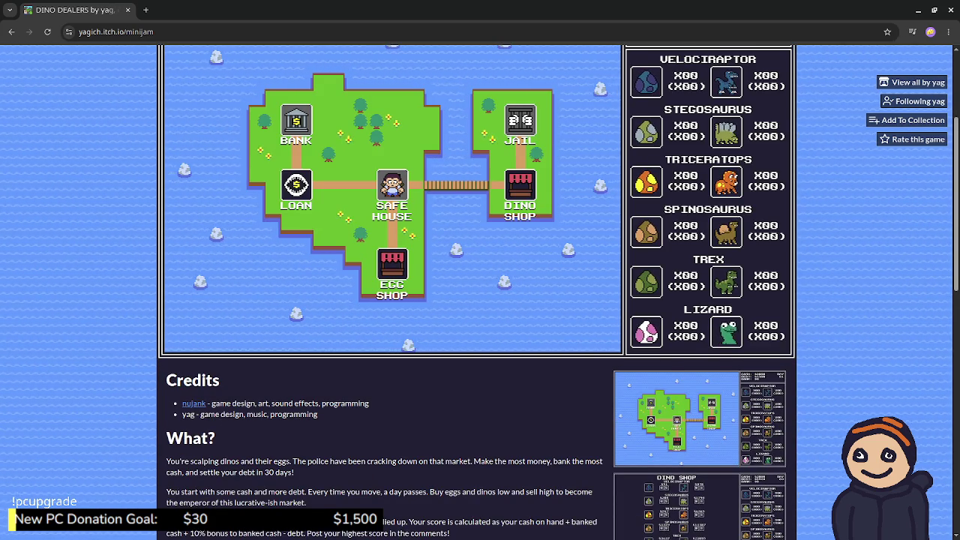
{"action": "scroll", "coordinate": [390, 300], "scroll_direction": "up", "scroll_amount": 3}
{"action": "scroll", "coordinate": [390, 300], "scroll_direction": "down", "scroll_amount": 1}
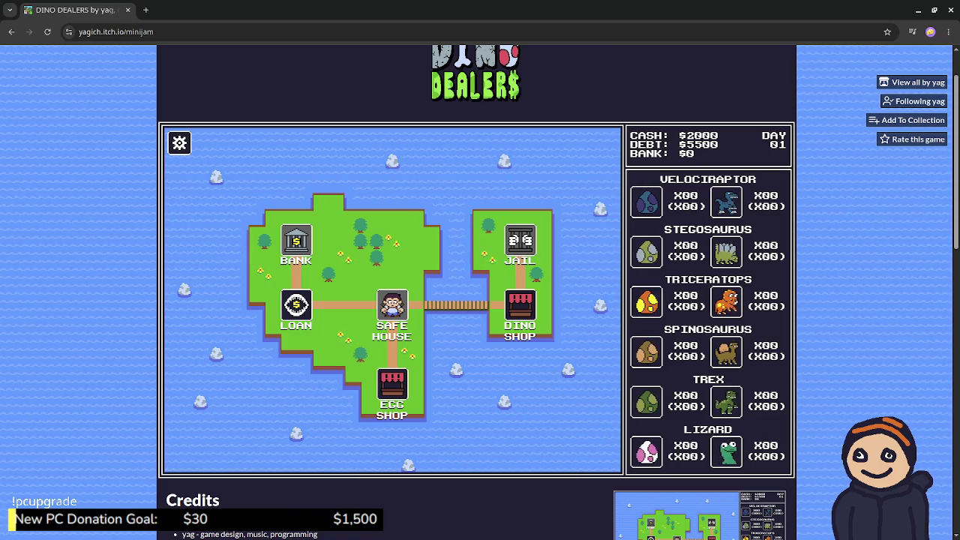
{"action": "key", "text": "super+shift+s"}
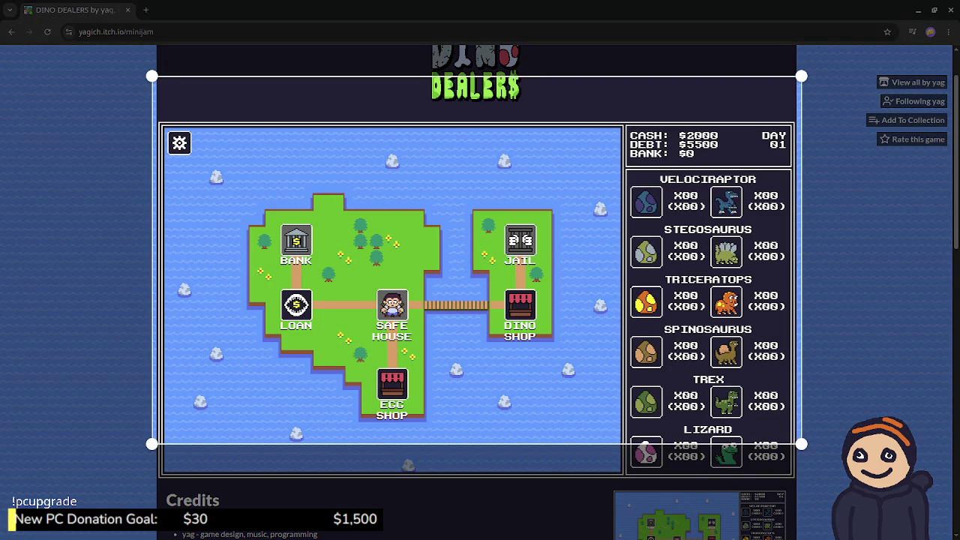
- Capture the whole game area showing the island map and inventory, then switch to Aseprite
{"action": "left_click_drag", "start_coordinate": [848, 337], "coordinate": [869, 358]}
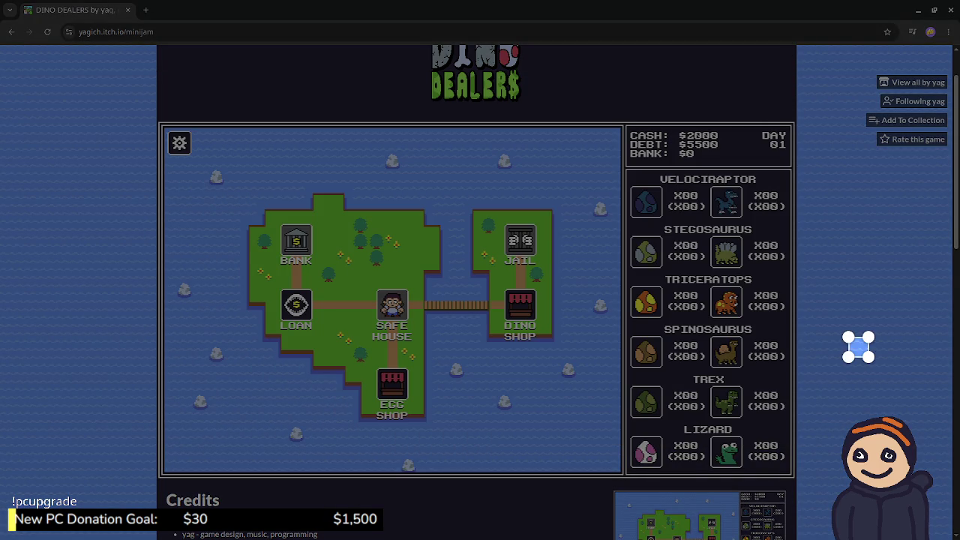
{"action": "mouse_move", "coordinate": [328, 261]}
{"action": "left_mouse_down"}
{"action": "mouse_move", "coordinate": [793, 450]}
{"action": "mouse_move", "coordinate": [799, 480]}
{"action": "left_mouse_up"}
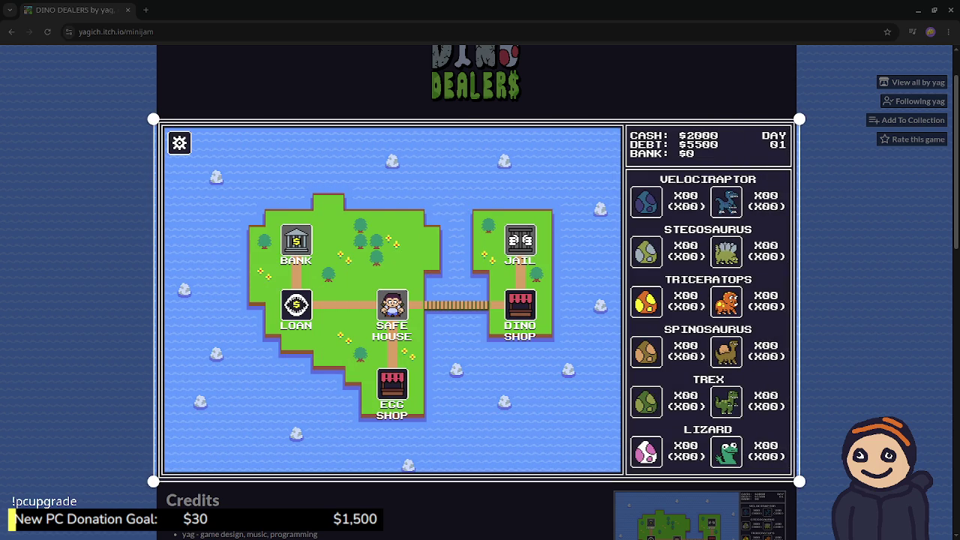
{"action": "key", "text": "Return"}
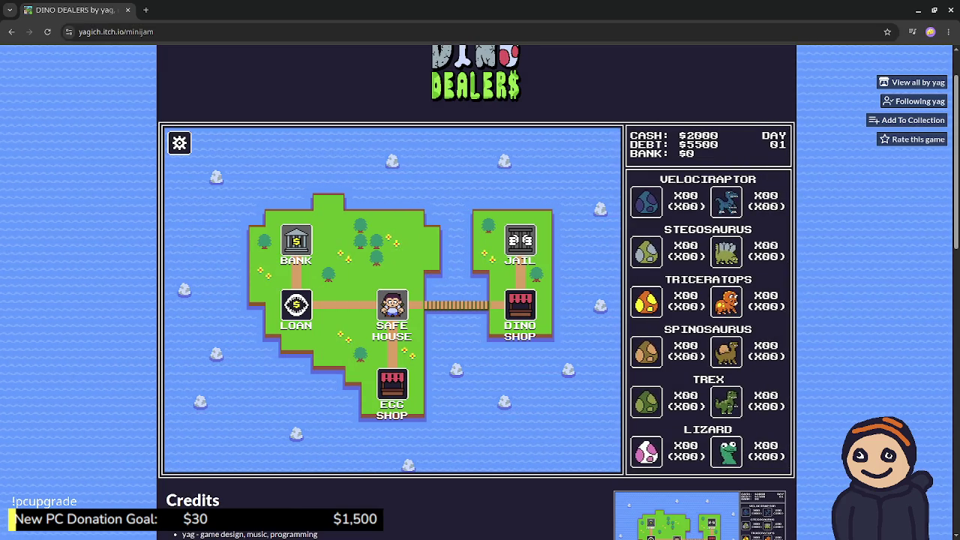
{"action": "key", "text": "alt+Tab"}
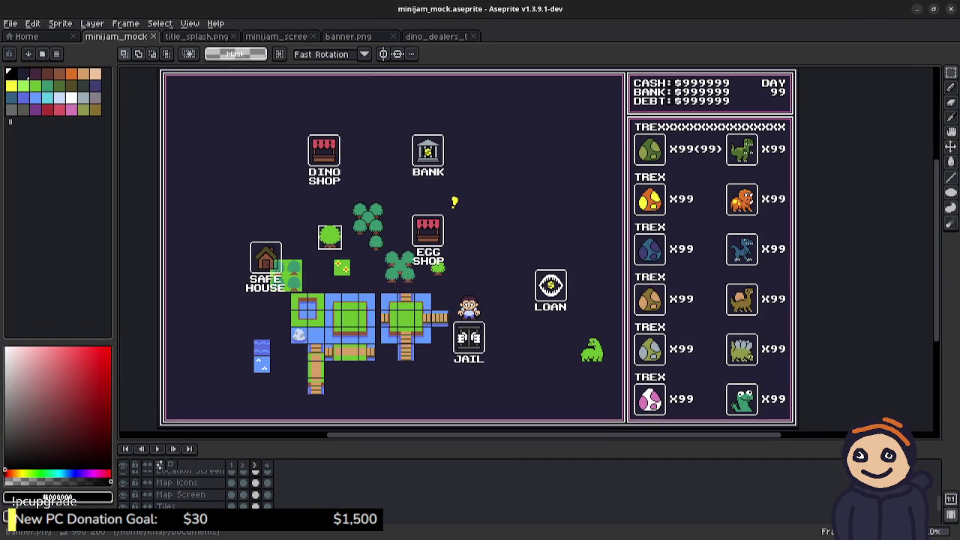
- Paste the island-map capture into minijam_screen_03.png, commit it, and return to the browser
{"action": "key", "text": "ctrl+Tab"}
{"action": "key", "text": "ctrl+Tab"}
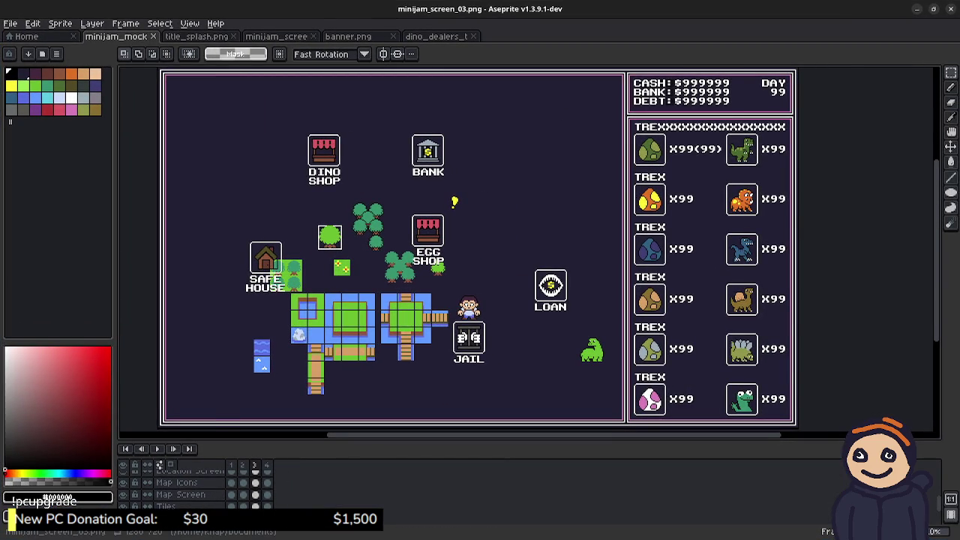
{"action": "left_click_drag", "start_coordinate": [504, 154], "coordinate": [574, 210]}
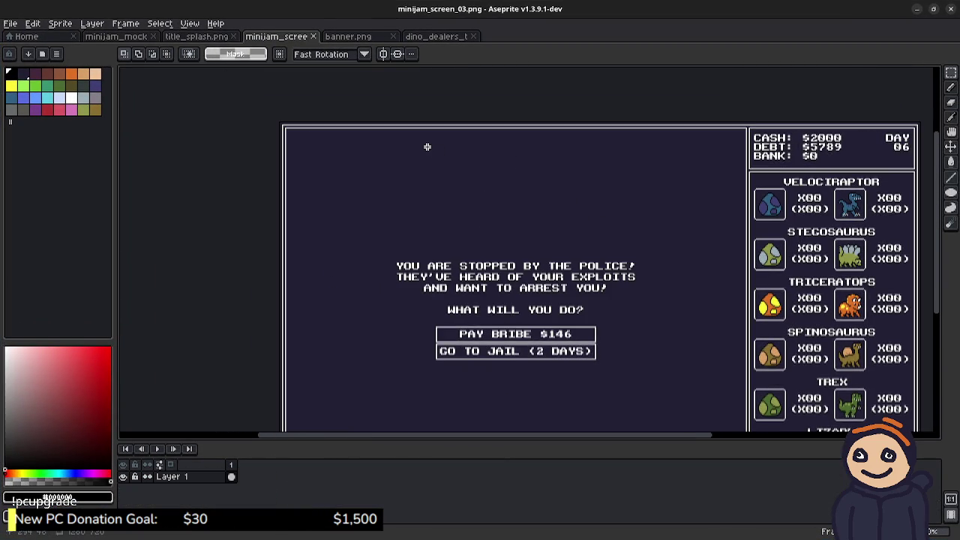
{"action": "key", "text": "ctrl+v"}
{"action": "scroll", "coordinate": [274, 131], "scroll_direction": "up", "scroll_amount": 4}
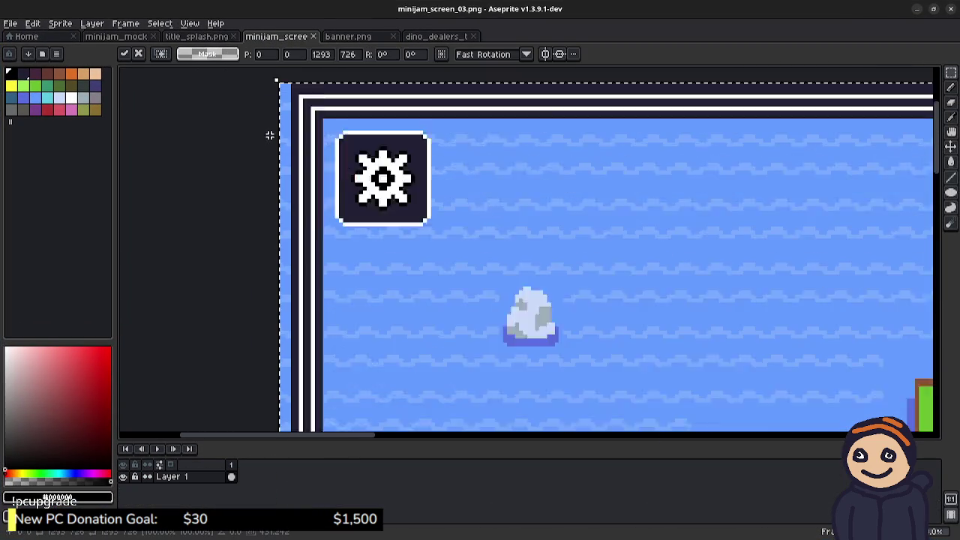
{"action": "left_click_drag", "start_coordinate": [234, 118], "coordinate": [291, 260]}
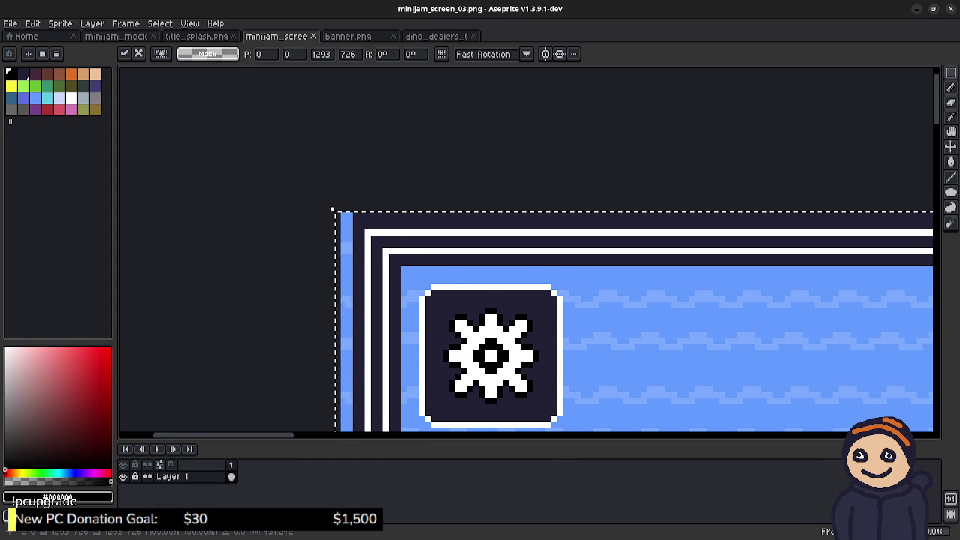
{"action": "key", "text": "Return"}
{"action": "key", "text": "alt+Tab"}
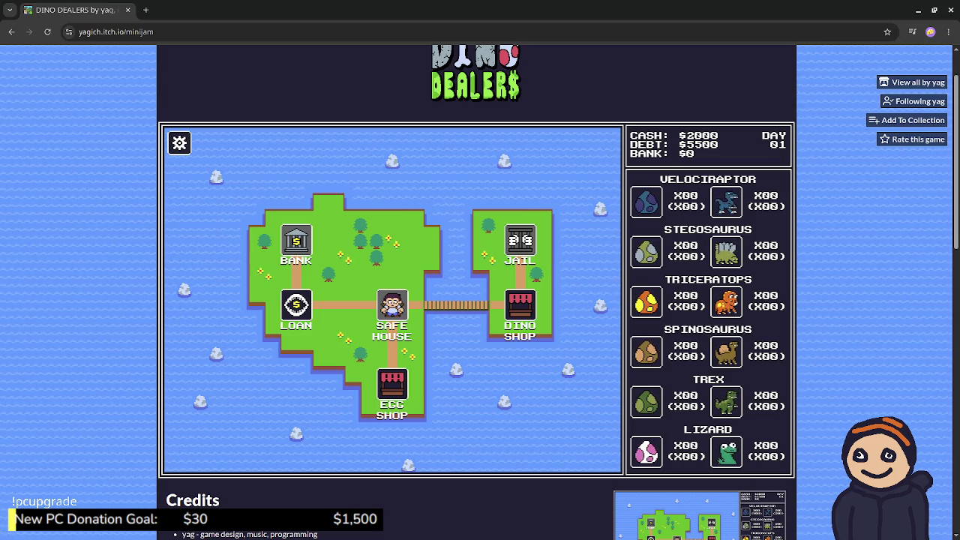
- Retake the game-area screenshot with the frame extended slightly upward, then return to Aseprite
{"action": "key", "text": "Print"}
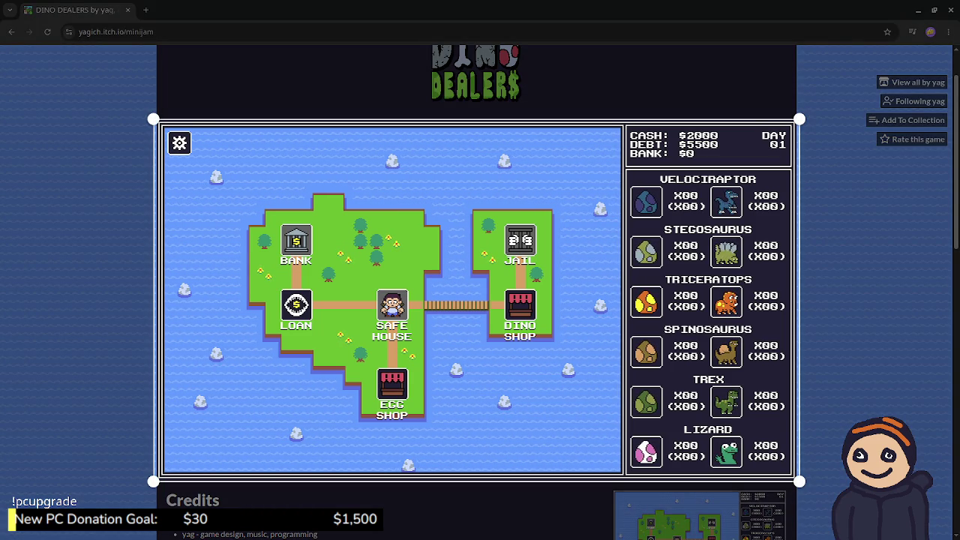
{"action": "left_click_drag", "start_coordinate": [477, 118], "coordinate": [476, 116]}
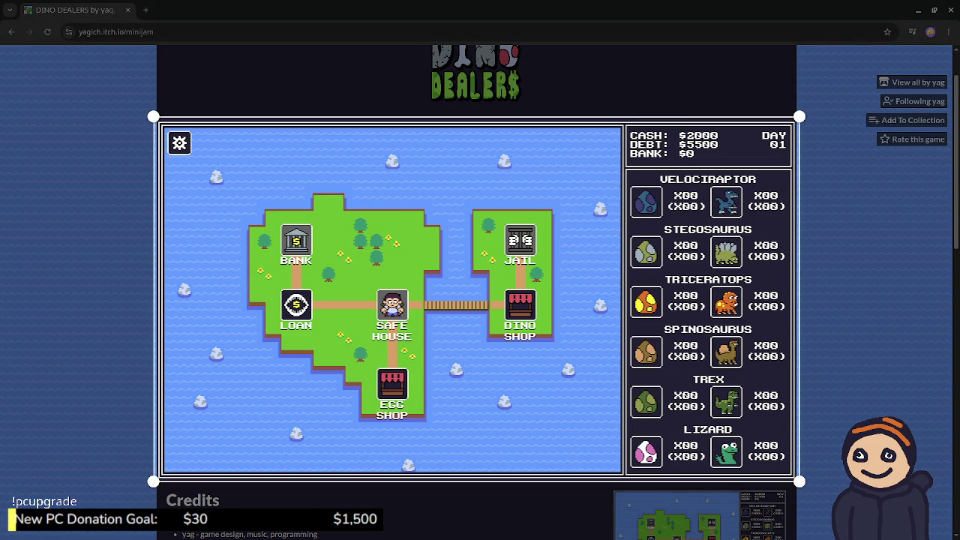
{"action": "key", "text": "Return"}
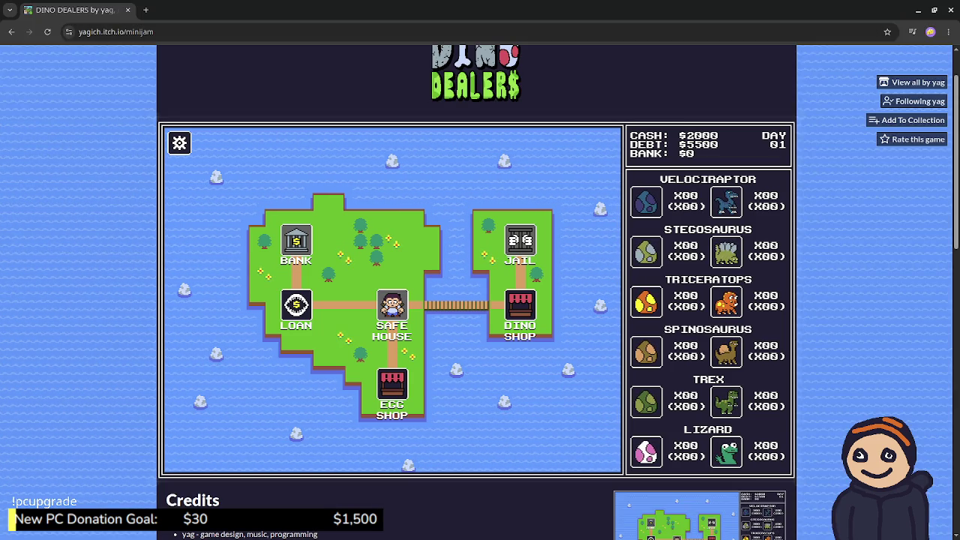
{"action": "key", "text": "alt+Tab"}
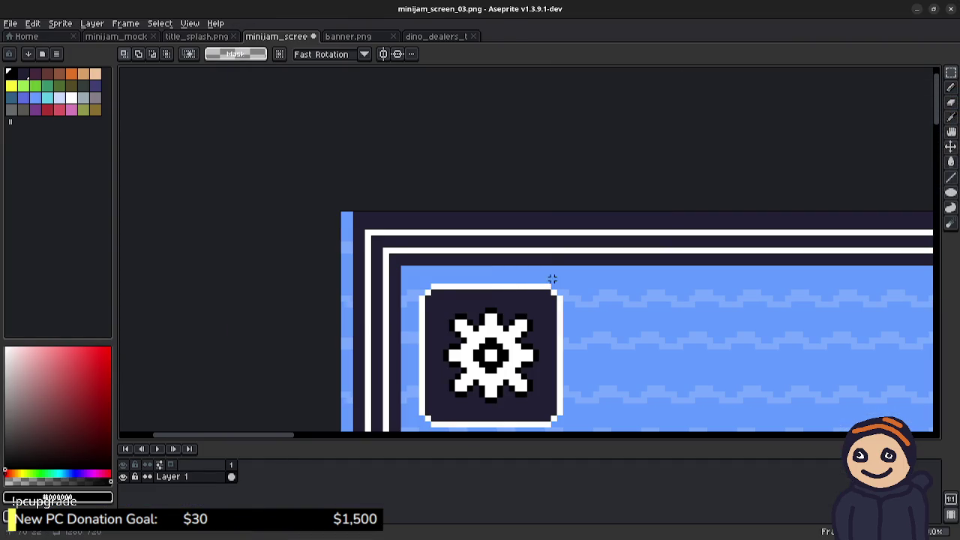
- Paste the taller capture, nudge it left and down, and compare it against the browser game
{"action": "key", "text": "ctrl+v"}
{"action": "key", "text": "Left"}
{"action": "key", "text": "Left"}
{"action": "key", "text": "Down"}
{"action": "key", "text": "Down"}
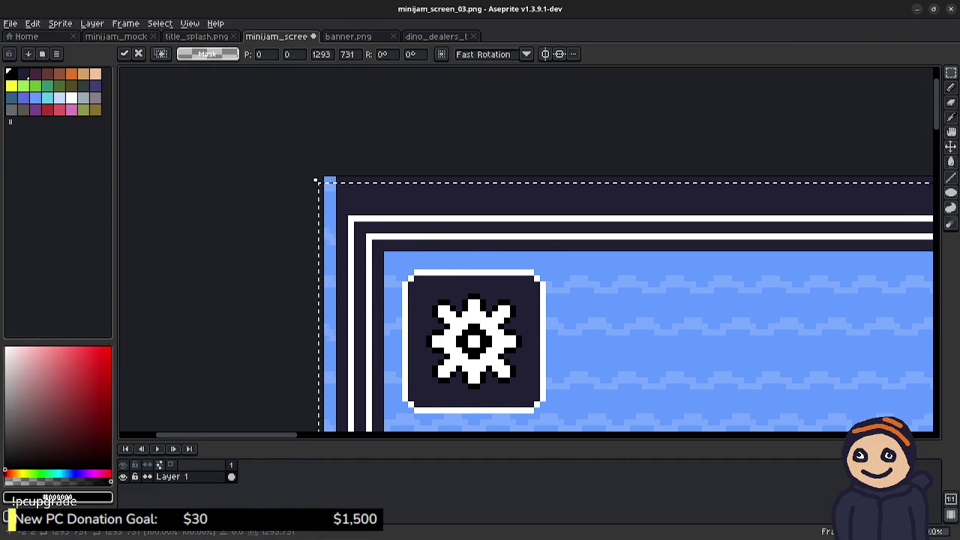
{"action": "left_click", "coordinate": [484, 151]}
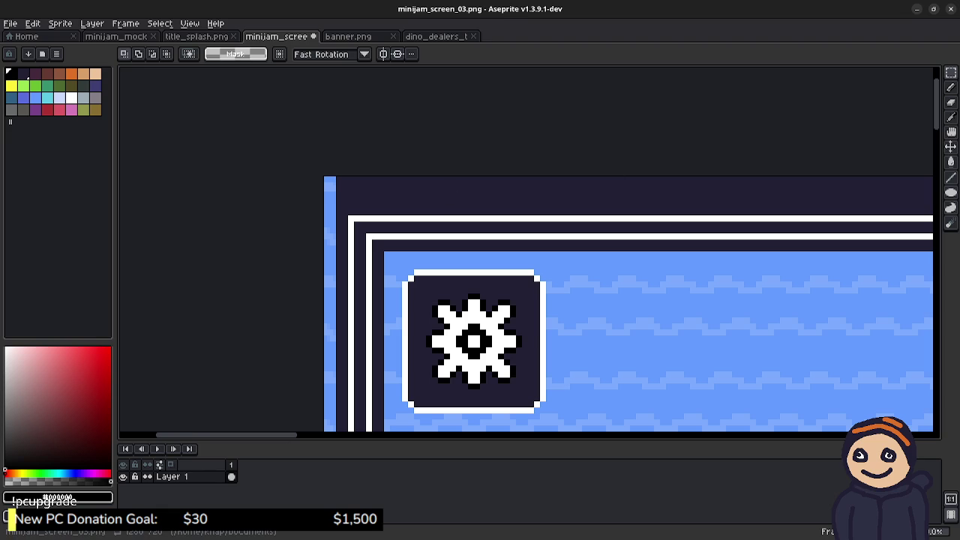
{"action": "key", "text": "alt+Tab"}
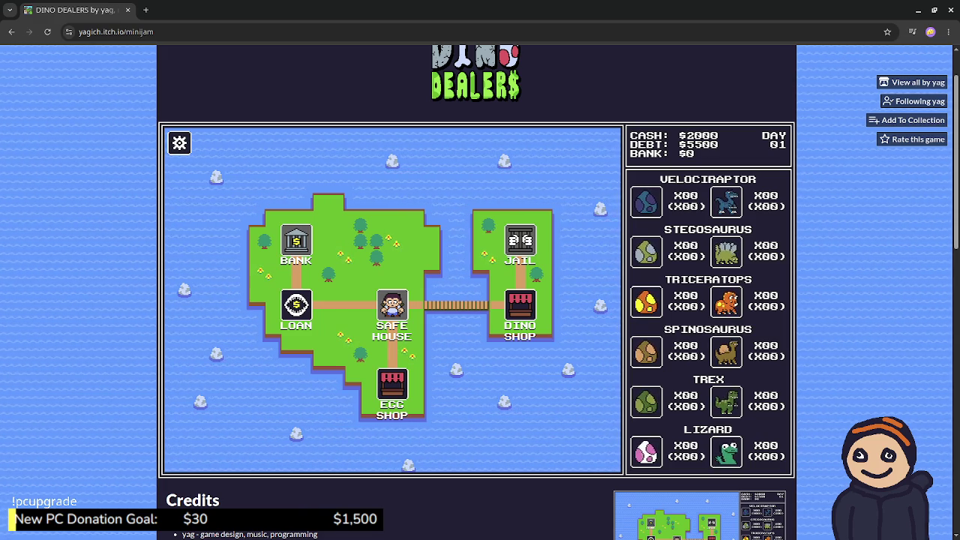
{"action": "key", "text": "alt+Tab"}
- Pan around the canvas to inspect the screenshot's lower-right border
{"action": "scroll", "coordinate": [526, 205], "scroll_direction": "down", "scroll_amount": 10}
{"action": "scroll", "coordinate": [526, 204], "scroll_direction": "right", "scroll_amount": 10}
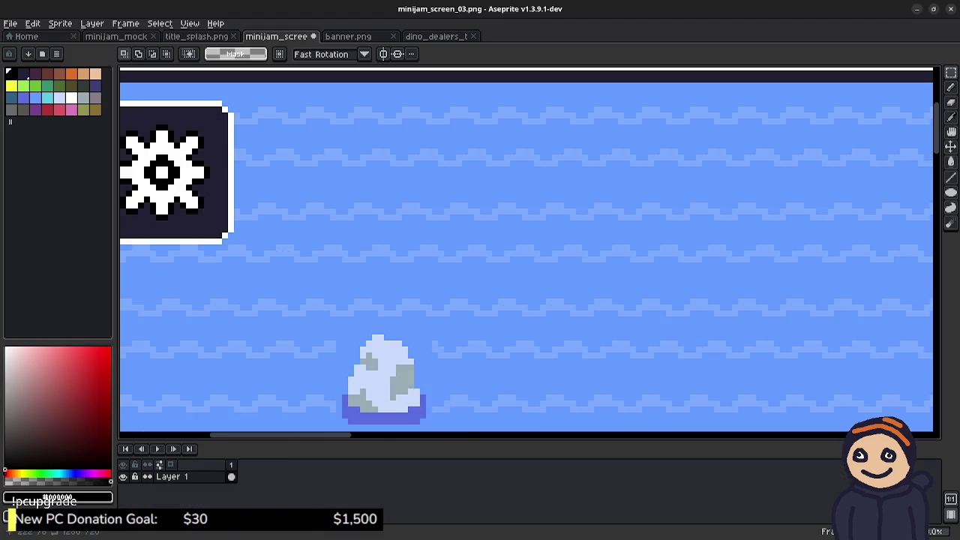
{"action": "scroll", "coordinate": [682, 260], "scroll_direction": "up", "scroll_amount": 10}
{"action": "scroll", "coordinate": [682, 260], "scroll_direction": "left", "scroll_amount": 10}
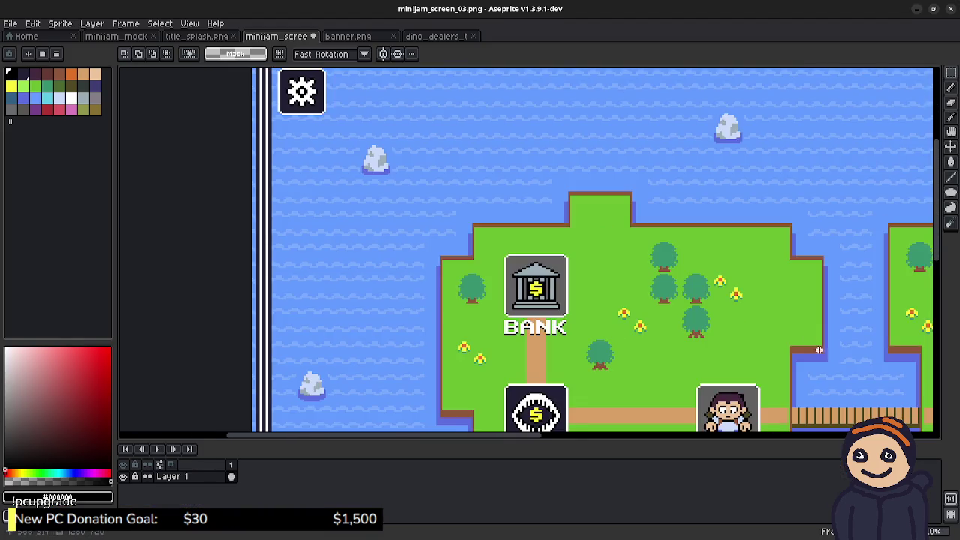
{"action": "scroll", "coordinate": [682, 259], "scroll_direction": "down", "scroll_amount": 2}
{"action": "scroll", "coordinate": [681, 260], "scroll_direction": "up", "scroll_amount": 1}
{"action": "scroll", "coordinate": [756, 326], "scroll_direction": "down", "scroll_amount": 5}
{"action": "scroll", "coordinate": [756, 326], "scroll_direction": "right", "scroll_amount": 5}
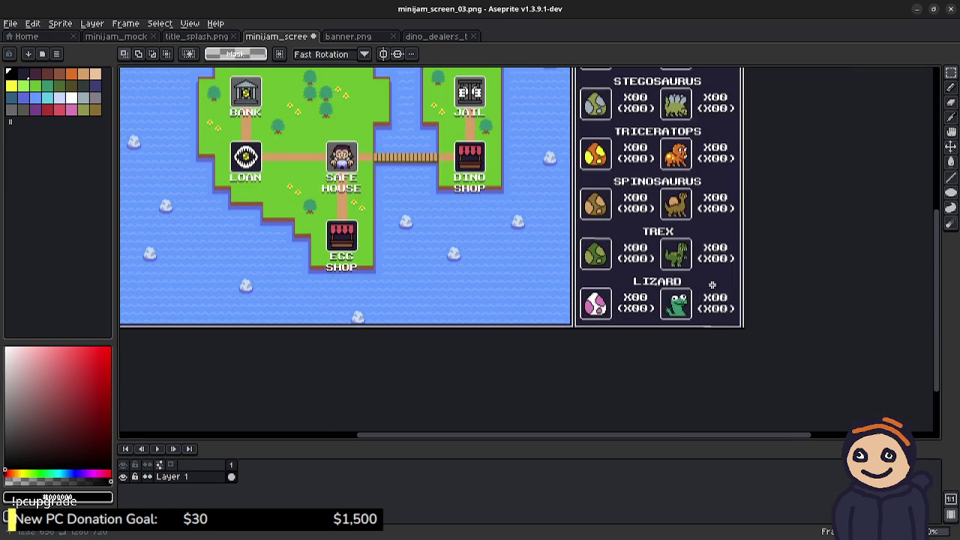
{"action": "scroll", "coordinate": [756, 326], "scroll_direction": "up", "scroll_amount": 5}
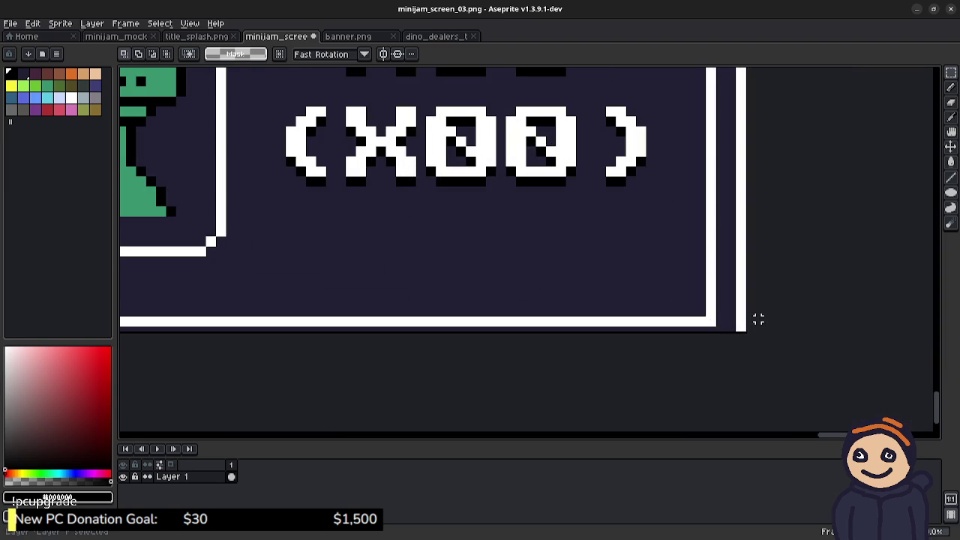
{"action": "left_click_drag", "start_coordinate": [749, 299], "coordinate": [771, 315]}
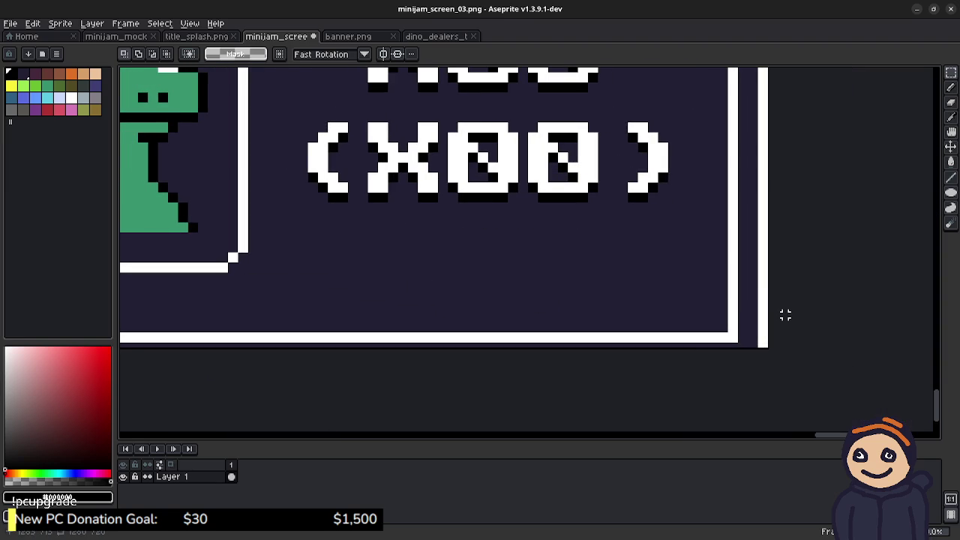
- Select all and nudge the image pixel by pixel up and left until its border meets the canvas edges
{"action": "key", "text": "ctrl+a"}
{"action": "key", "text": "Left"}
{"action": "key", "text": "Left"}
{"action": "key", "text": "Up"}
{"action": "key", "text": "Up"}
{"action": "key", "text": "Left"}
{"action": "key", "text": "Left"}
{"action": "key", "text": "Up"}
{"action": "key", "text": "Up"}
{"action": "key", "text": "Left"}
{"action": "key", "text": "Left"}
{"action": "key", "text": "Up"}
{"action": "key", "text": "Up"}
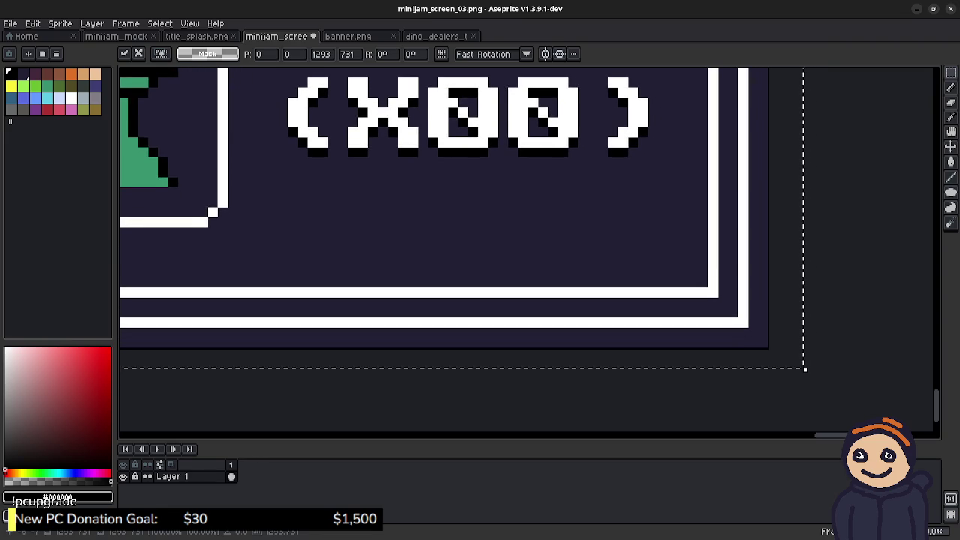
{"action": "key", "text": "Right"}
{"action": "key", "text": "Up"}
{"action": "key", "text": "Left"}
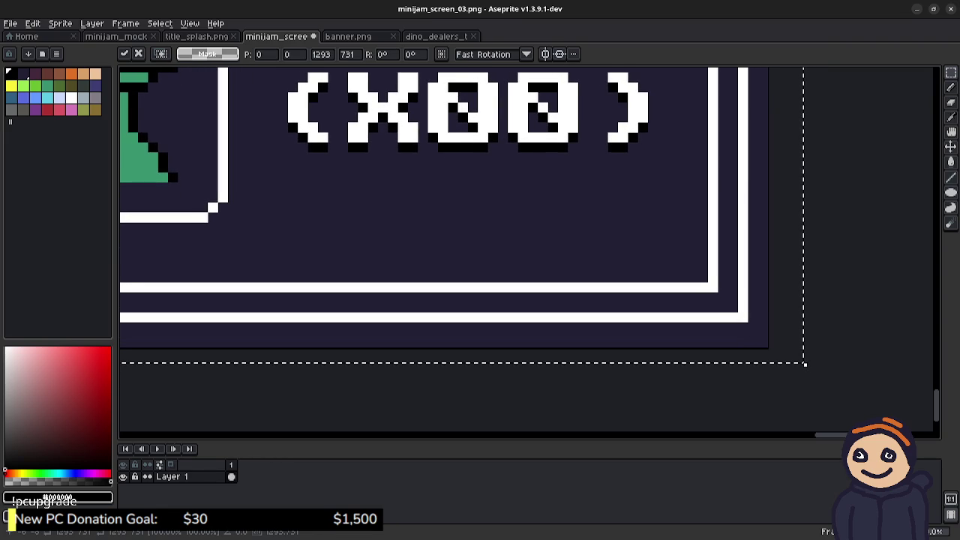
{"action": "key", "text": "Up"}
{"action": "key", "text": "Left"}
{"action": "key", "text": "Down"}
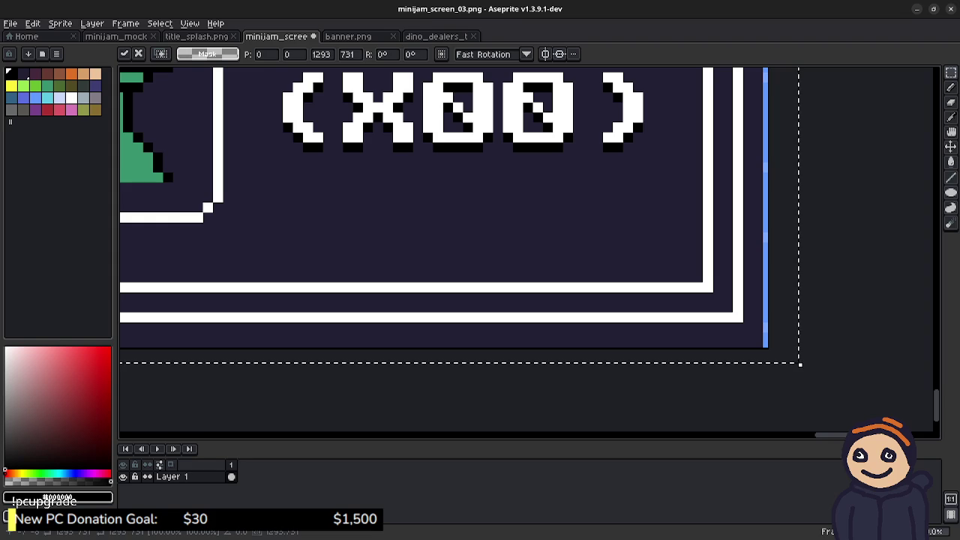
{"action": "key", "text": "Down"}
{"action": "key", "text": "Right"}
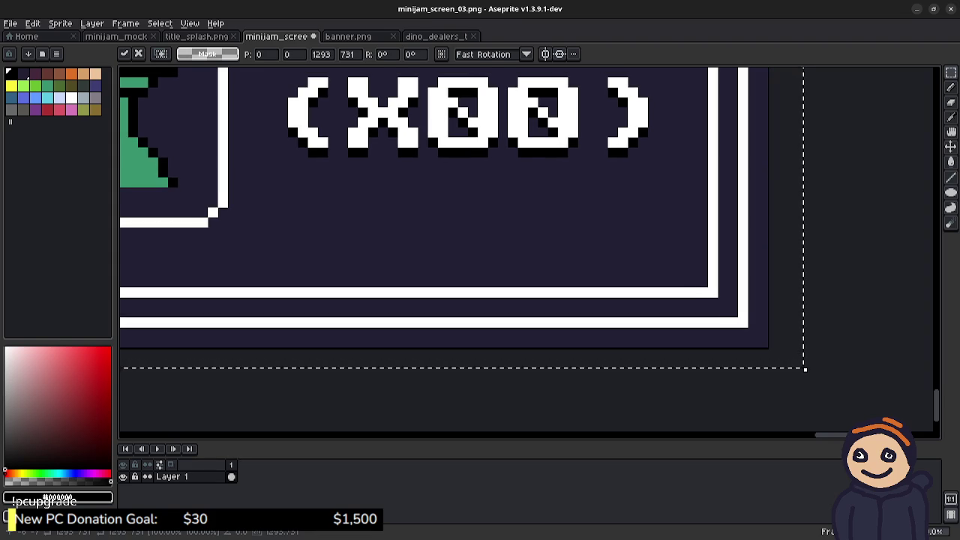
{"action": "key", "text": "Down"}
{"action": "key", "text": "Up"}
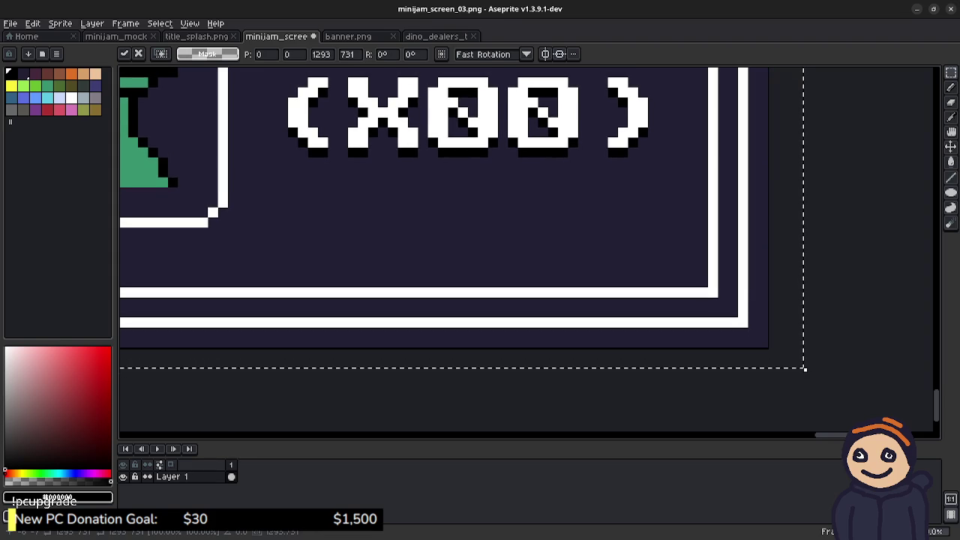
{"action": "scroll", "coordinate": [529, 250], "scroll_direction": "down", "scroll_amount": 2}
{"action": "scroll", "coordinate": [528, 250], "scroll_direction": "up", "scroll_amount": 5}
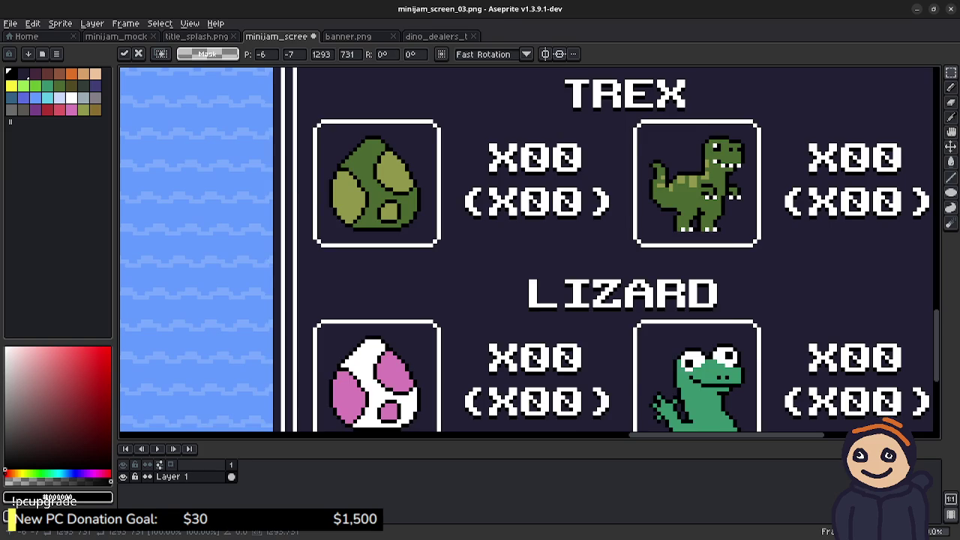
{"action": "scroll", "coordinate": [529, 249], "scroll_direction": "up", "scroll_amount": 5}
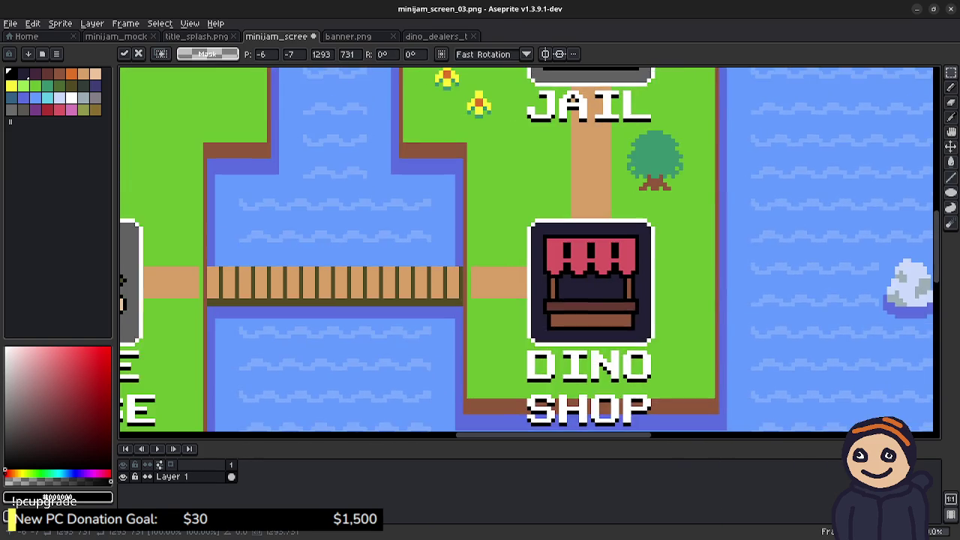
{"action": "scroll", "coordinate": [528, 249], "scroll_direction": "up", "scroll_amount": 8}
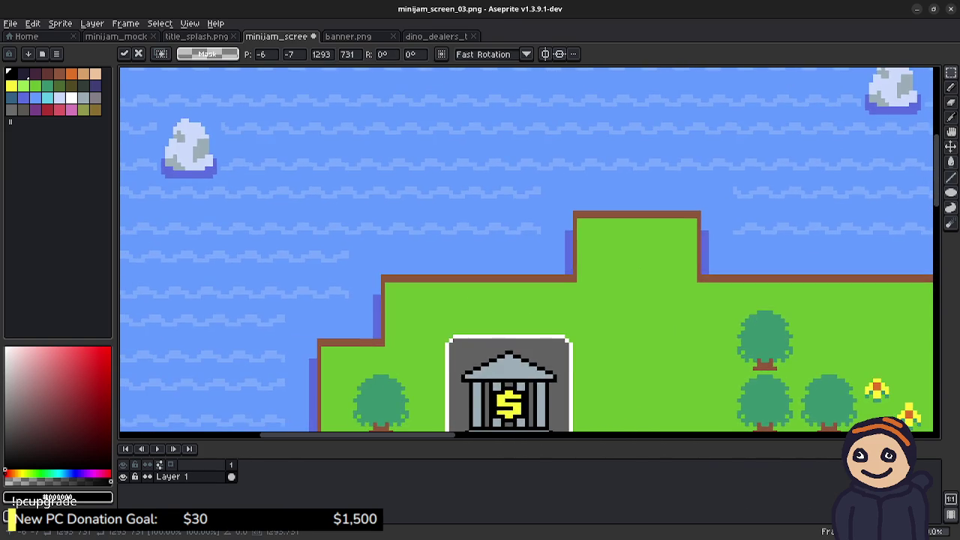
{"action": "scroll", "coordinate": [529, 249], "scroll_direction": "up", "scroll_amount": 3}
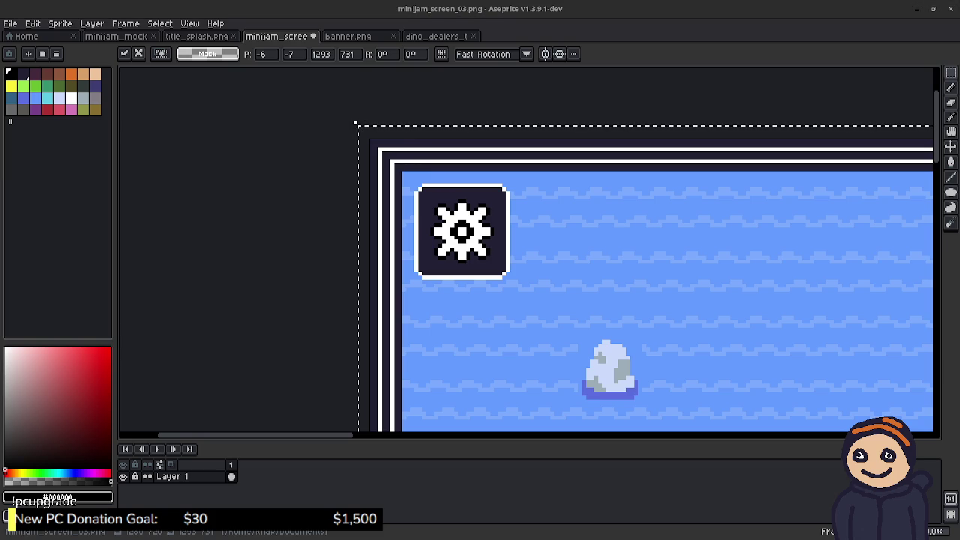
- Commit the aligned image in place and save minijam_screen_03.png
{"action": "key", "text": "Return"}
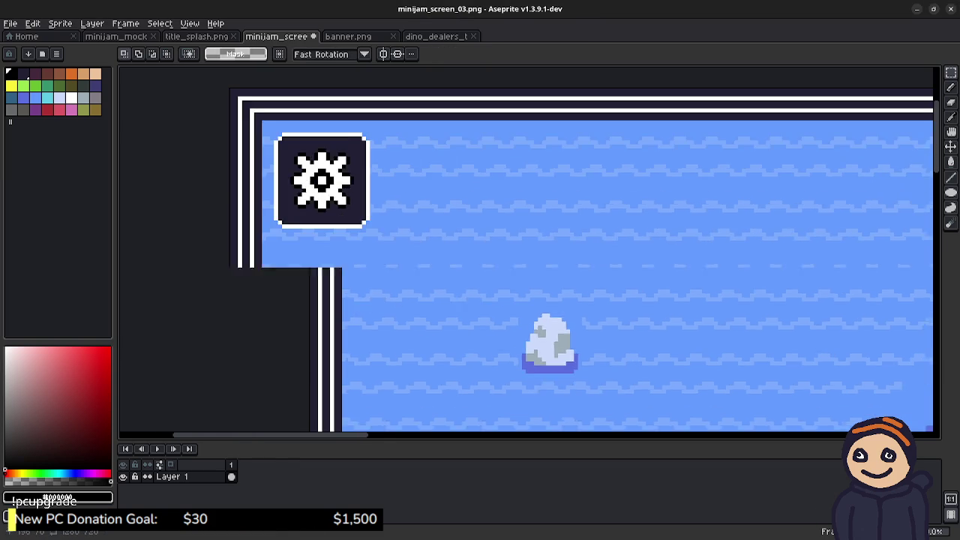
{"action": "scroll", "coordinate": [625, 273], "scroll_direction": "down", "scroll_amount": 5}
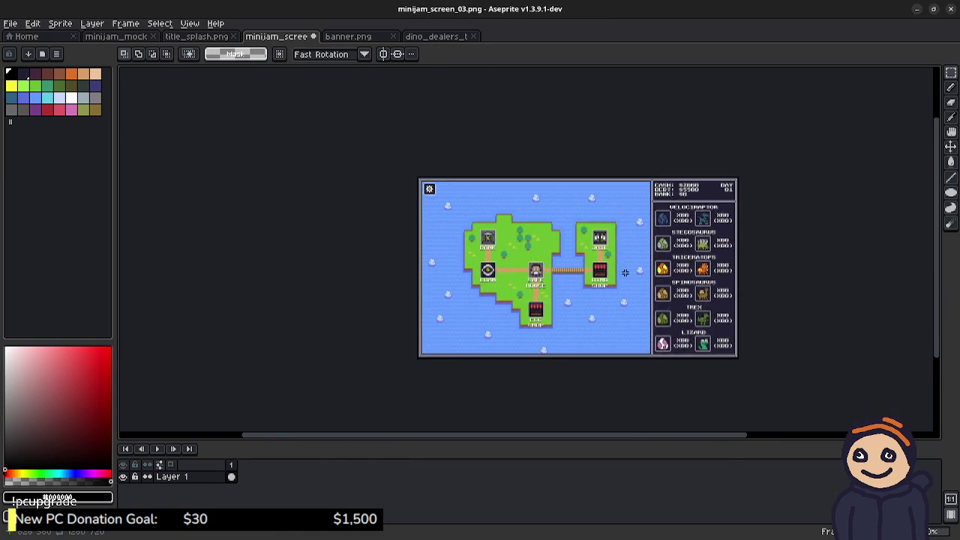
{"action": "scroll", "coordinate": [624, 272], "scroll_direction": "up", "scroll_amount": 1}
{"action": "scroll", "coordinate": [590, 259], "scroll_direction": "up", "scroll_amount": 1}
{"action": "scroll", "coordinate": [590, 263], "scroll_direction": "down", "scroll_amount": 1}
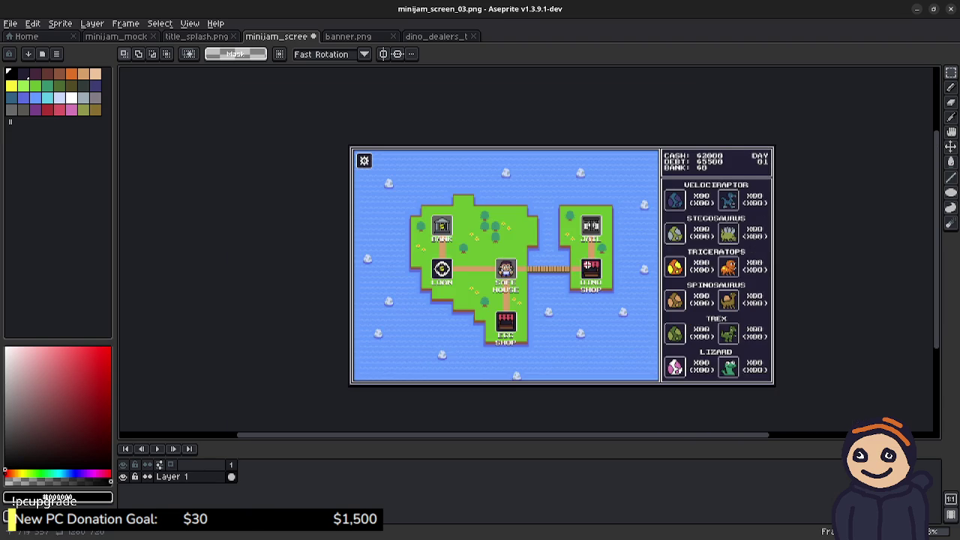
{"action": "scroll", "coordinate": [559, 263], "scroll_direction": "down", "scroll_amount": 1}
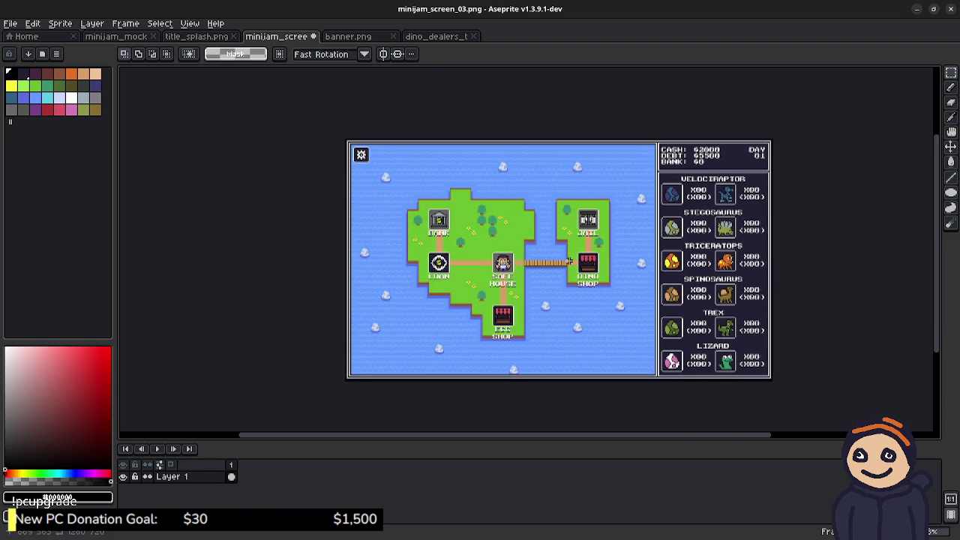
{"action": "key", "text": "ctrl+s"}
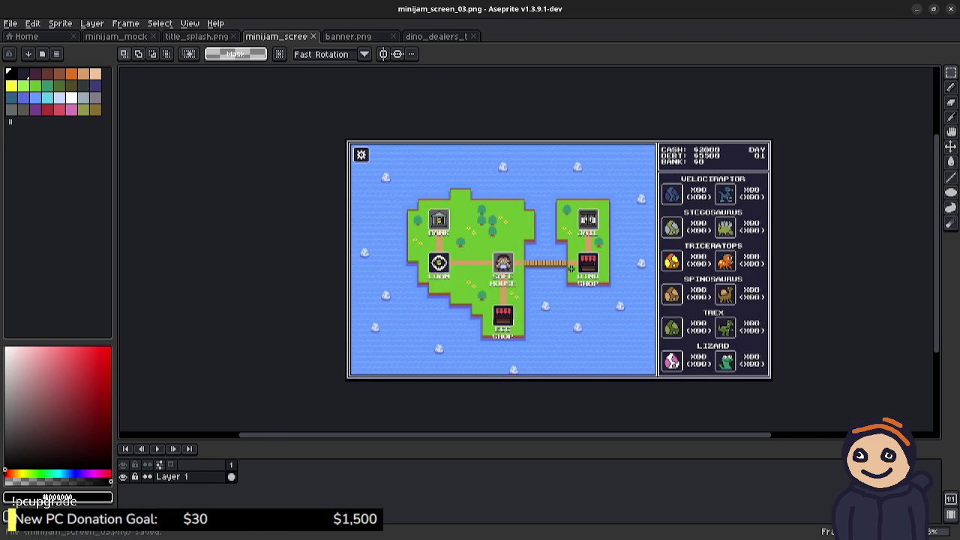
- Save As over minijam_screen_01.png, confirming the overwrite
{"action": "left_click", "coordinate": [11, 23]}
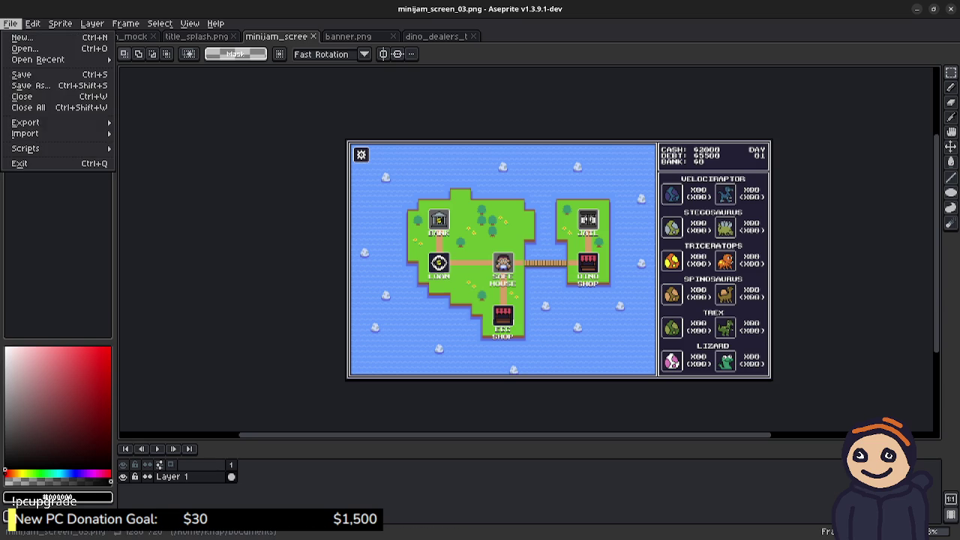
{"action": "mouse_move", "coordinate": [25, 122]}
{"action": "left_click", "coordinate": [30, 85]}
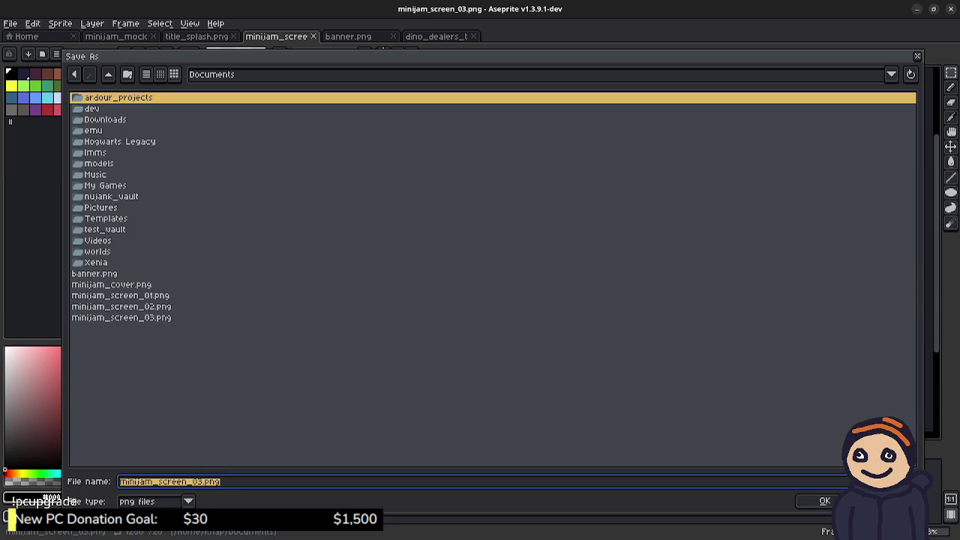
{"action": "left_click", "coordinate": [120, 295]}
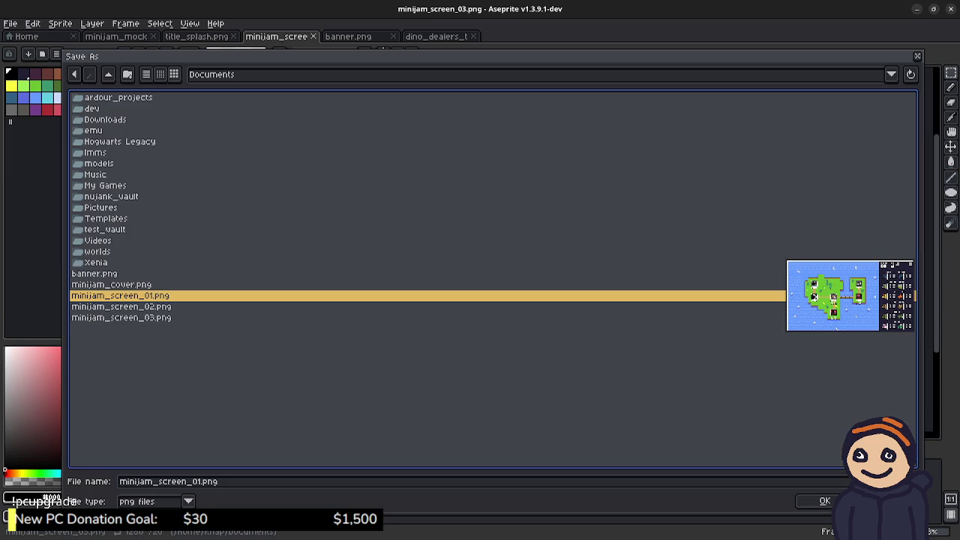
{"action": "left_click", "coordinate": [823, 501]}
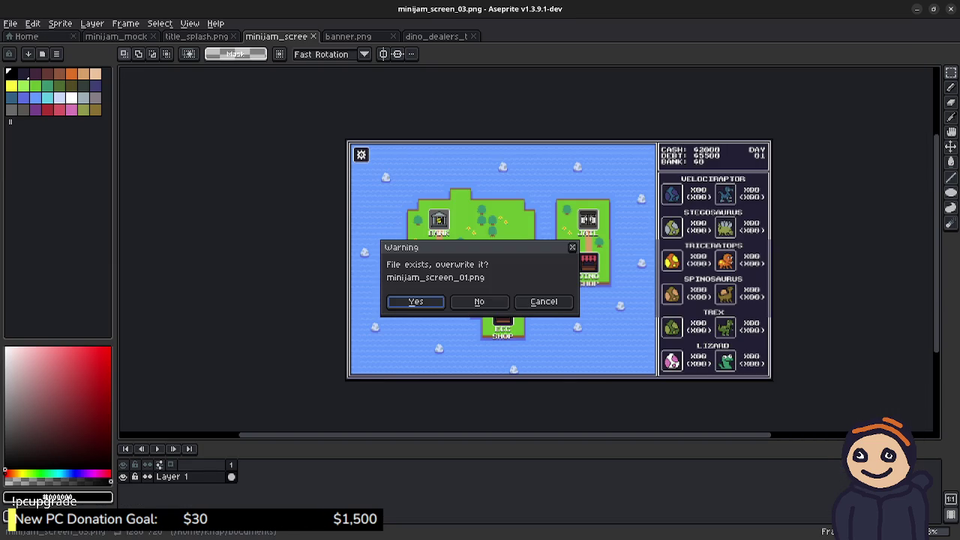
{"action": "left_click", "coordinate": [417, 300]}
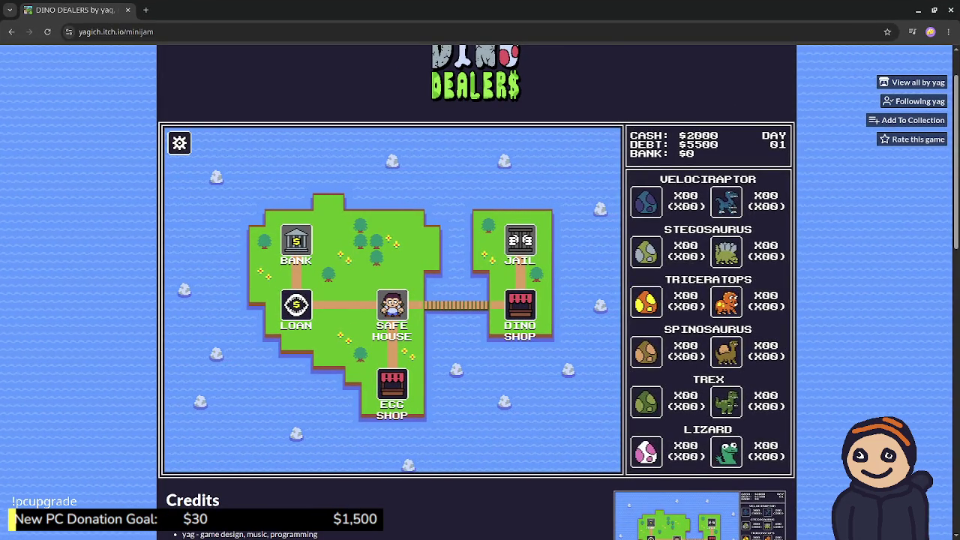
- Minimize the browser briefly, then bring the Dino Dealers game back to the front
{"action": "scroll", "coordinate": [480, 300], "scroll_direction": "down", "scroll_amount": 3}
{"action": "scroll", "coordinate": [480, 300], "scroll_direction": "down", "scroll_amount": 2}
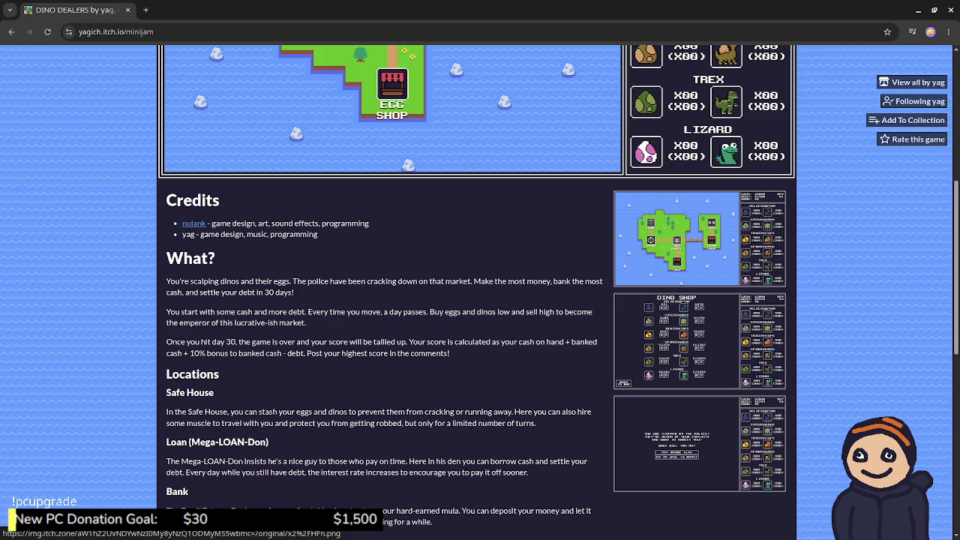
{"action": "scroll", "coordinate": [697, 435], "scroll_direction": "up", "scroll_amount": 2}
{"action": "left_click", "coordinate": [918, 9]}
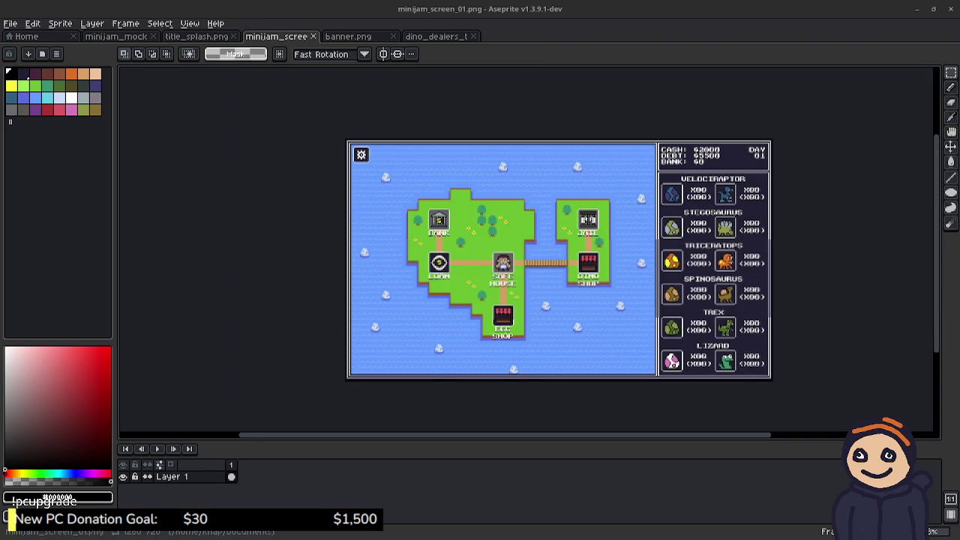
{"action": "key", "text": "alt+Tab"}
{"action": "scroll", "coordinate": [384, 291], "scroll_direction": "up", "scroll_amount": 1}
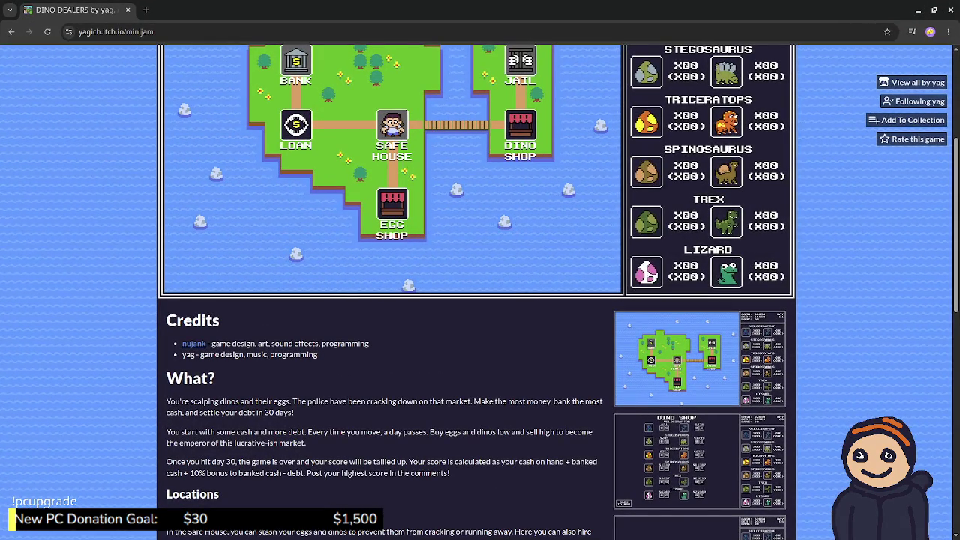
{"action": "scroll", "coordinate": [384, 291], "scroll_direction": "down", "scroll_amount": 1}
{"action": "scroll", "coordinate": [519, 300], "scroll_direction": "up", "scroll_amount": 2}
- Enter the Dino Shop on day 02, capture the game area, and return to Aseprite
{"action": "left_click", "coordinate": [519, 300]}
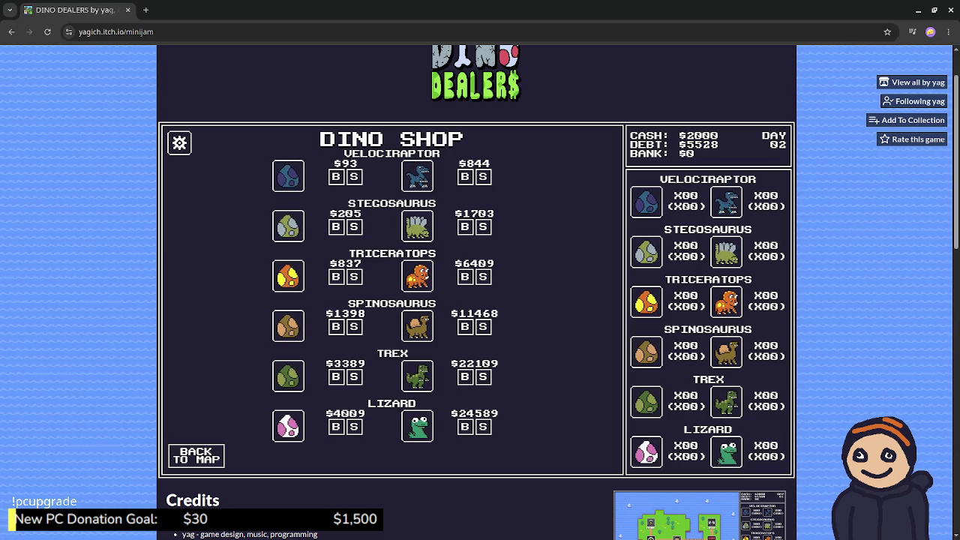
{"action": "key", "text": "super+shift+s"}
{"action": "key", "text": "Escape"}
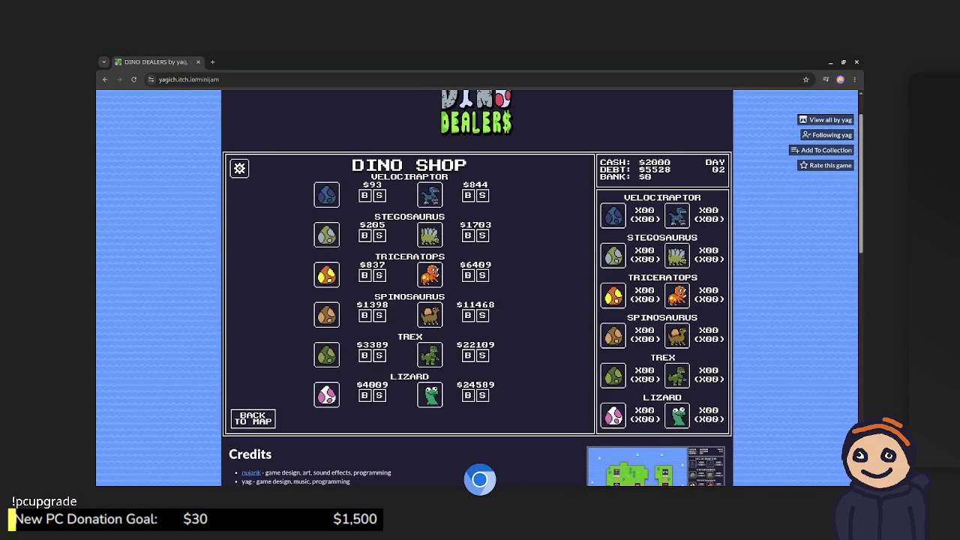
{"action": "key", "text": "alt+Tab"}
- Paste the captured Dino Dealers screenshot onto the minijam_screen_01.png canvas
{"action": "scroll", "coordinate": [718, 309], "scroll_direction": "up", "scroll_amount": 2}
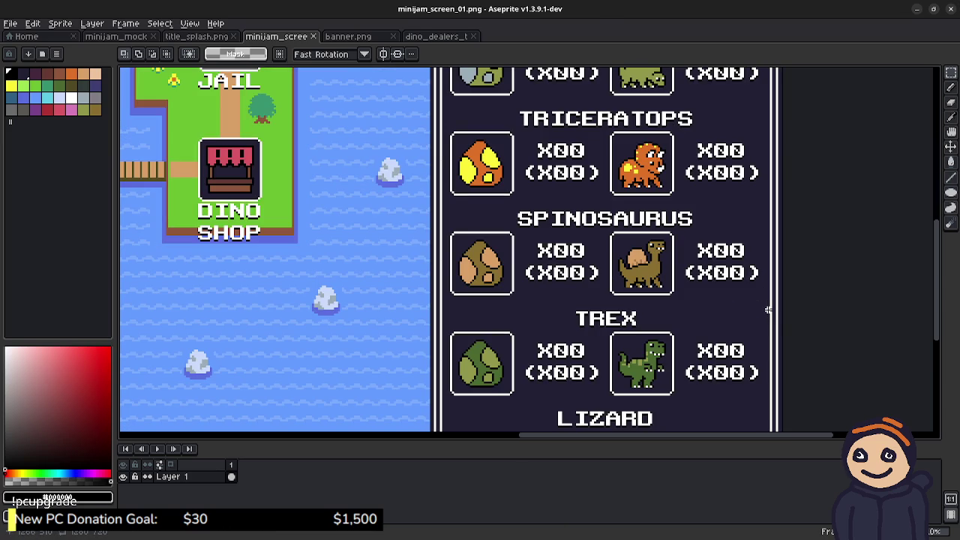
{"action": "scroll", "coordinate": [717, 285], "scroll_direction": "down", "scroll_amount": 3}
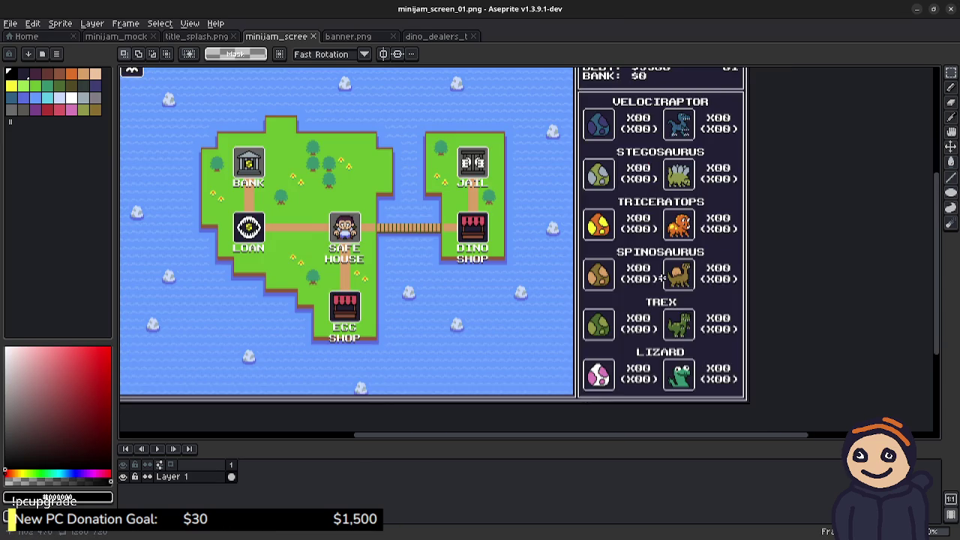
{"action": "scroll", "coordinate": [606, 300], "scroll_direction": "up", "scroll_amount": 3}
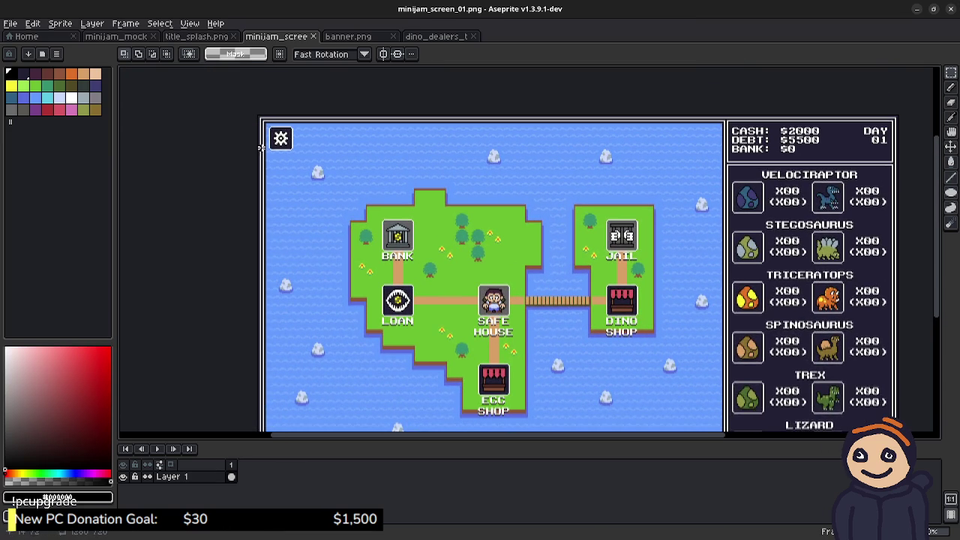
{"action": "scroll", "coordinate": [261, 137], "scroll_direction": "up", "scroll_amount": 3}
{"action": "left_click_drag", "start_coordinate": [260, 137], "coordinate": [335, 225]}
{"action": "scroll", "coordinate": [503, 280], "scroll_direction": "down", "scroll_amount": 10}
{"action": "scroll", "coordinate": [503, 281], "scroll_direction": "right", "scroll_amount": 15}
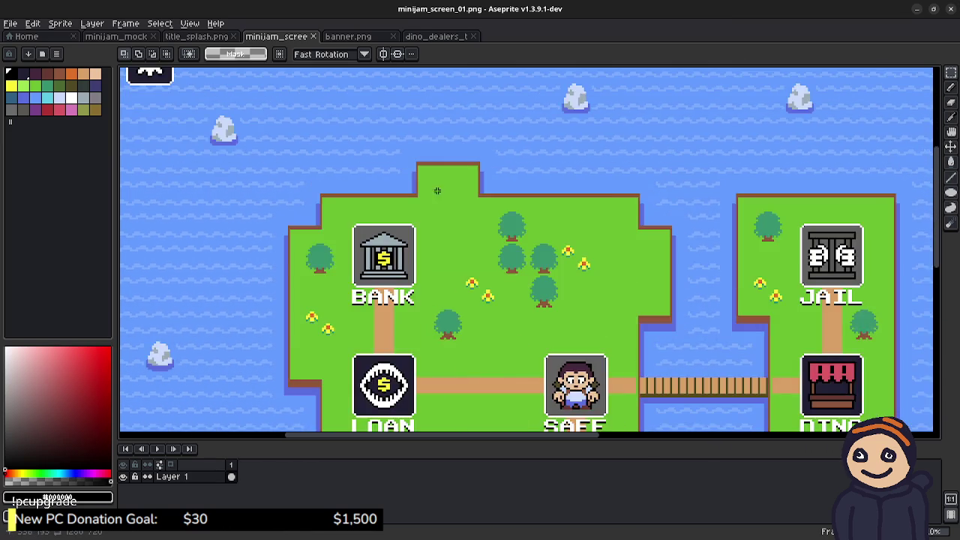
{"action": "scroll", "coordinate": [673, 313], "scroll_direction": "down", "scroll_amount": 1}
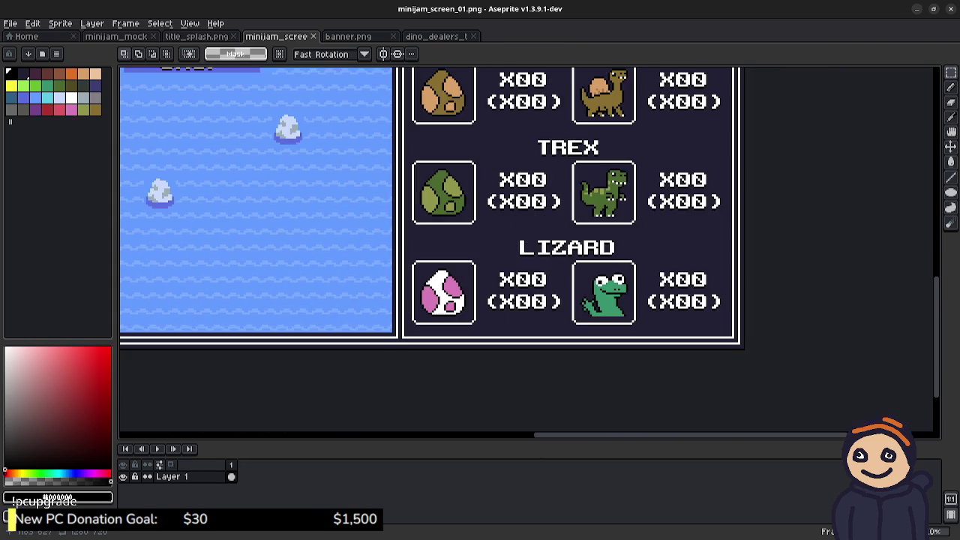
{"action": "key", "text": "ctrl+v"}
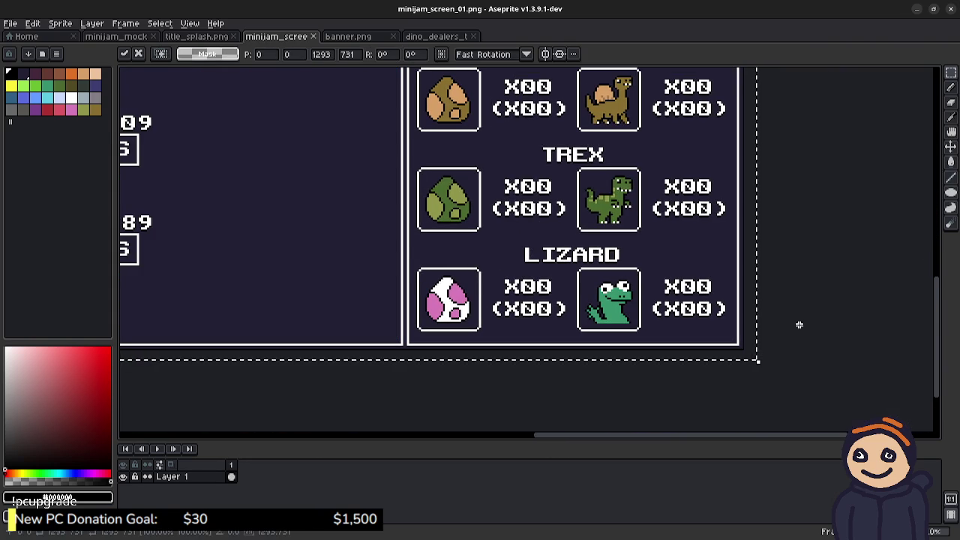
- Nudge the pasted screenshot up and left until it lines up exactly, then commit it
{"action": "scroll", "coordinate": [787, 327], "scroll_direction": "up", "scroll_amount": 3}
{"action": "key", "text": "Up"}
{"action": "key", "text": "Up"}
{"action": "key", "text": "Up"}
{"action": "key", "text": "Left"}
{"action": "key", "text": "Up"}
{"action": "key", "text": "Left"}
{"action": "key", "text": "Up"}
{"action": "key", "text": "Left"}
{"action": "key", "text": "Up"}
{"action": "key", "text": "Left"}
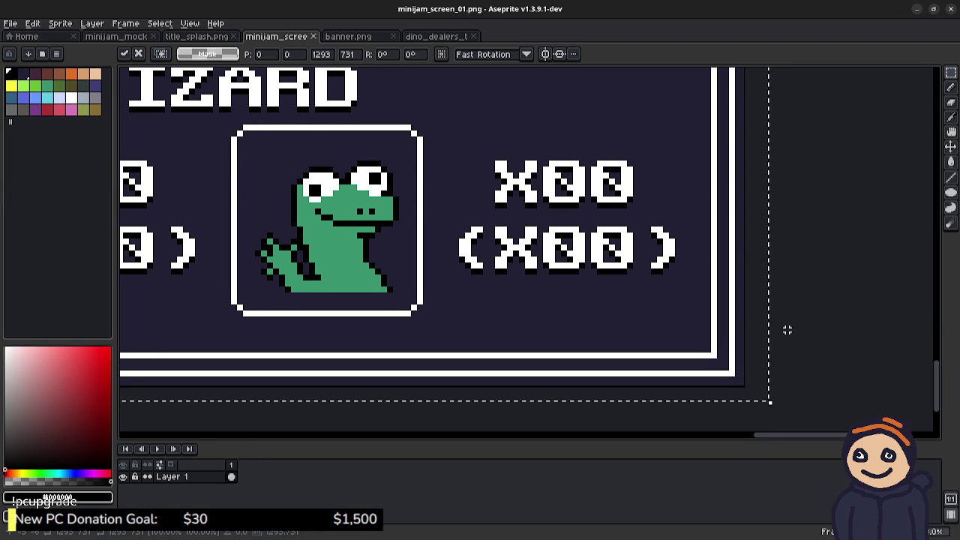
{"action": "key", "text": "Up"}
{"action": "key", "text": "Left"}
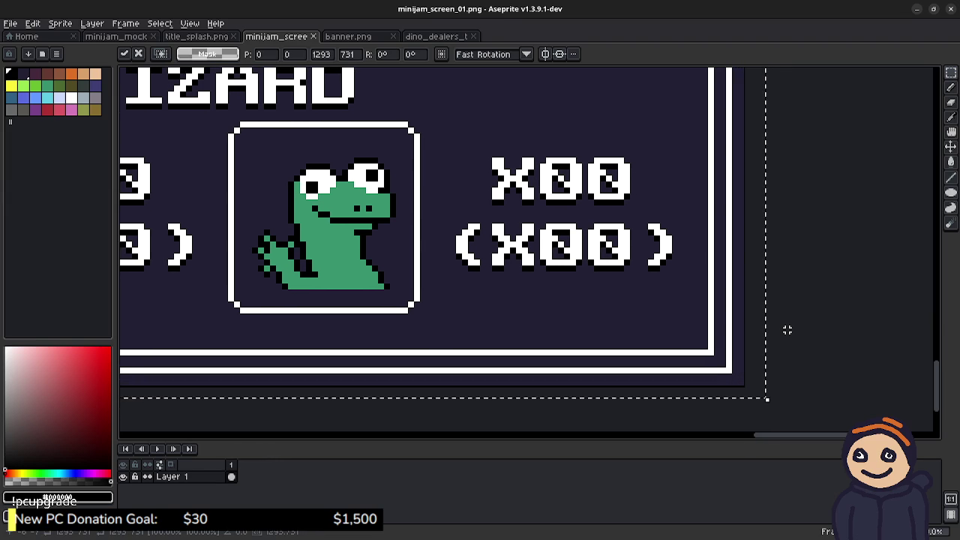
{"action": "key", "text": "Up"}
{"action": "key", "text": "Left"}
{"action": "key", "text": "Right"}
{"action": "key", "text": "Down"}
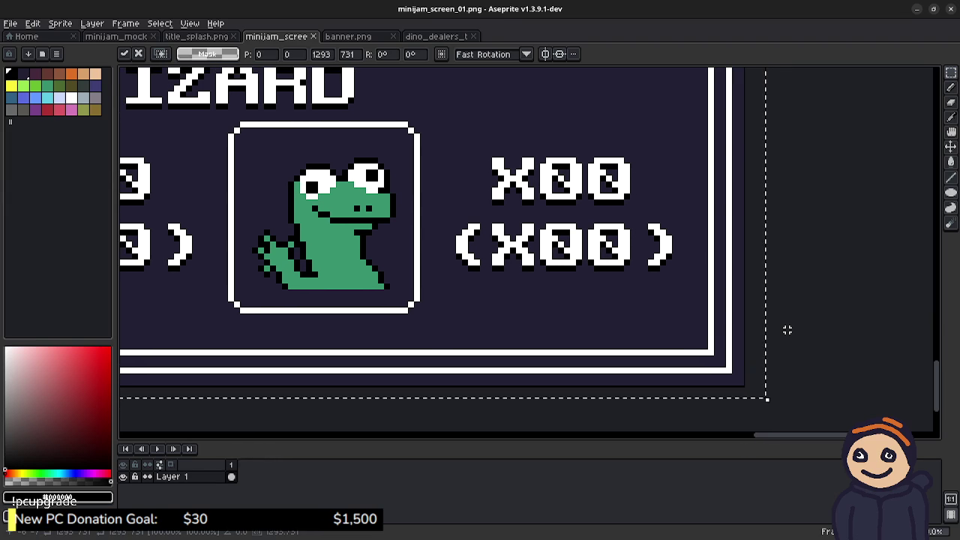
{"action": "key", "text": "Return"}
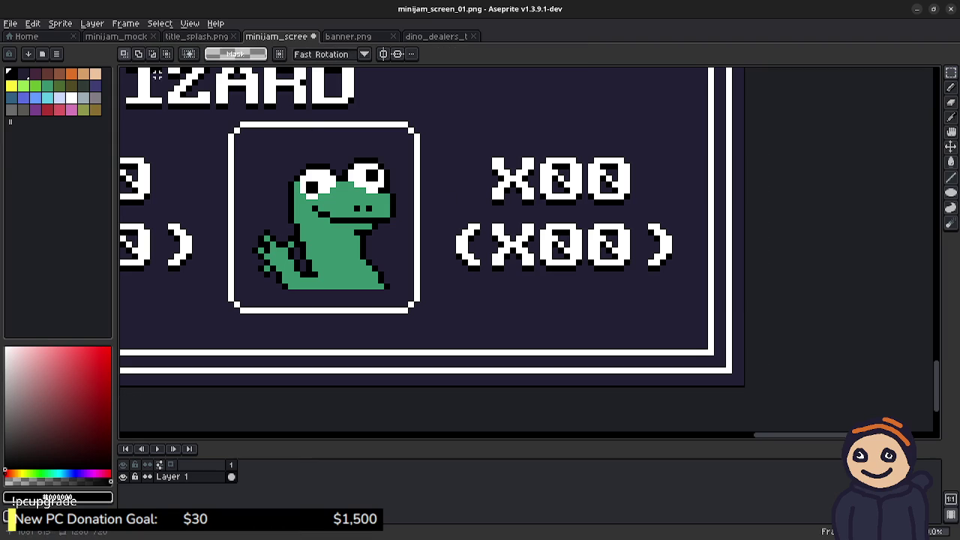
{"action": "left_click", "coordinate": [11, 23]}
- Save the image over minijam_screen_02.png, confirm the overwrite, and return to the browser
{"action": "left_click", "coordinate": [23, 82]}
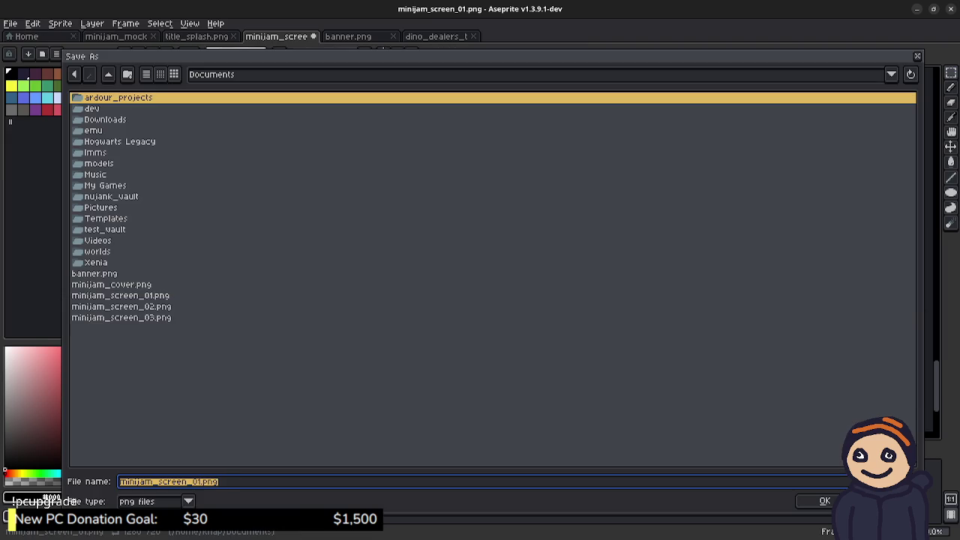
{"action": "left_click", "coordinate": [121, 306]}
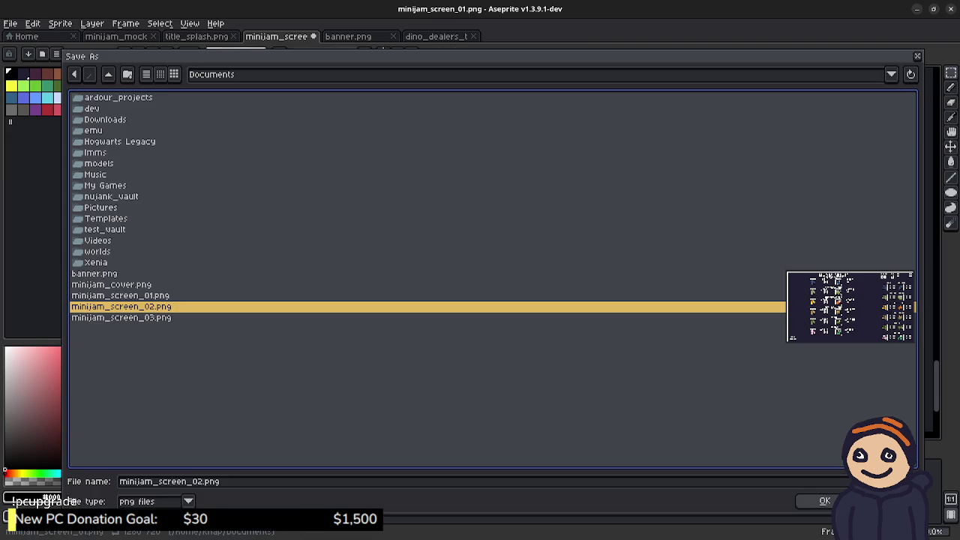
{"action": "key", "text": "Return"}
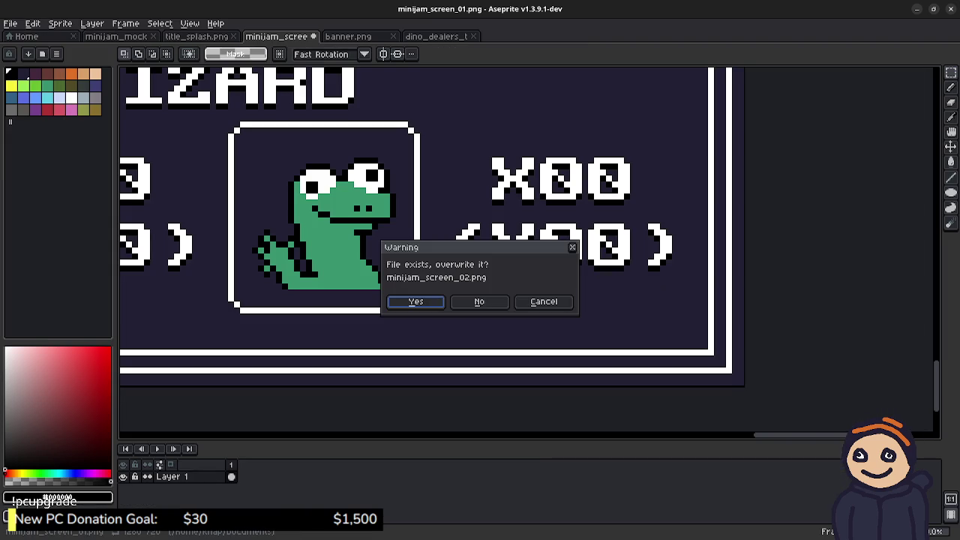
{"action": "key", "text": "Return"}
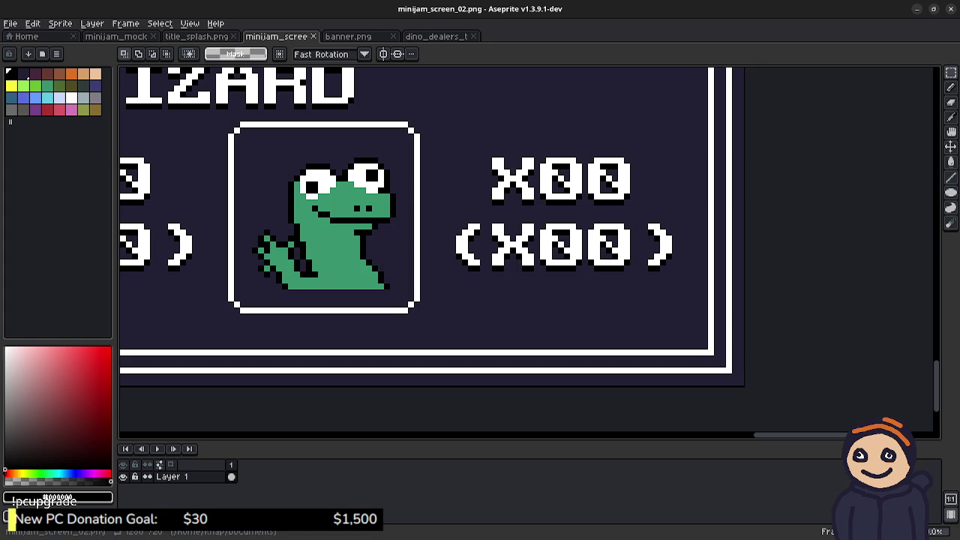
{"action": "key", "text": "alt+Tab"}
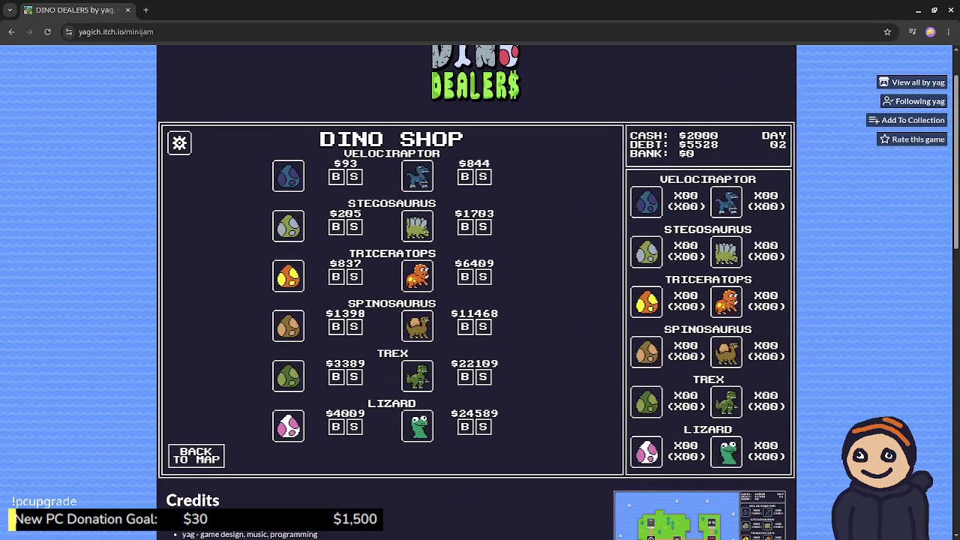
- Visit the Safe House, Egg Shop and Safe House, head for the Dino Shop, then capture the day-06 police stop
{"action": "left_click", "coordinate": [196, 456]}
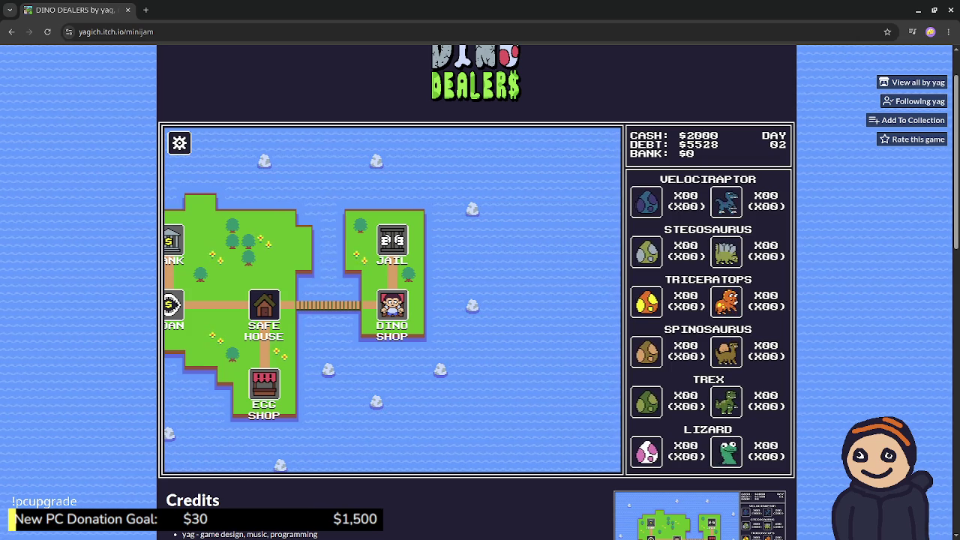
{"action": "left_click", "coordinate": [264, 305]}
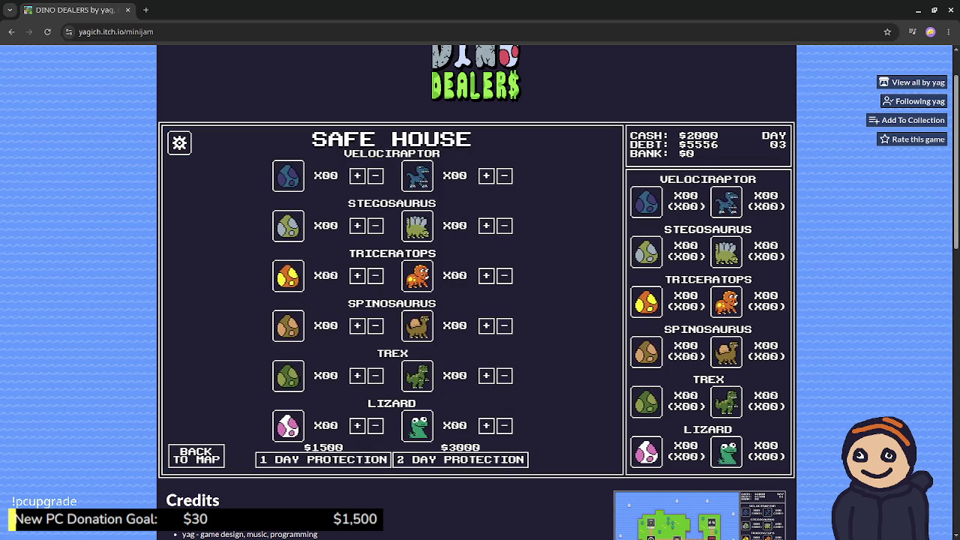
{"action": "left_click", "coordinate": [202, 456]}
{"action": "left_click", "coordinate": [392, 385]}
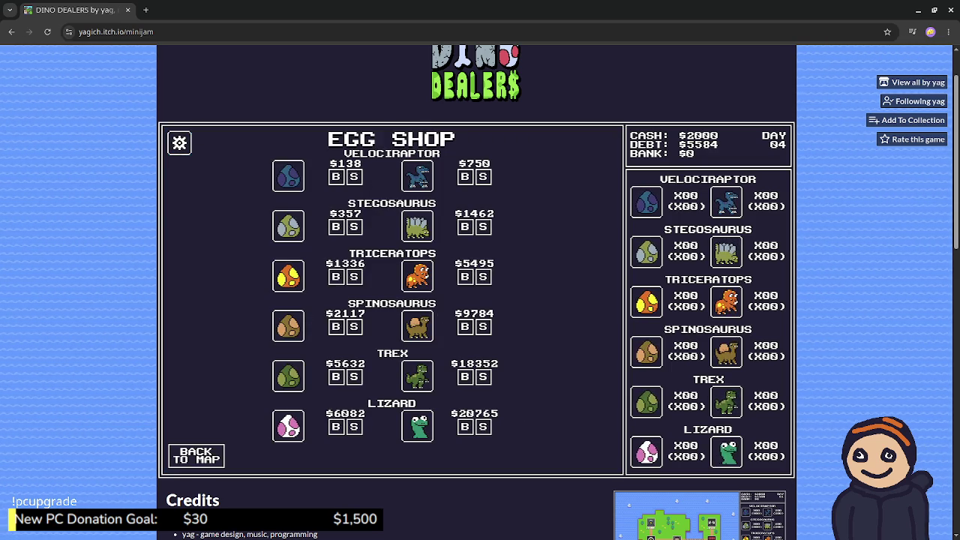
{"action": "left_click", "coordinate": [208, 462]}
{"action": "left_click", "coordinate": [393, 225]}
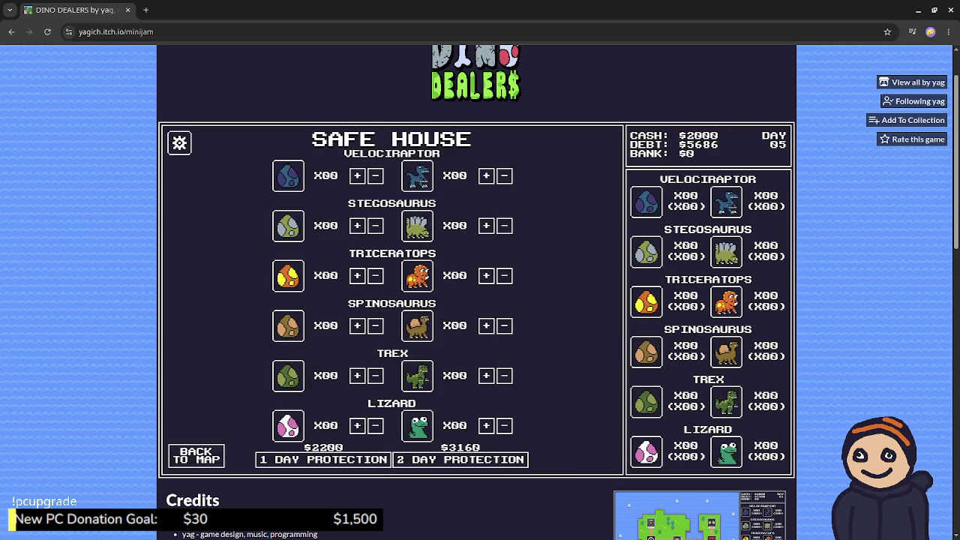
{"action": "left_click", "coordinate": [208, 461]}
{"action": "left_click", "coordinate": [520, 304]}
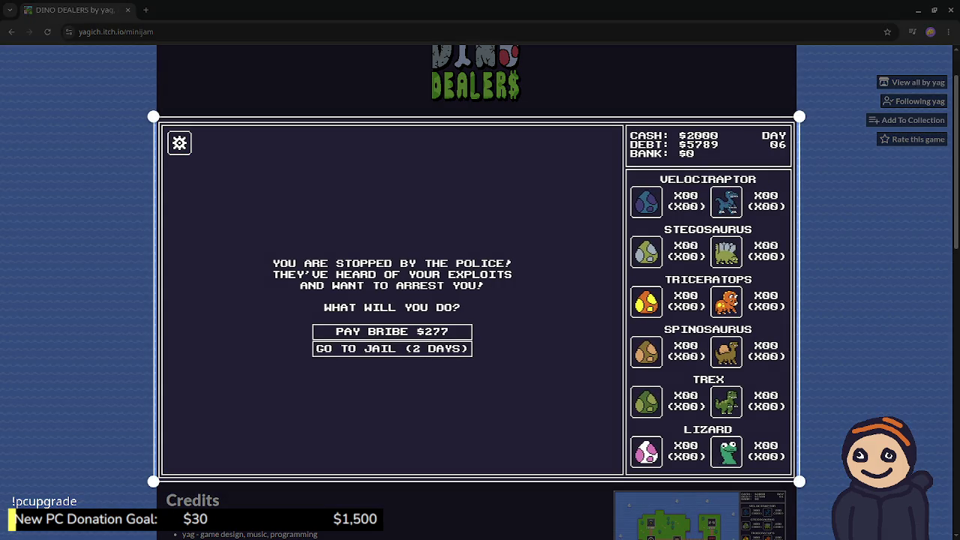
{"action": "key", "text": "Return"}
- Paste the police-stop capture into Aseprite, nudge it up and left into alignment, and commit it
{"action": "key", "text": "alt+Tab"}
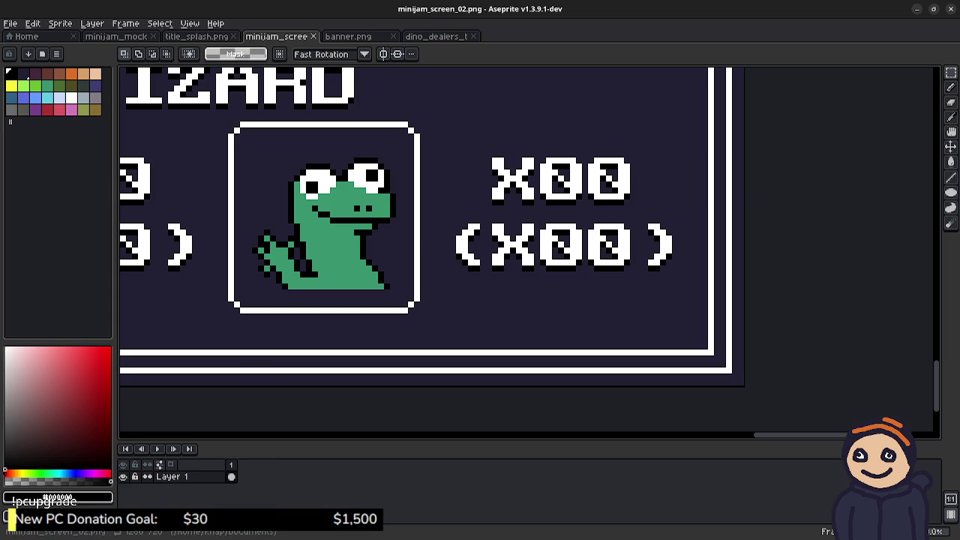
{"action": "key", "text": "ctrl+v"}
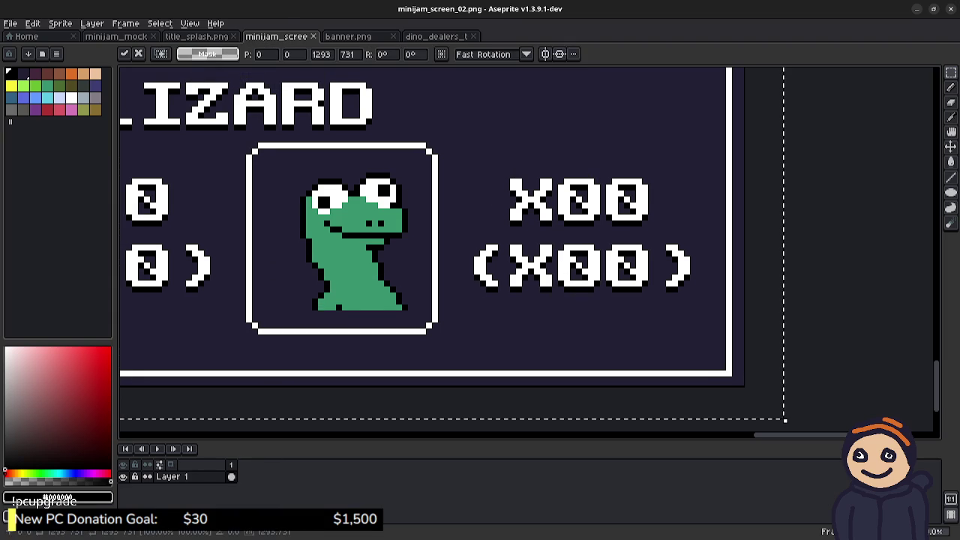
{"action": "key", "text": "Left"}
{"action": "key", "text": "Up"}
{"action": "key", "text": "Up"}
{"action": "key", "text": "Left"}
{"action": "key", "text": "Up"}
{"action": "key", "text": "Up"}
{"action": "key", "text": "Left"}
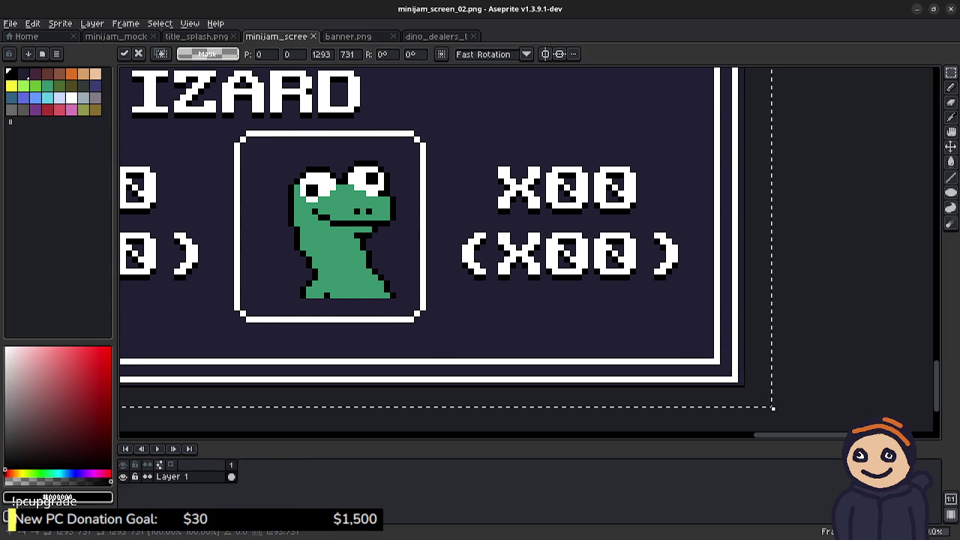
{"action": "key", "text": "Up"}
{"action": "key", "text": "Left"}
{"action": "key", "text": "Up"}
{"action": "key", "text": "Left"}
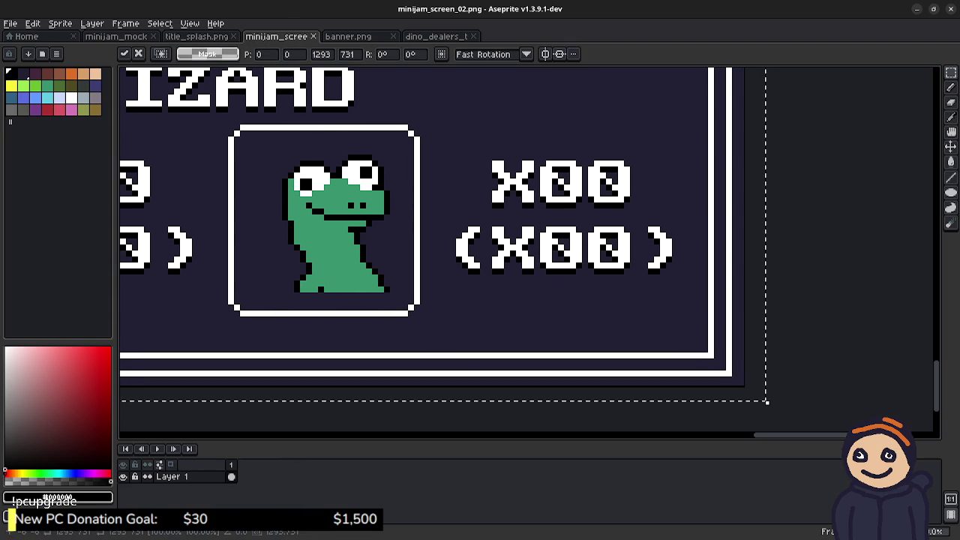
{"action": "key", "text": "Up"}
{"action": "key", "text": "Left"}
{"action": "key", "text": "Up"}
{"action": "key", "text": "Down"}
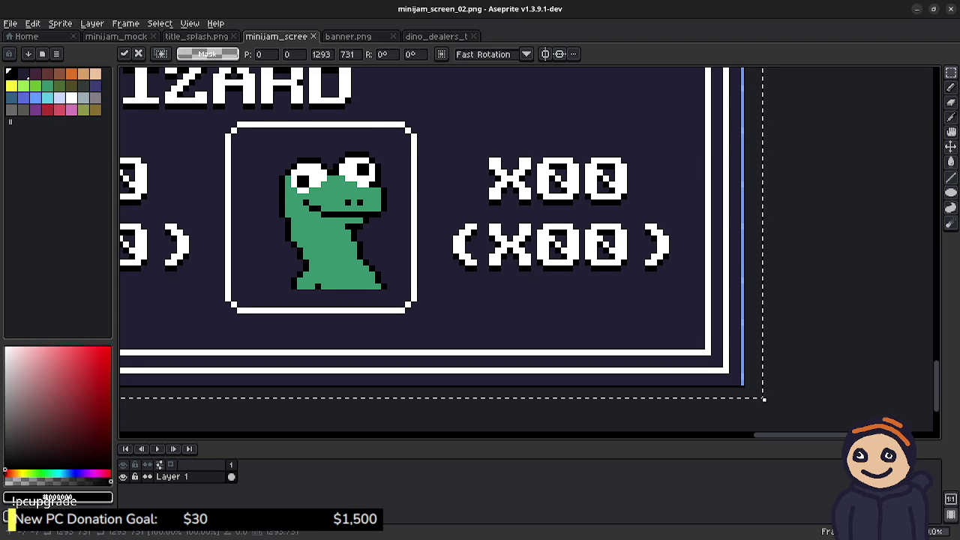
{"action": "key", "text": "Right"}
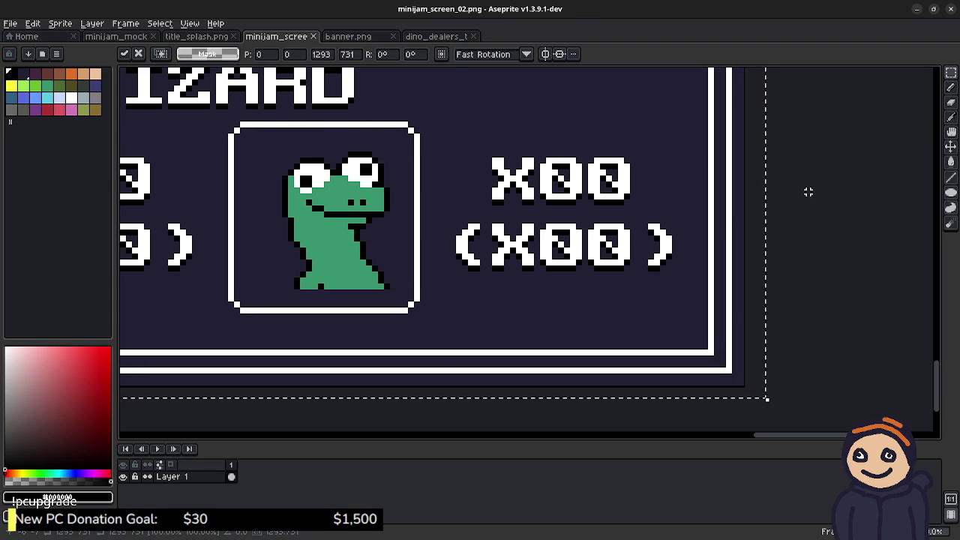
{"action": "key", "text": "Return"}
- Save over minijam_screen_03.png, confirm the overwrite, and switch back to Chrome
{"action": "left_click", "coordinate": [10, 23]}
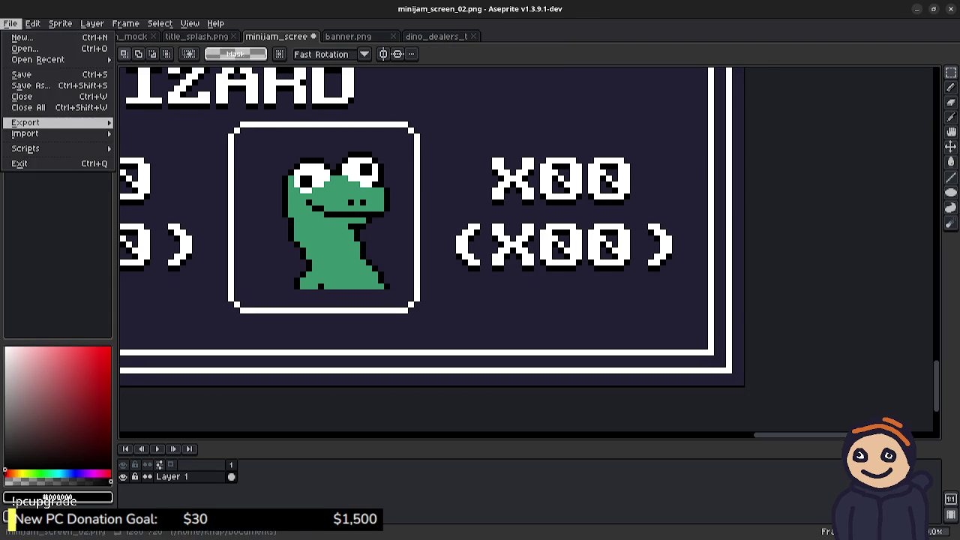
{"action": "mouse_move", "coordinate": [25, 123]}
{"action": "left_click", "coordinate": [30, 85]}
{"action": "left_click", "coordinate": [120, 317]}
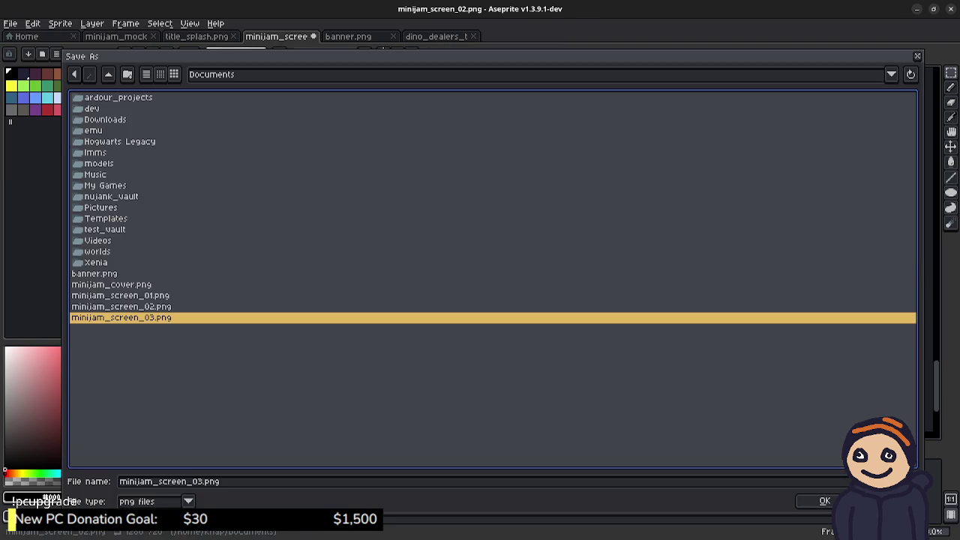
{"action": "left_click", "coordinate": [824, 501]}
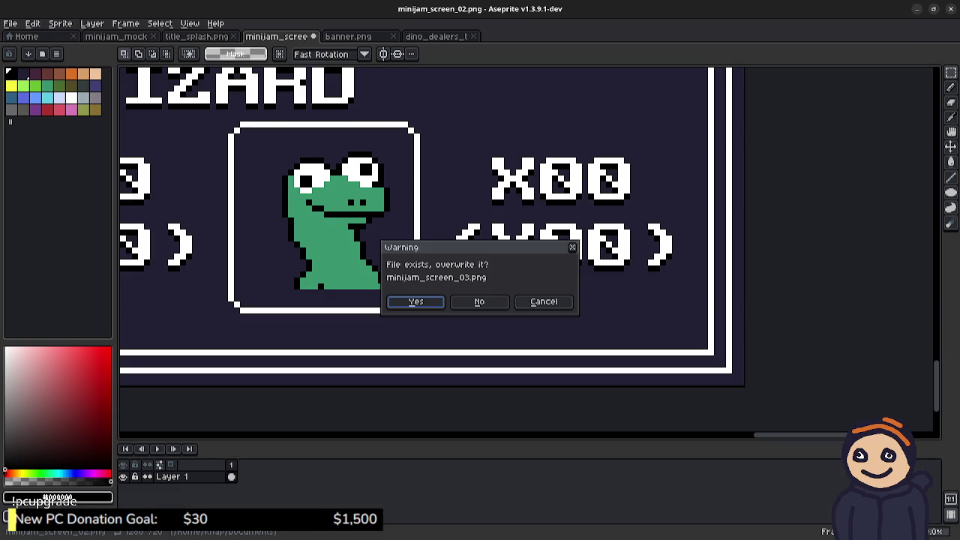
{"action": "key", "text": "Return"}
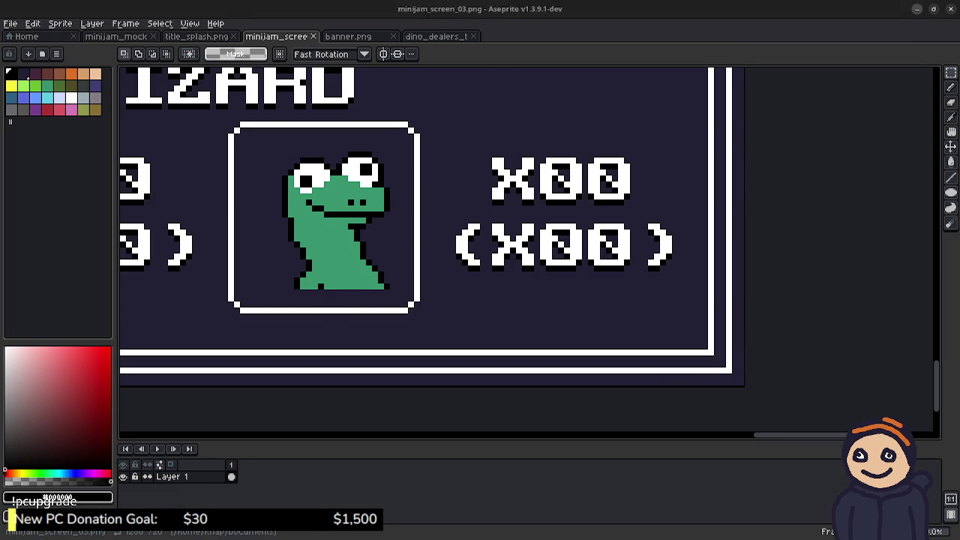
{"action": "key", "text": "alt+Tab"}
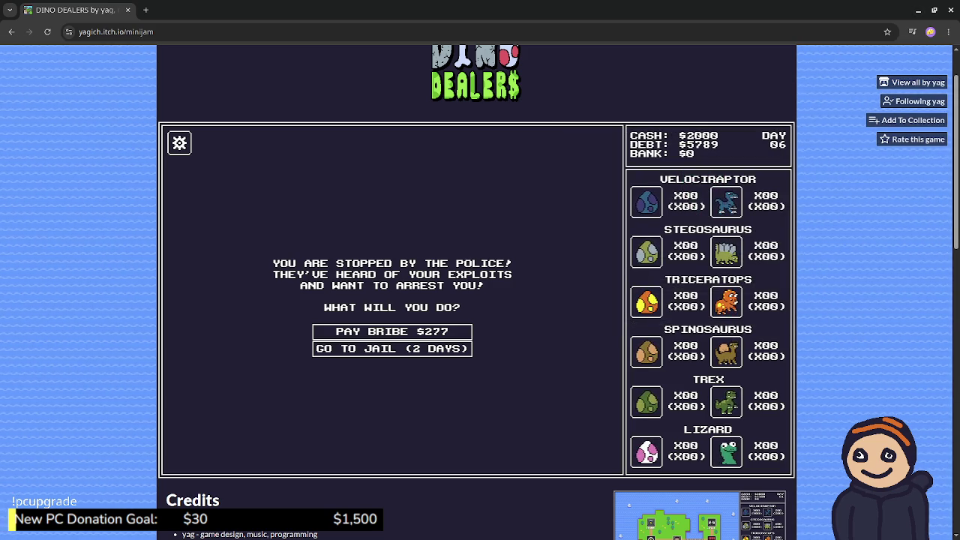
{"action": "key", "text": "alt+Tab"}
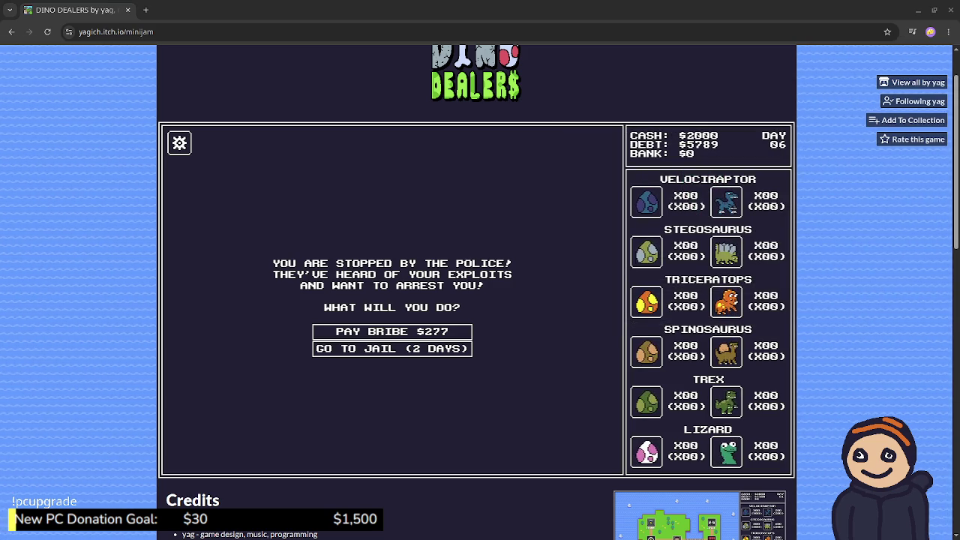